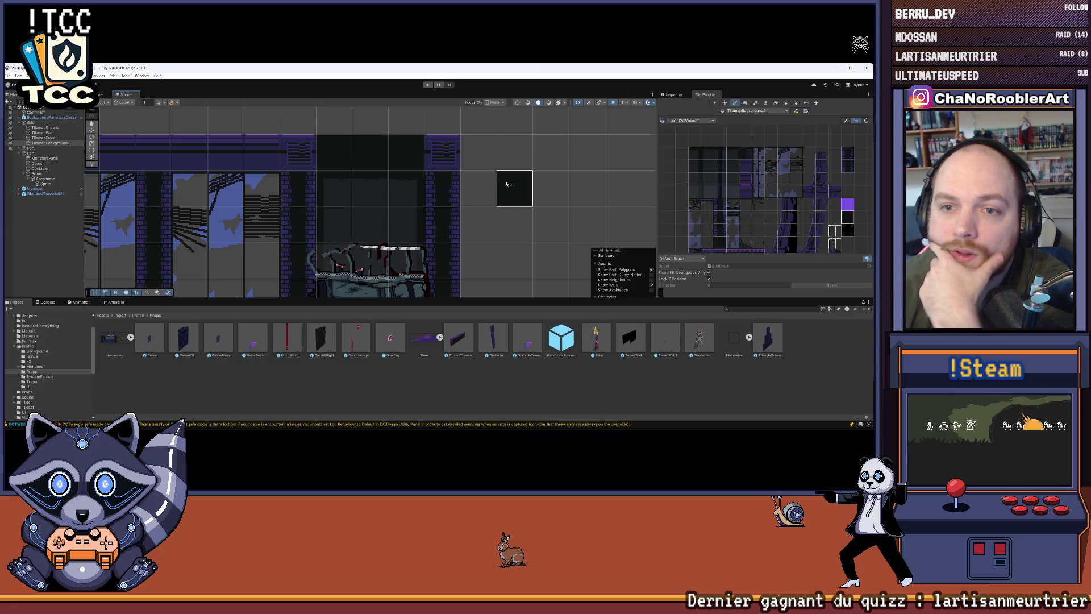
scroll(507, 190, down, 2)
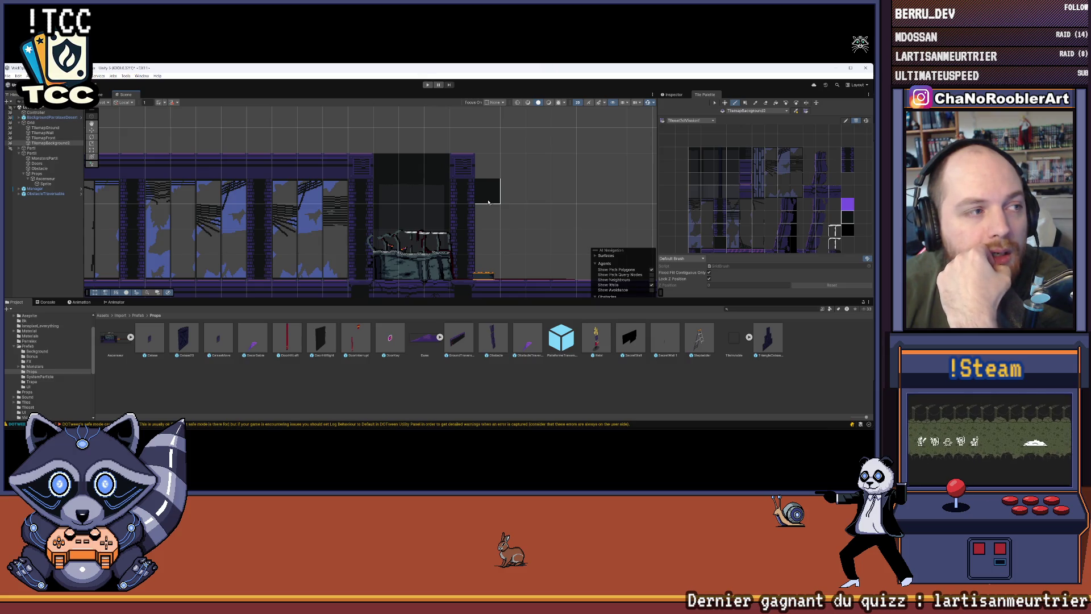
Step: Select the Ascenseur object and show its transform in the Inspector instead of the Tile Palette
scroll(511, 208, right, 5)
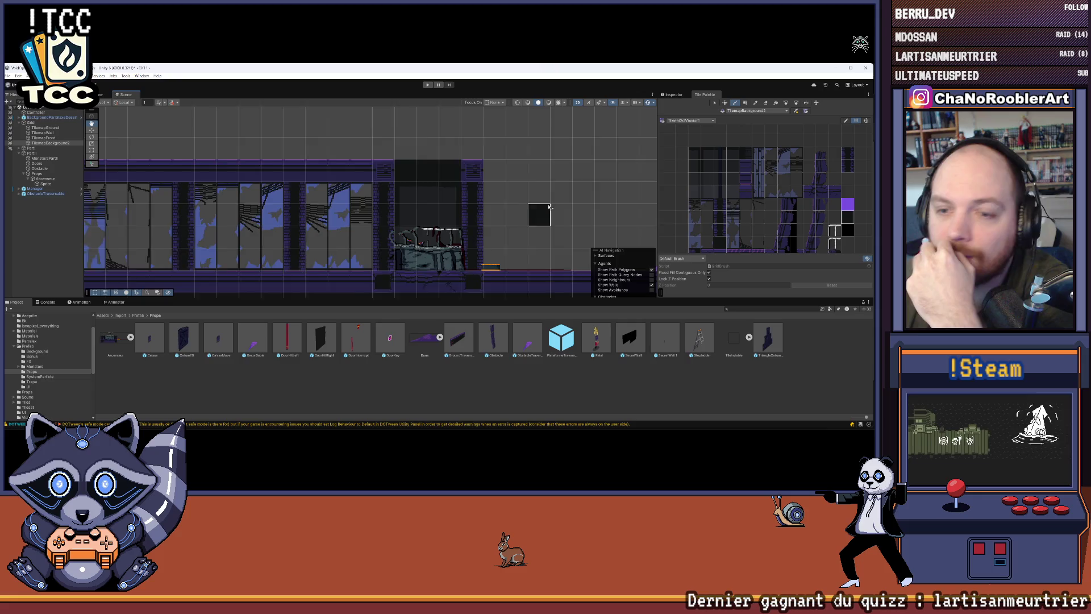
scroll(443, 218, left, 2)
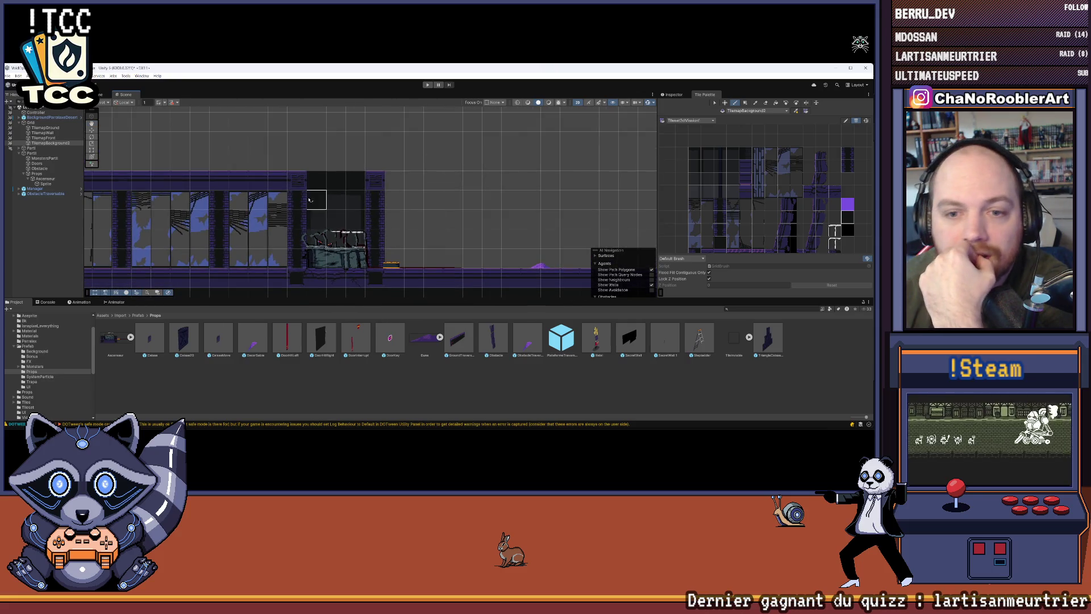
scroll(345, 232, up, 3)
scroll(344, 231, down, 2)
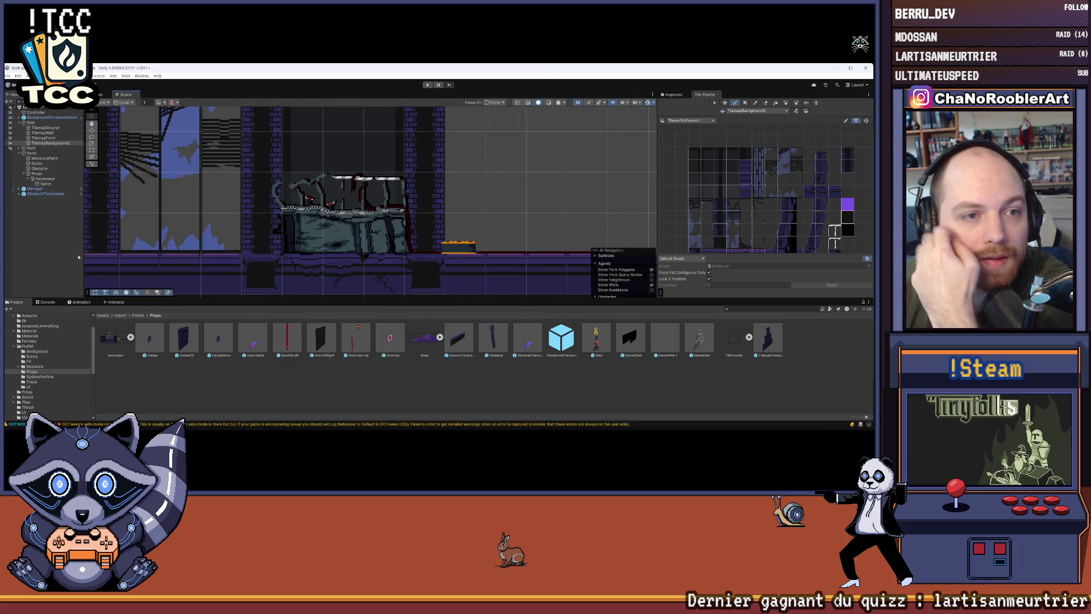
click(49, 178)
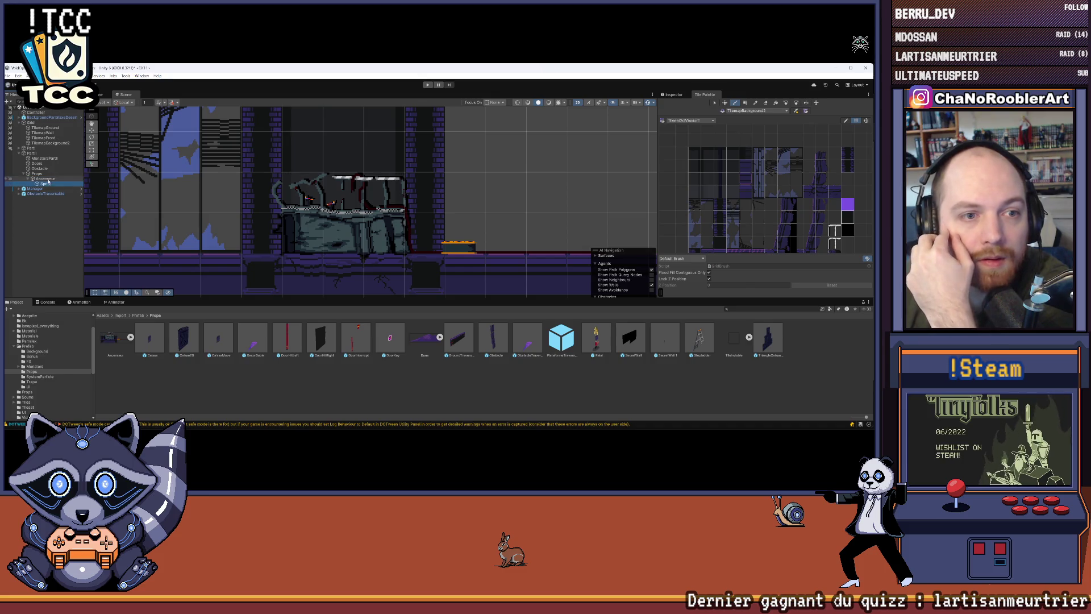
click(689, 94)
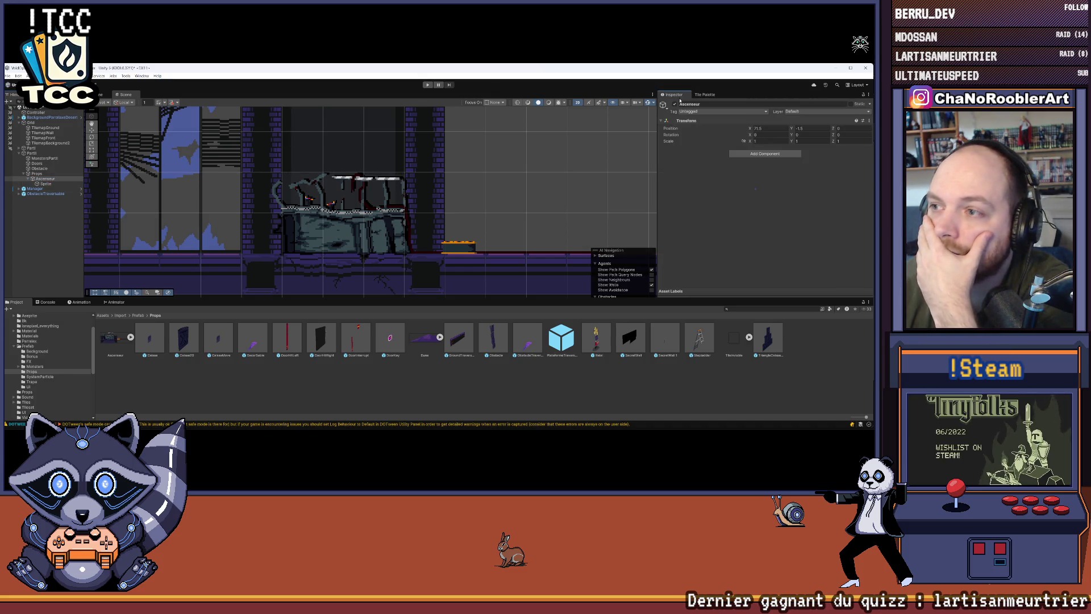
Step: Add a Box Collider 2D component to Ascenseur
click(746, 155)
text(Box)
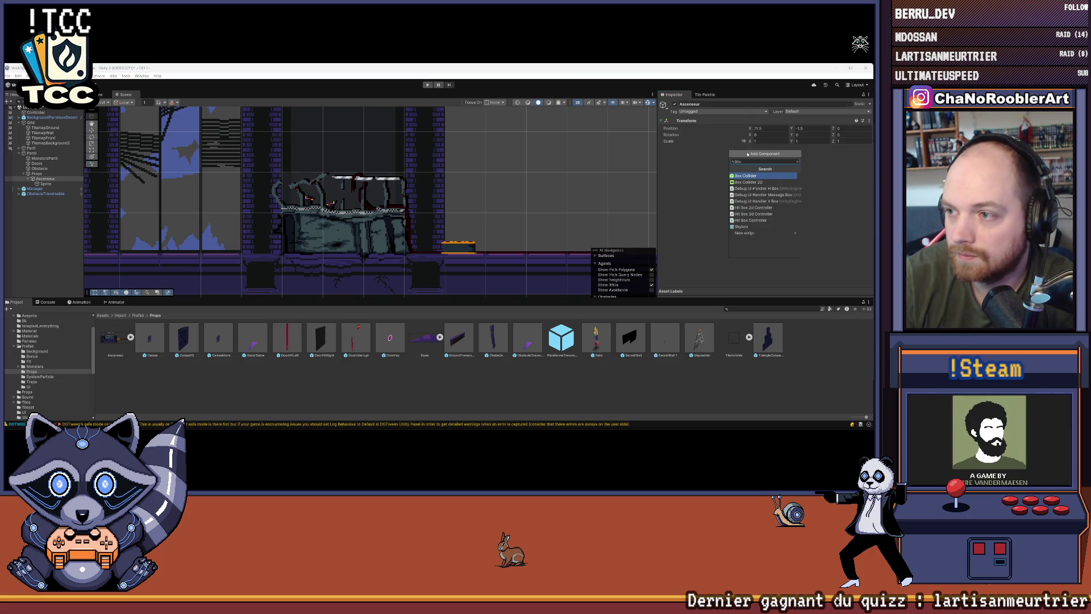
key(Down)
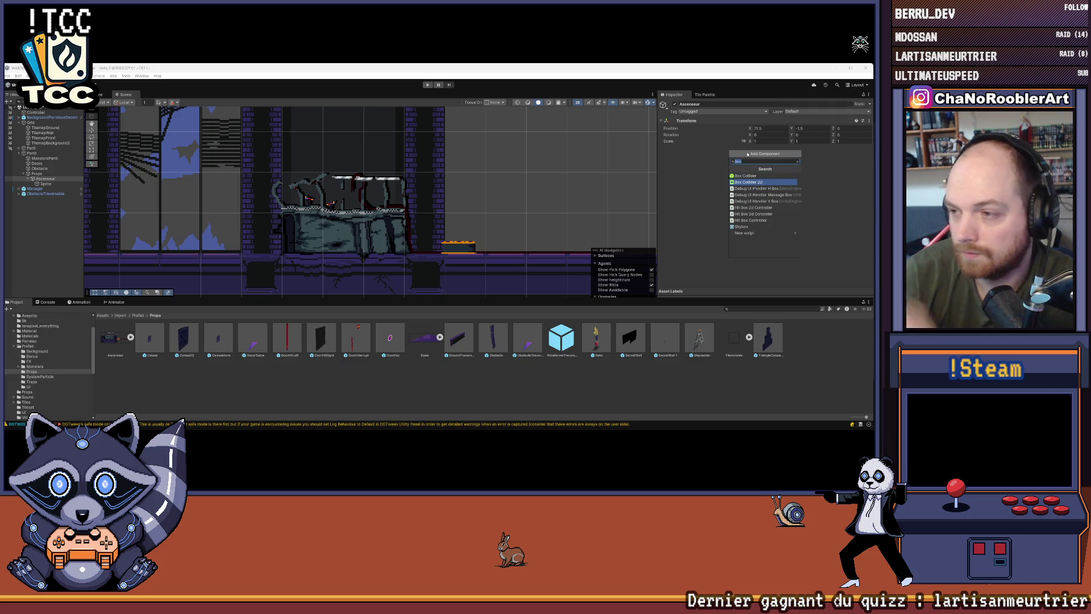
key(Return)
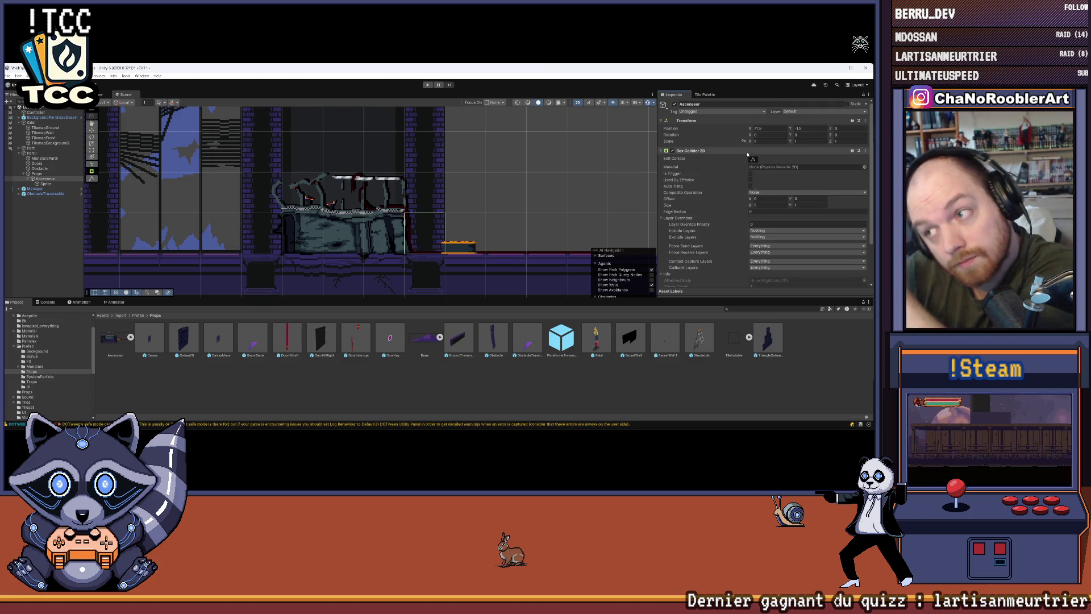
Step: Fit the collider's left, right and top edges around the block at the machine's base
click(753, 160)
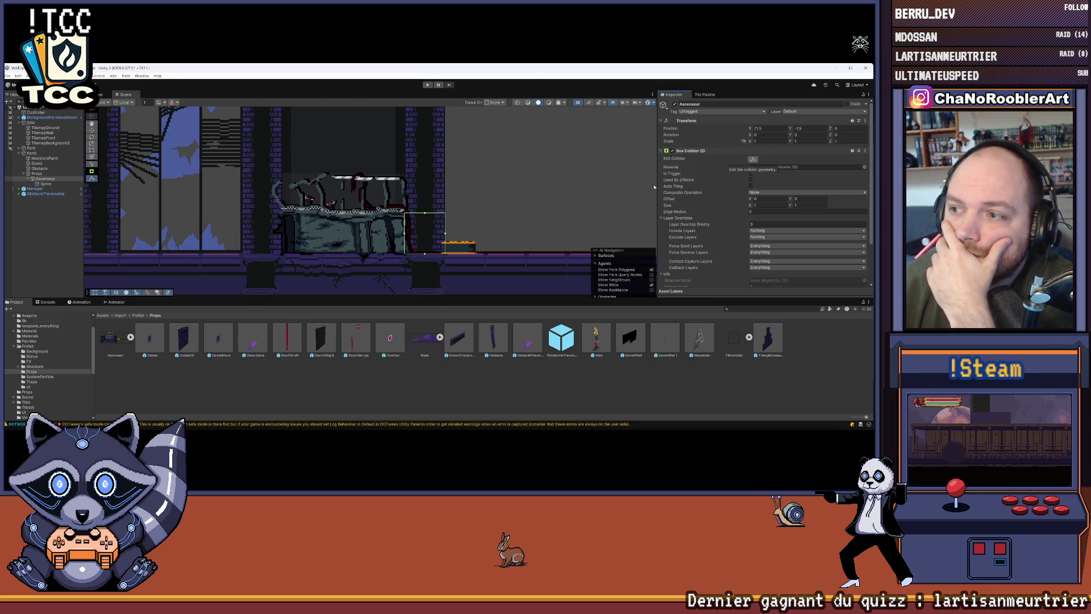
scroll(404, 233, up, 1)
drag(404, 233, 268, 223)
drag(447, 231, 405, 233)
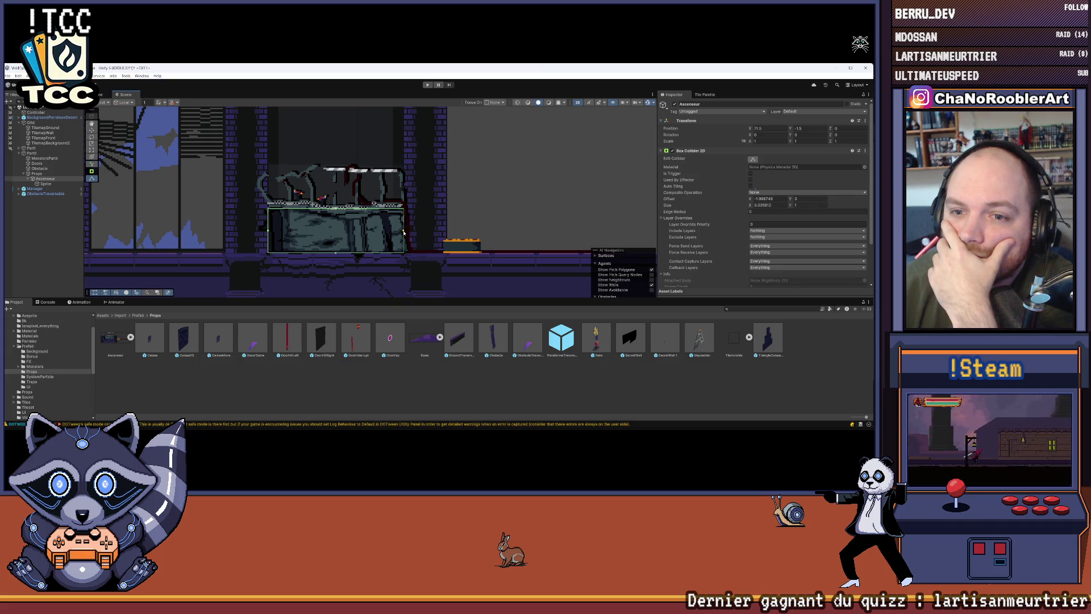
scroll(404, 232, up, 2)
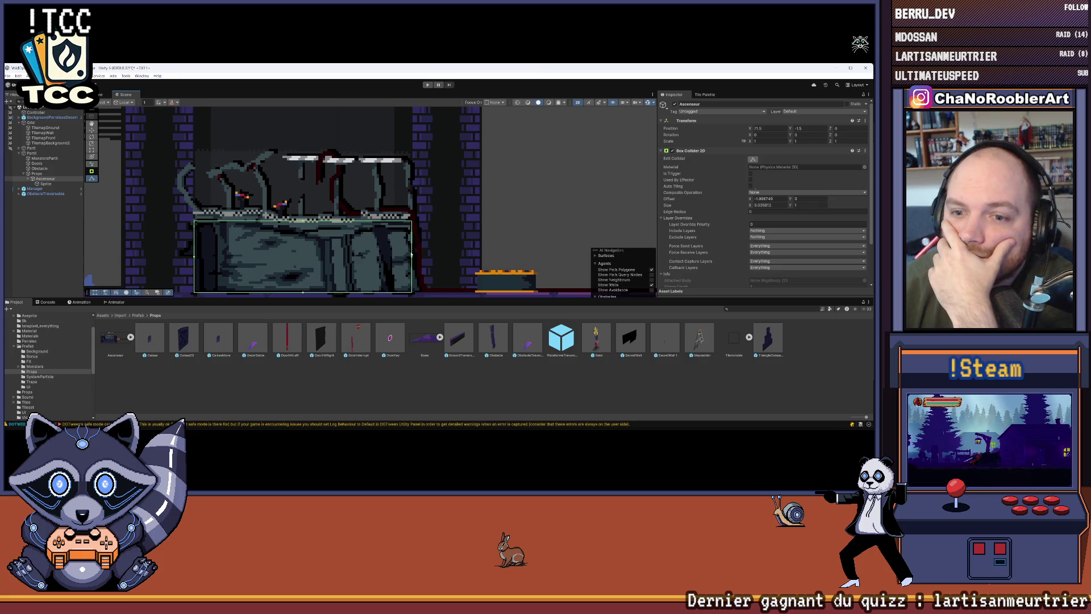
drag(412, 256, 412, 258)
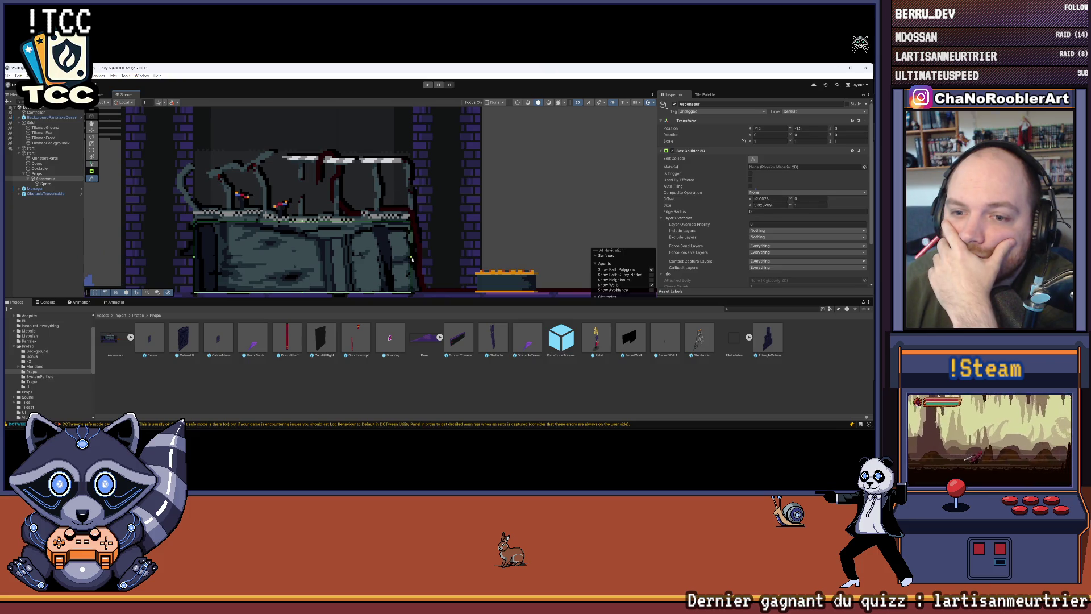
drag(191, 259, 194, 259)
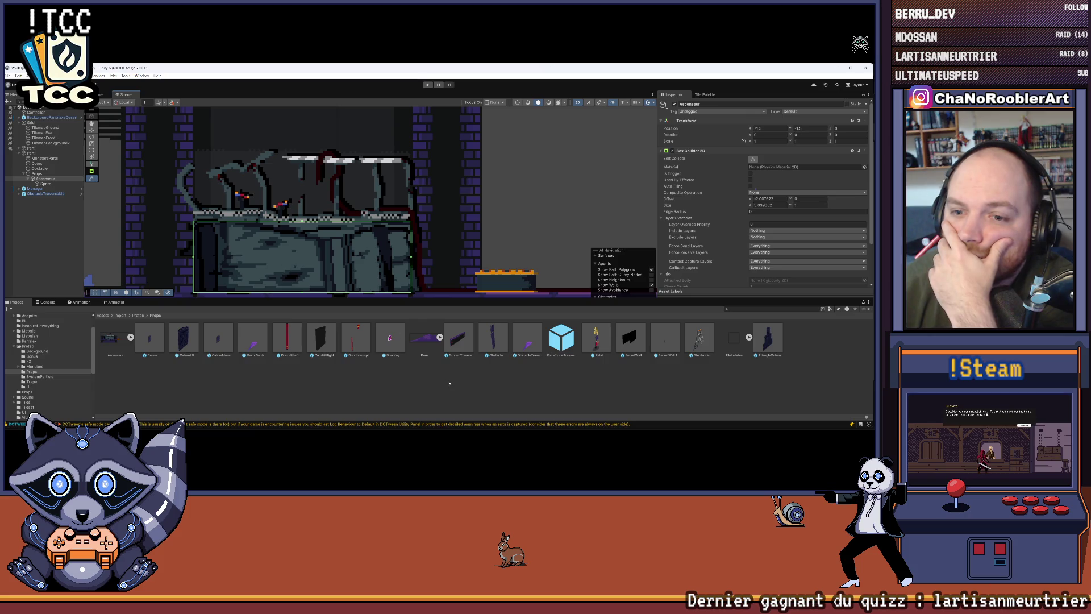
drag(411, 257, 413, 258)
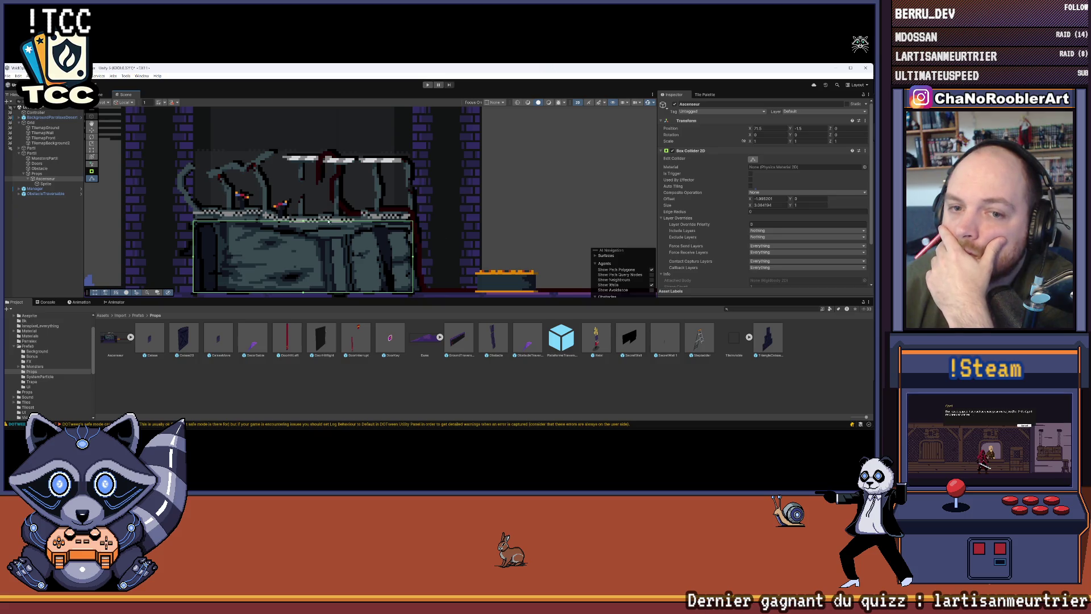
drag(303, 221, 305, 217)
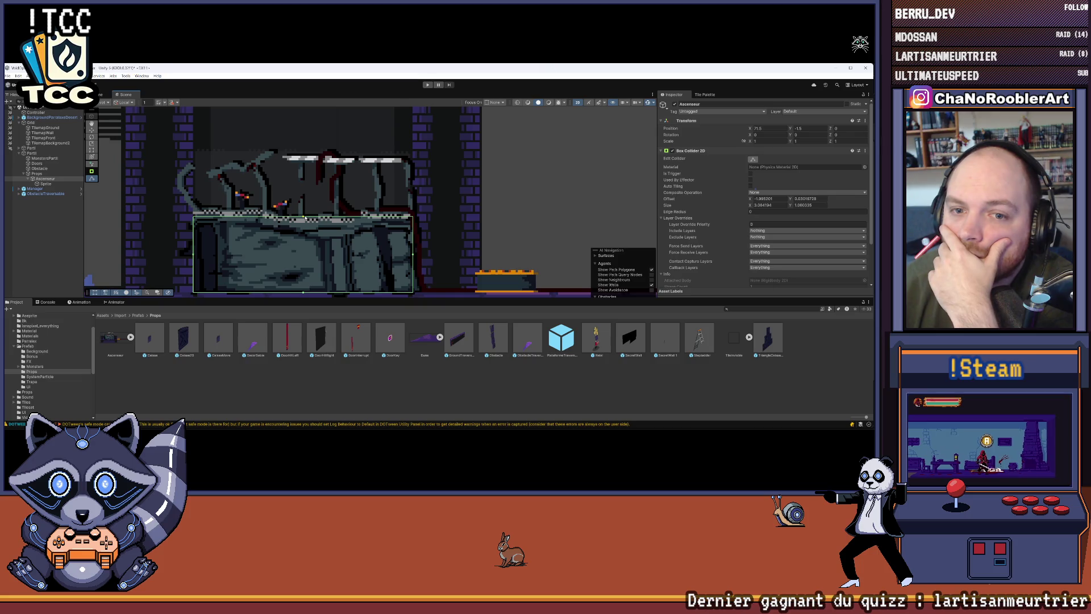
Step: Set Ascenseur's Tag and Layer to Ground, confirm the layer change, then deselect it
click(703, 112)
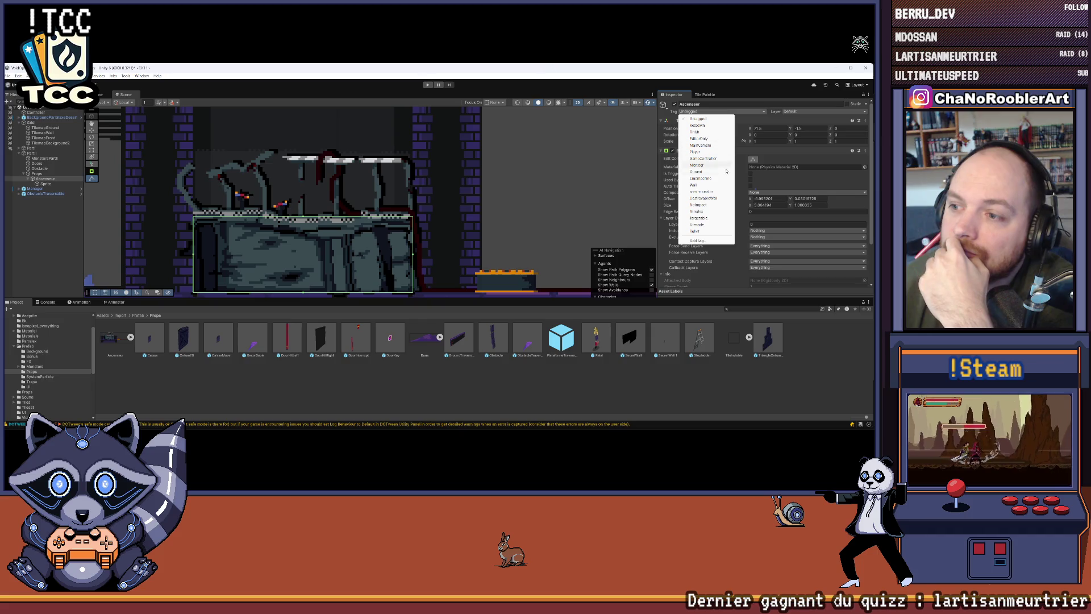
click(704, 173)
click(794, 112)
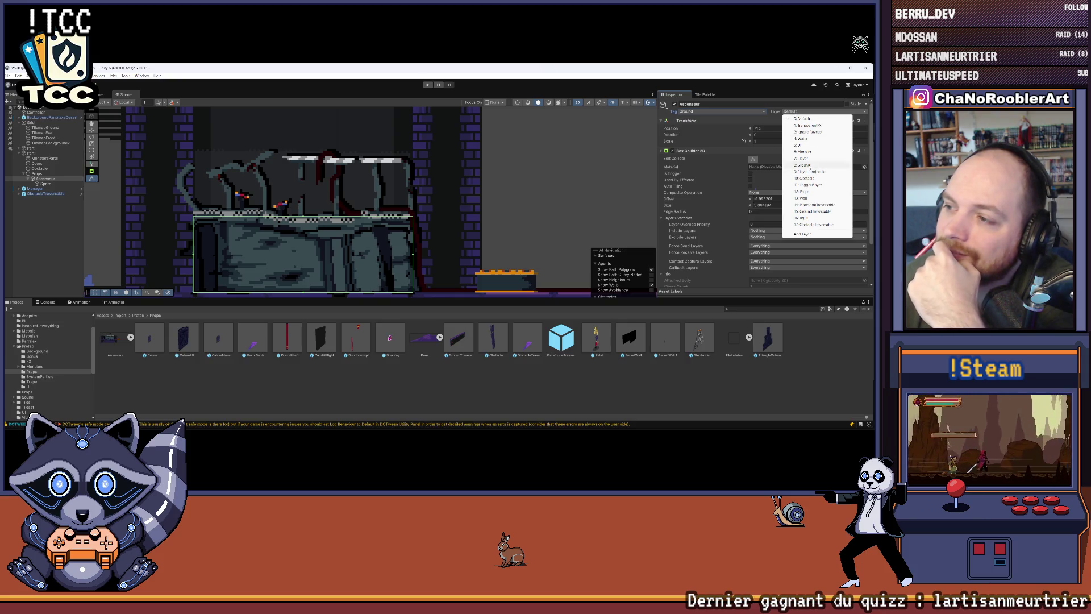
click(803, 165)
click(453, 264)
click(62, 237)
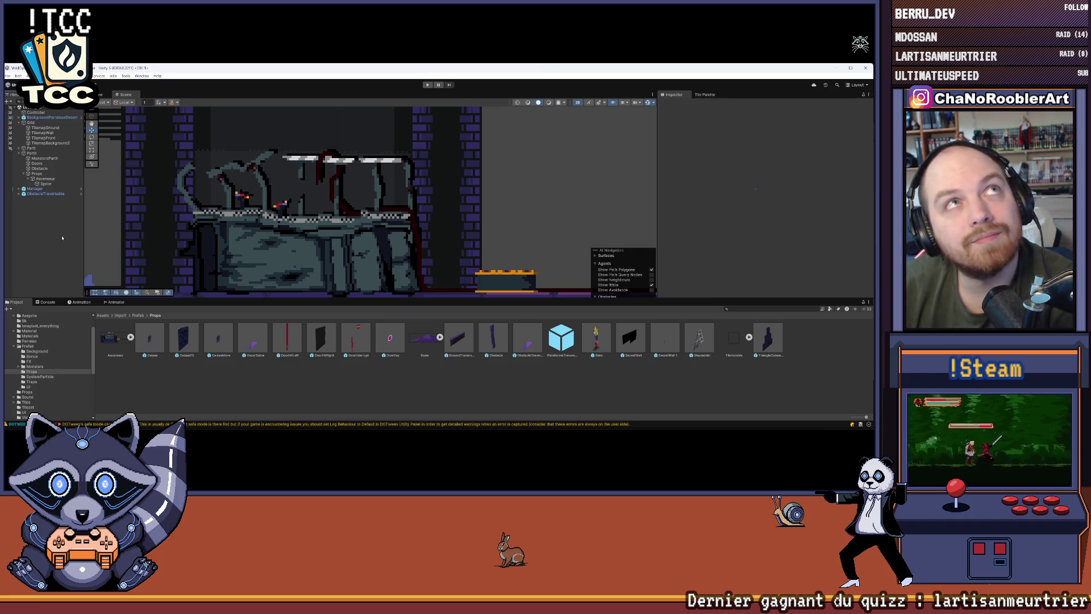
Step: Open the Slots & Daggers Demo page in the Steam library, then return to Unity
mouse_move(443, 426)
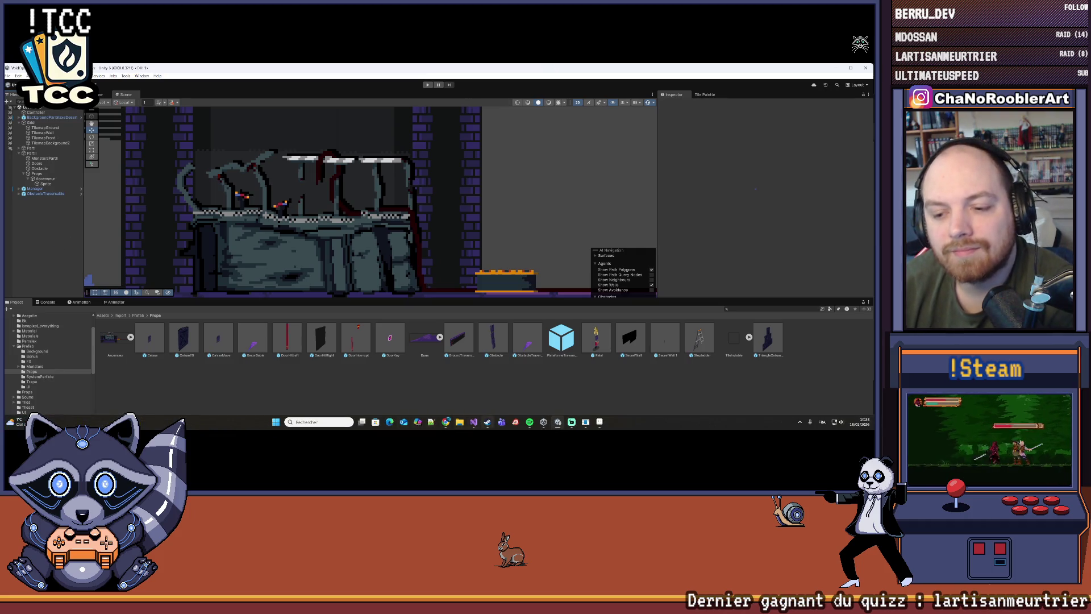
click(487, 422)
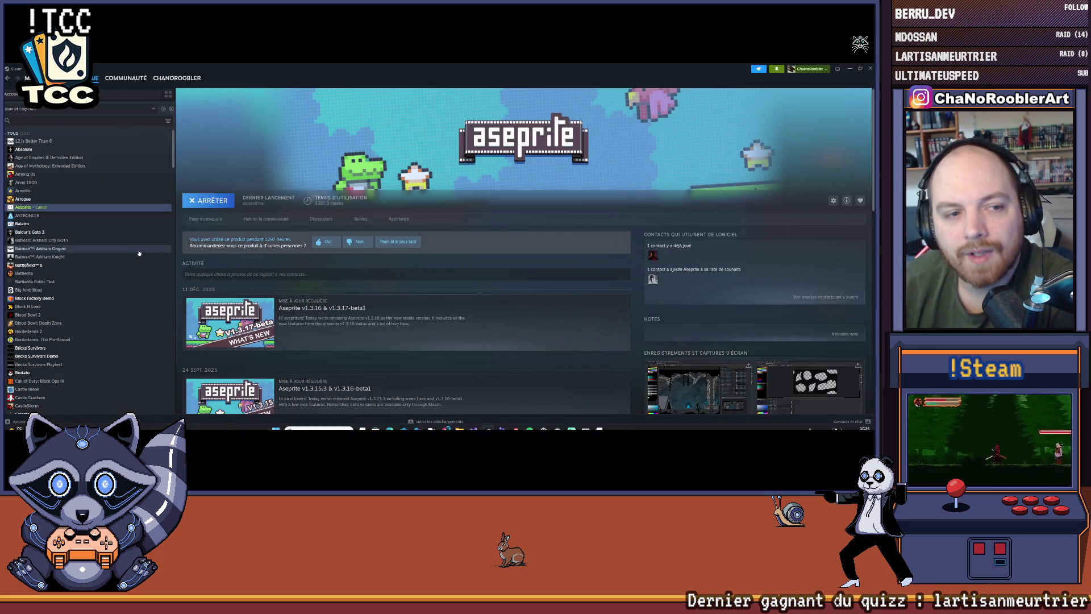
scroll(80, 334, down, 6)
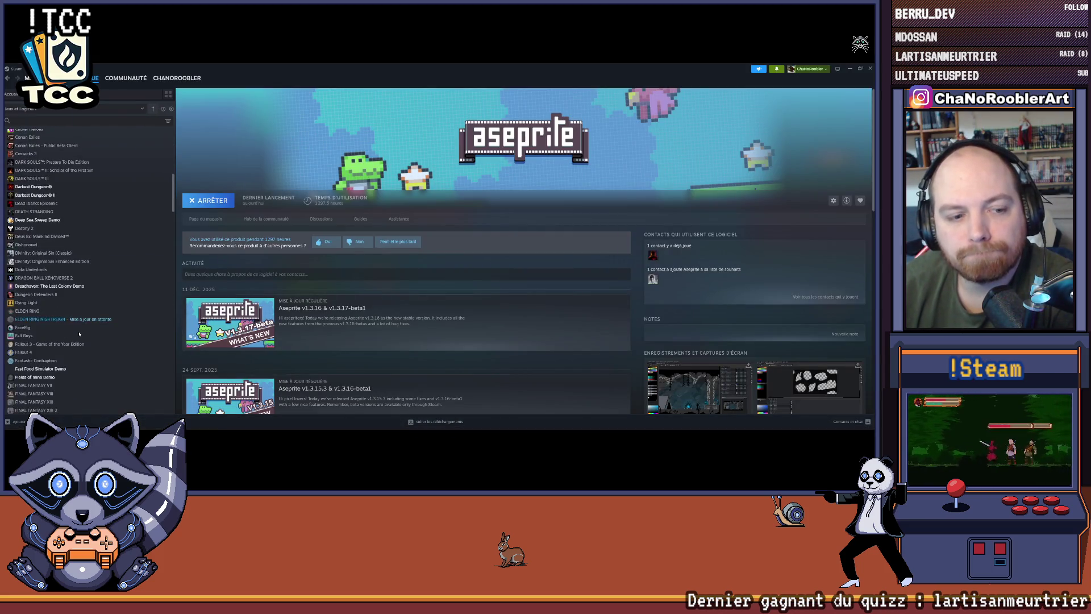
scroll(80, 334, down, 10)
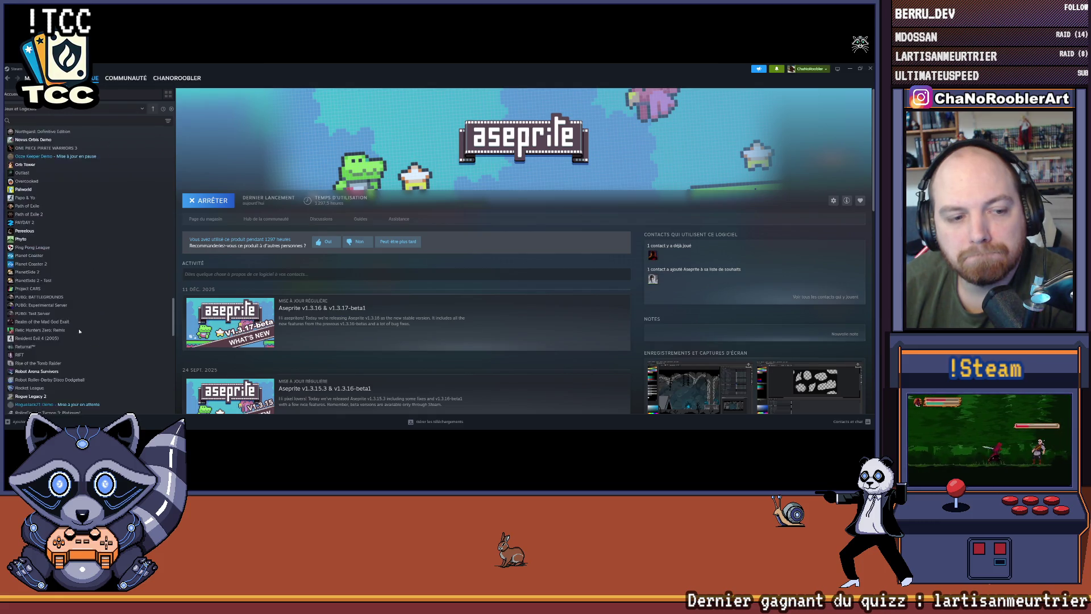
scroll(79, 331, down, 8)
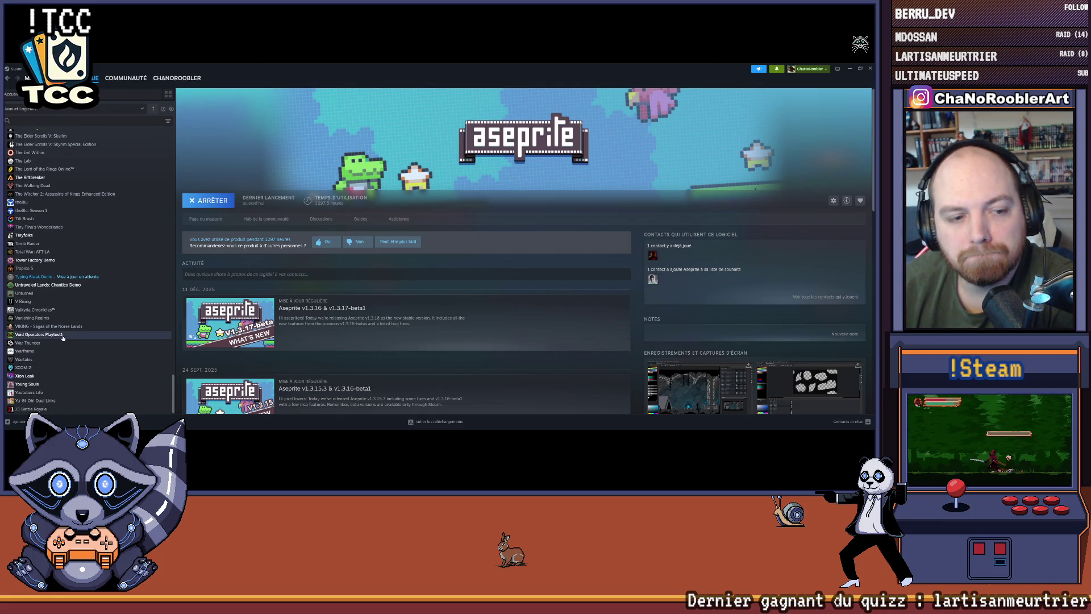
scroll(54, 336, up, 1)
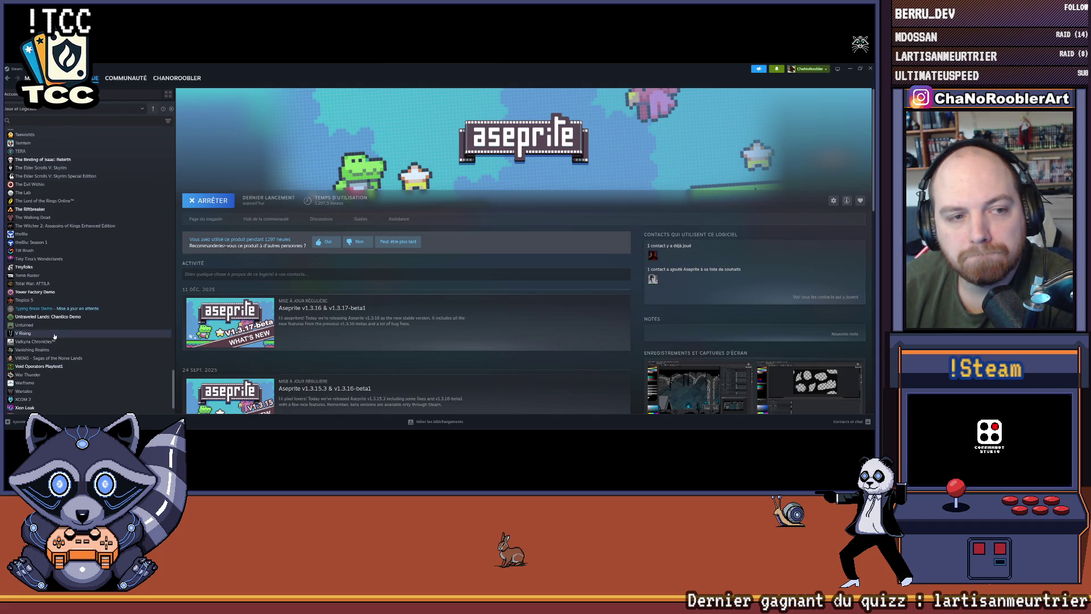
scroll(54, 336, up, 2)
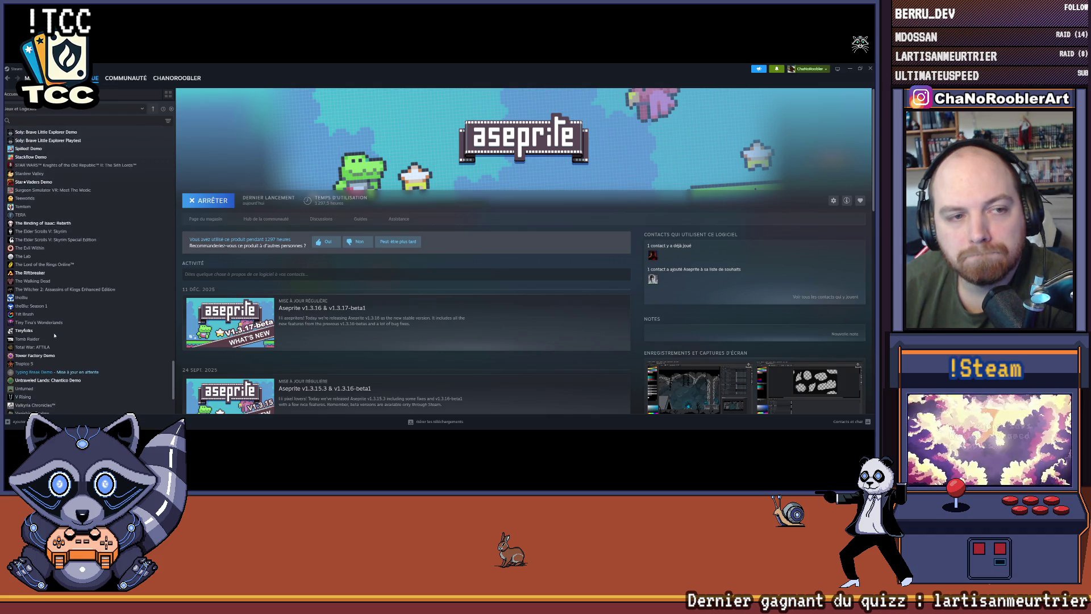
scroll(54, 336, up, 2)
scroll(55, 336, up, 2)
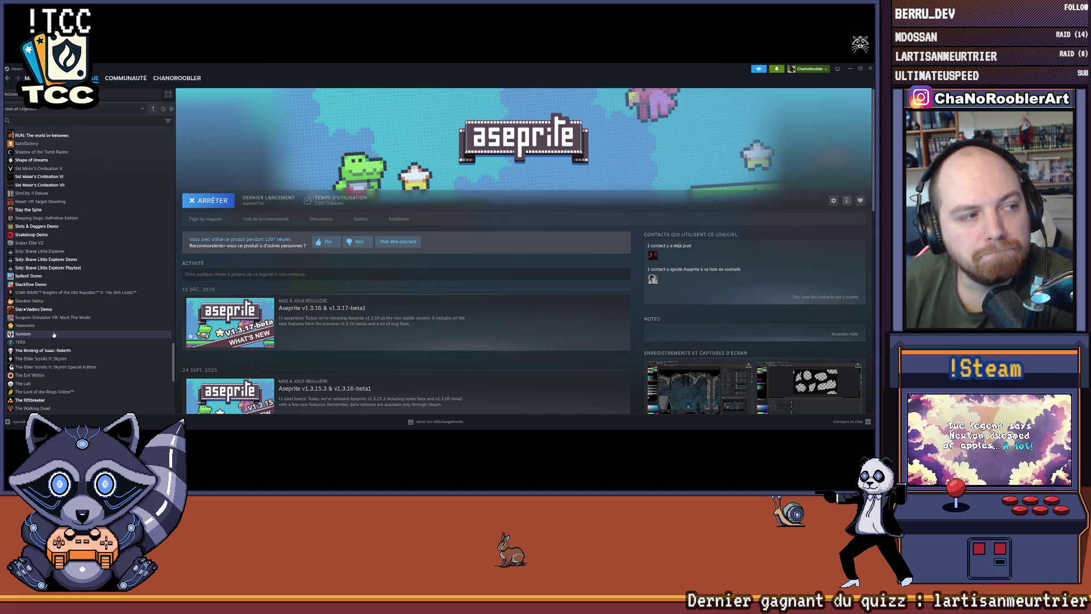
scroll(54, 334, up, 2)
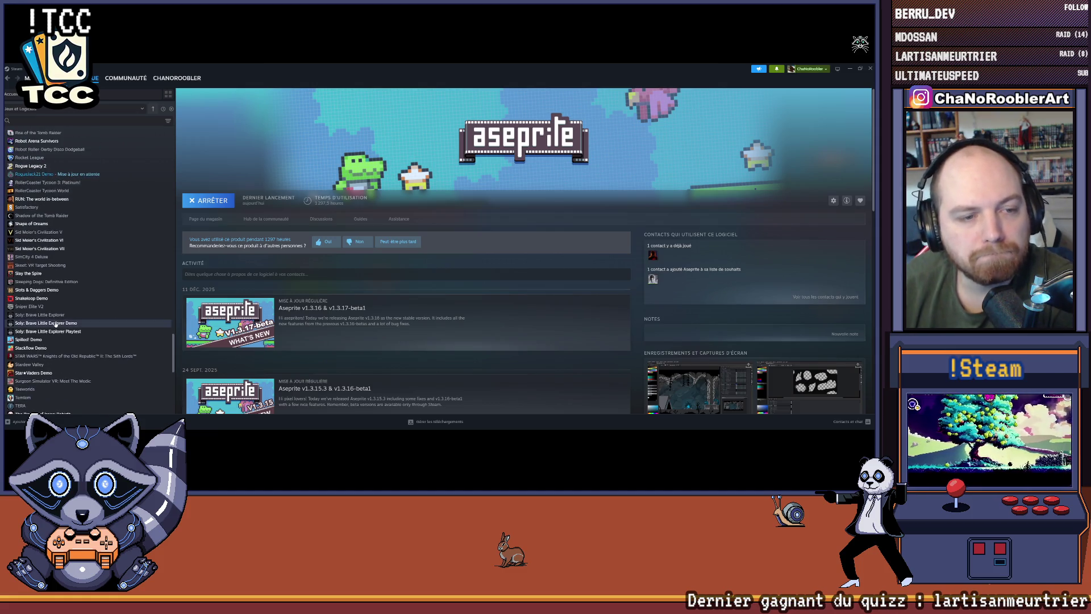
click(46, 289)
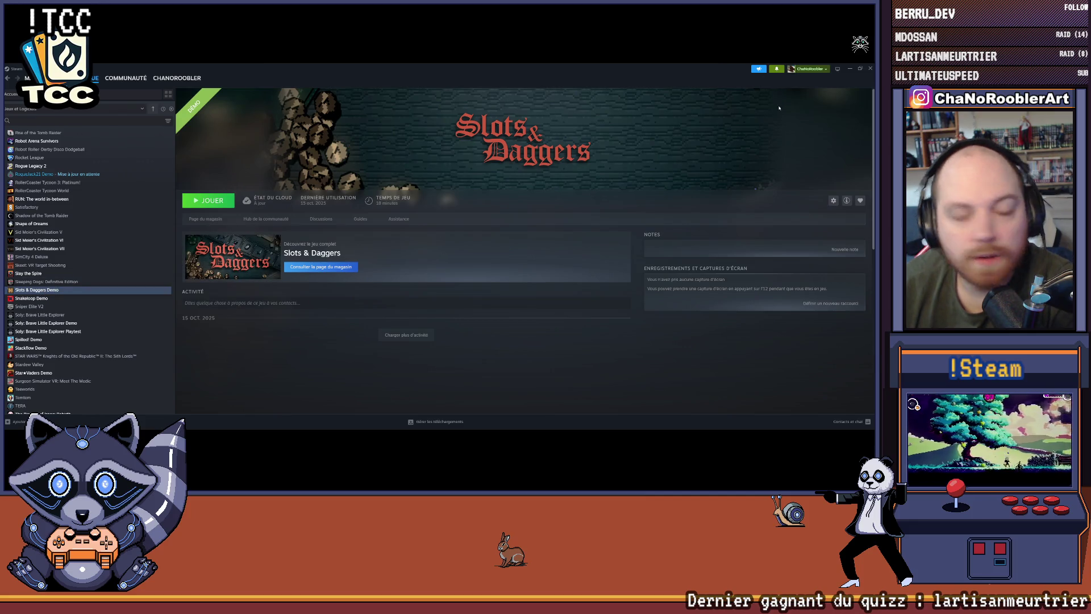
click(850, 68)
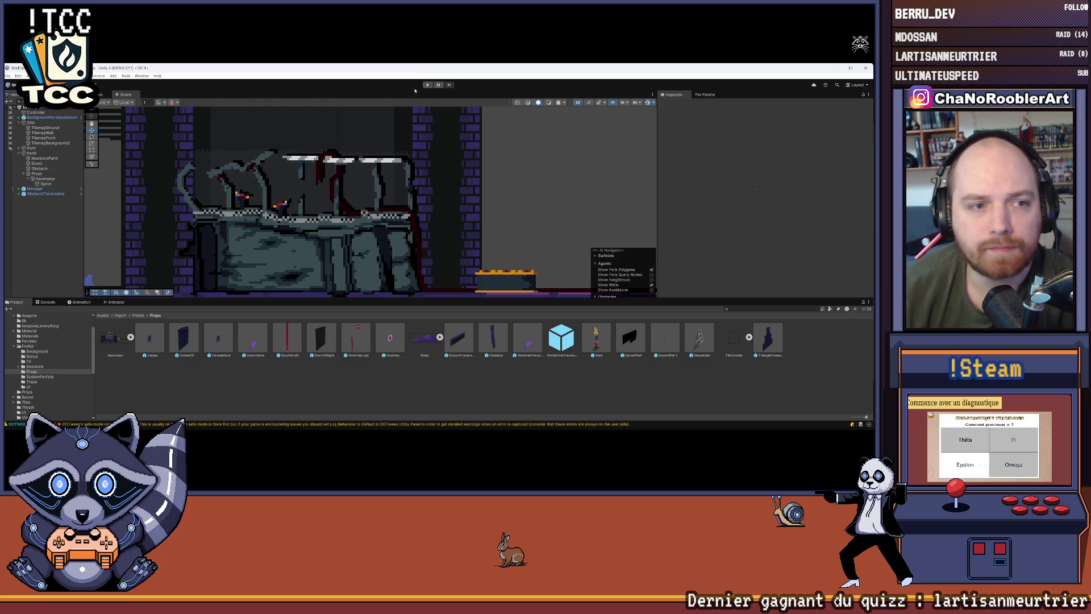
scroll(250, 159, down, 2)
click(242, 161)
scroll(266, 168, down, 1)
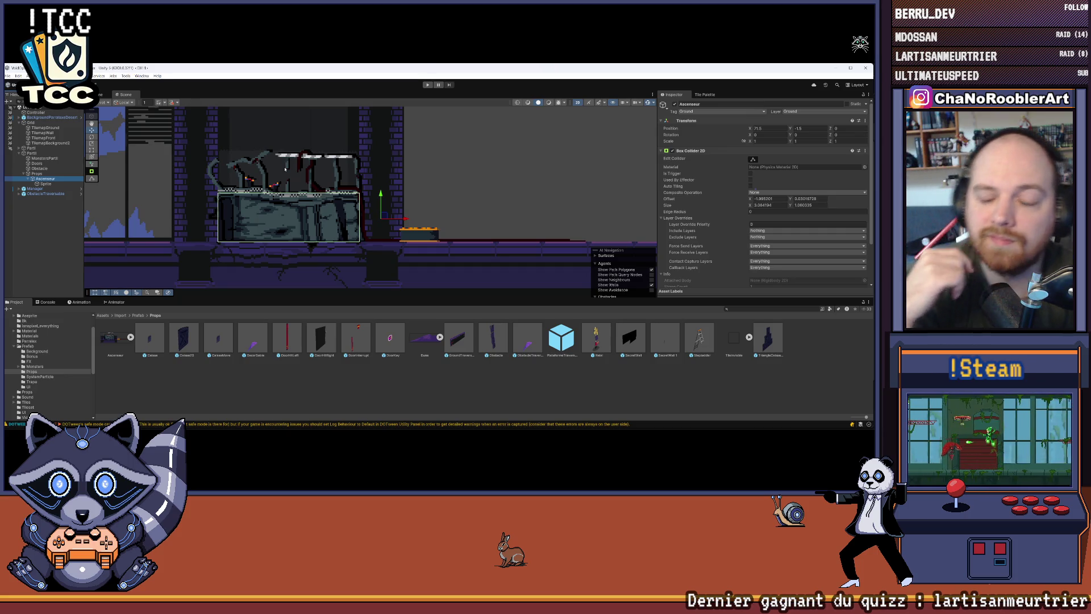
scroll(476, 209, down, 5)
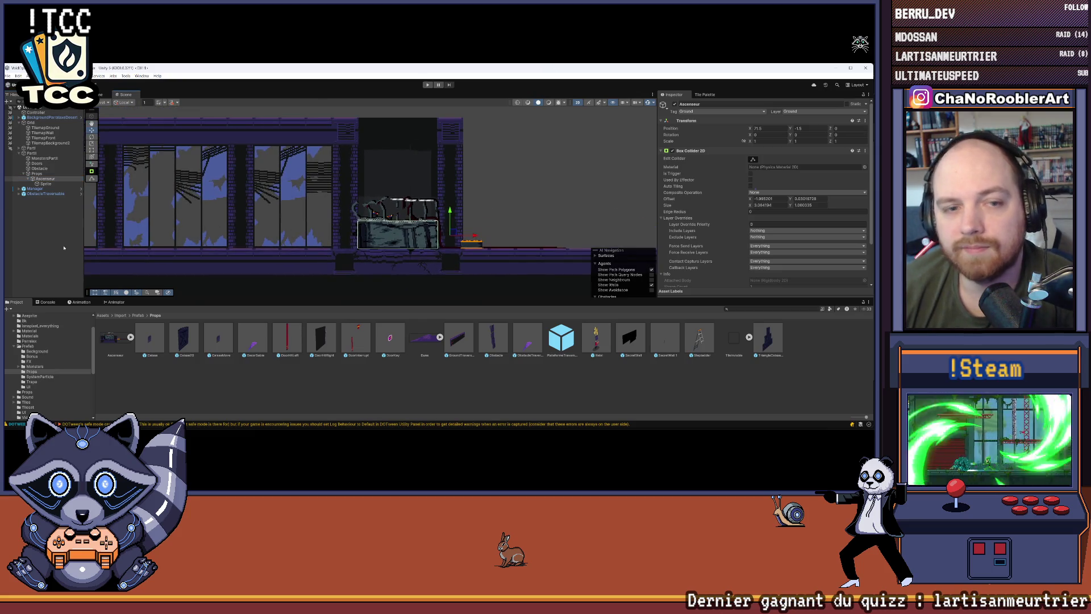
click(476, 210)
scroll(293, 202, down, 3)
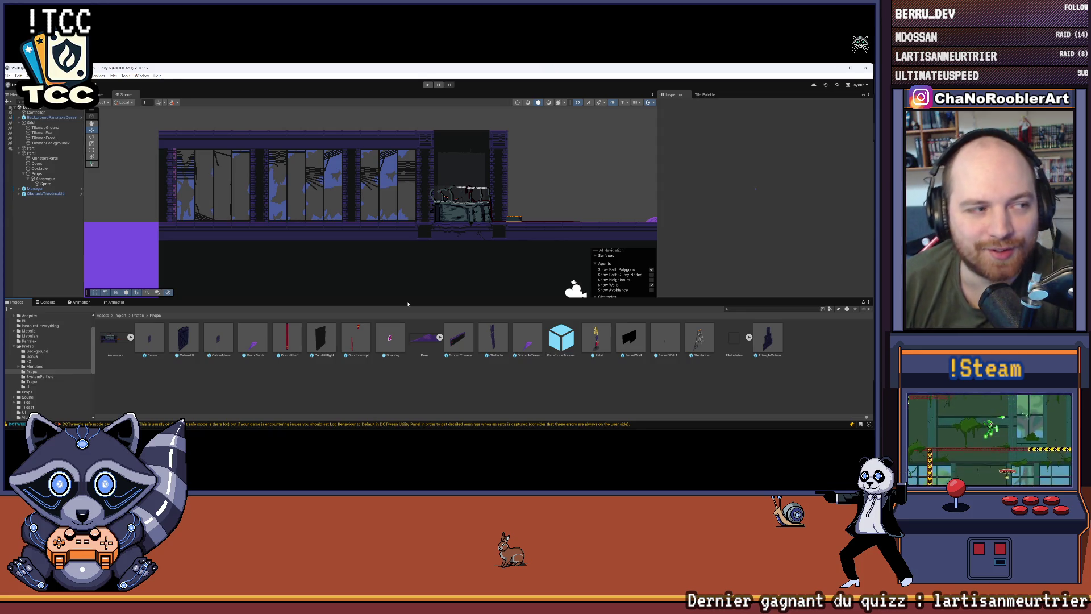
scroll(454, 226, down, 2)
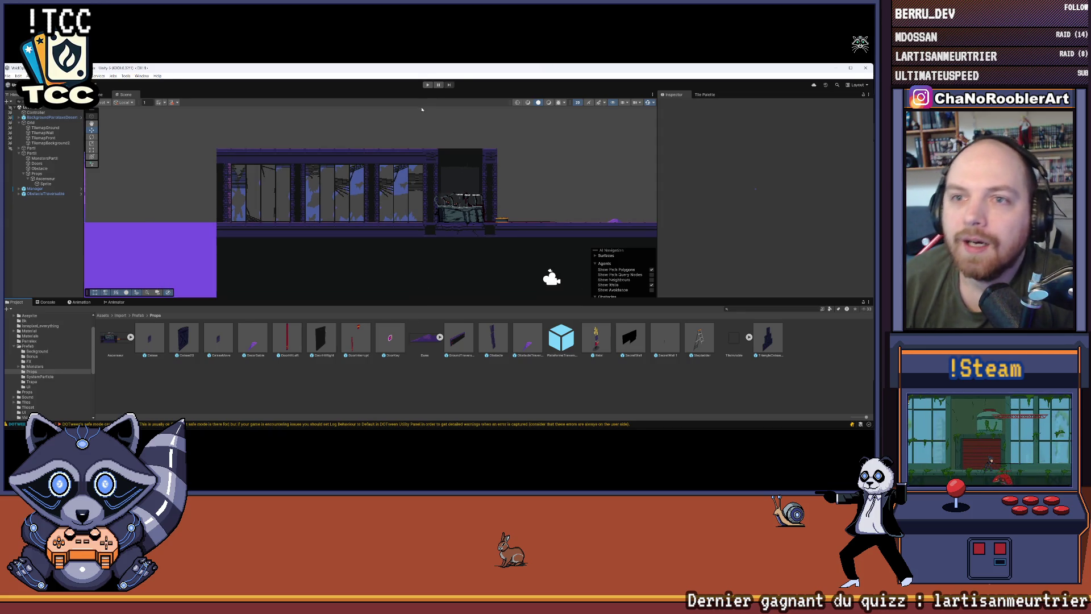
click(428, 84)
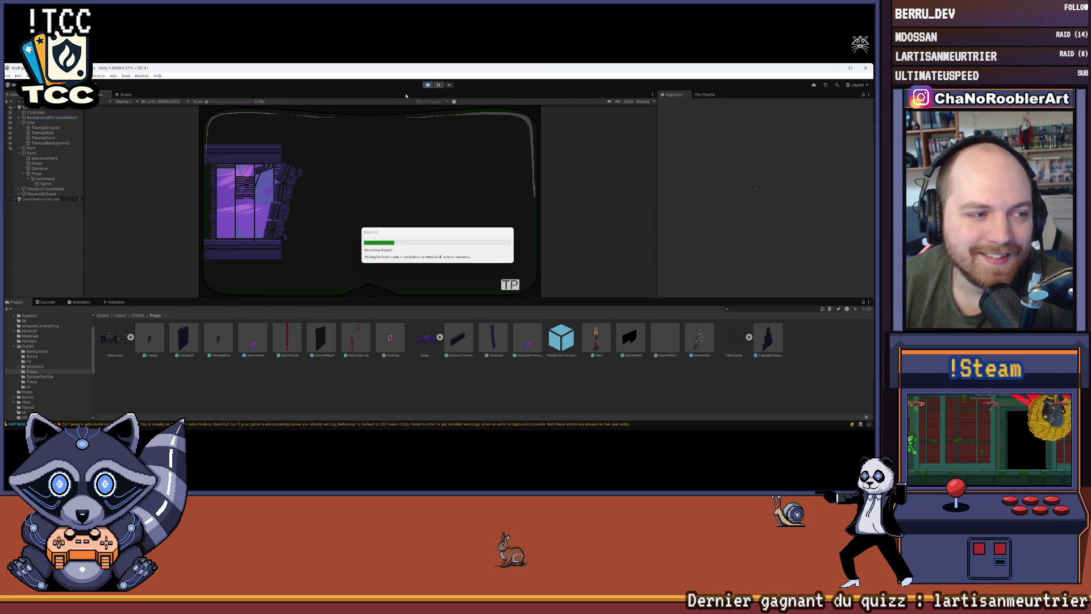
Step: Load the 2D - 2 level and walk the player back and forth over the rubble
click(509, 282)
click(248, 218)
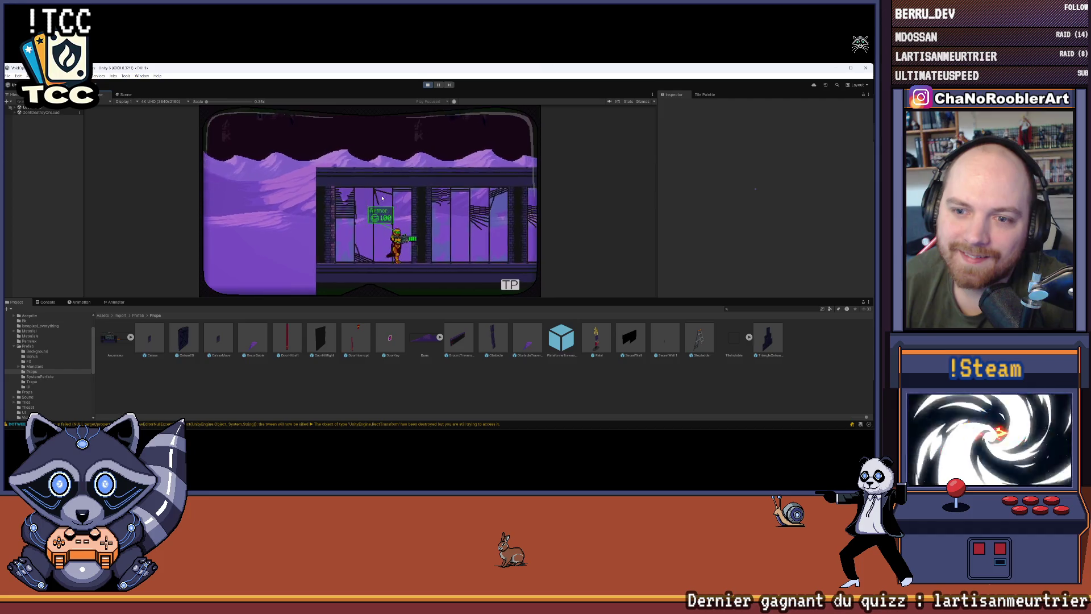
key(Left)
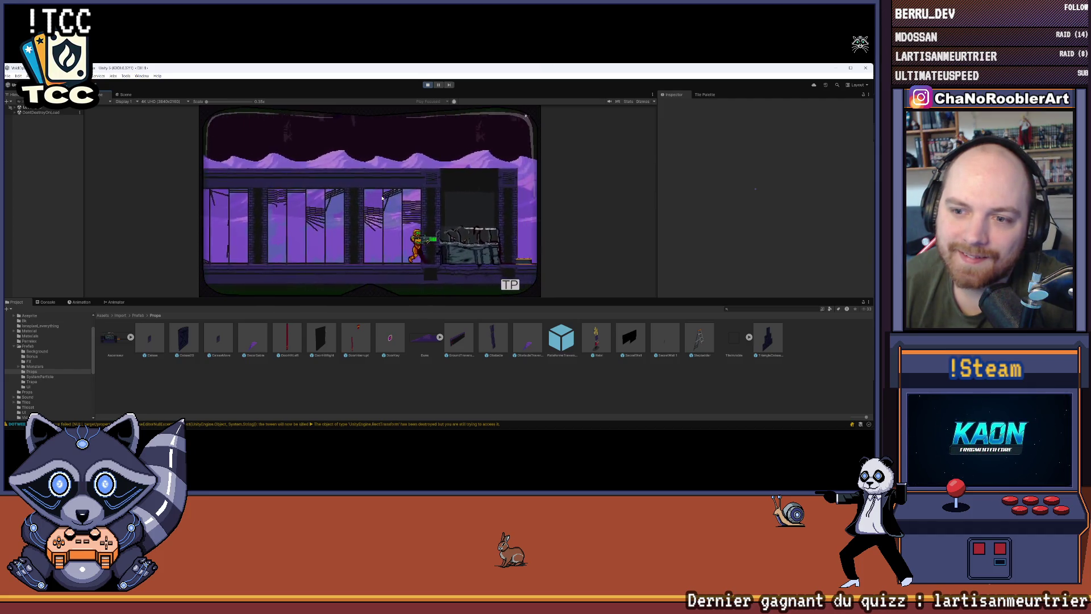
key(Right)
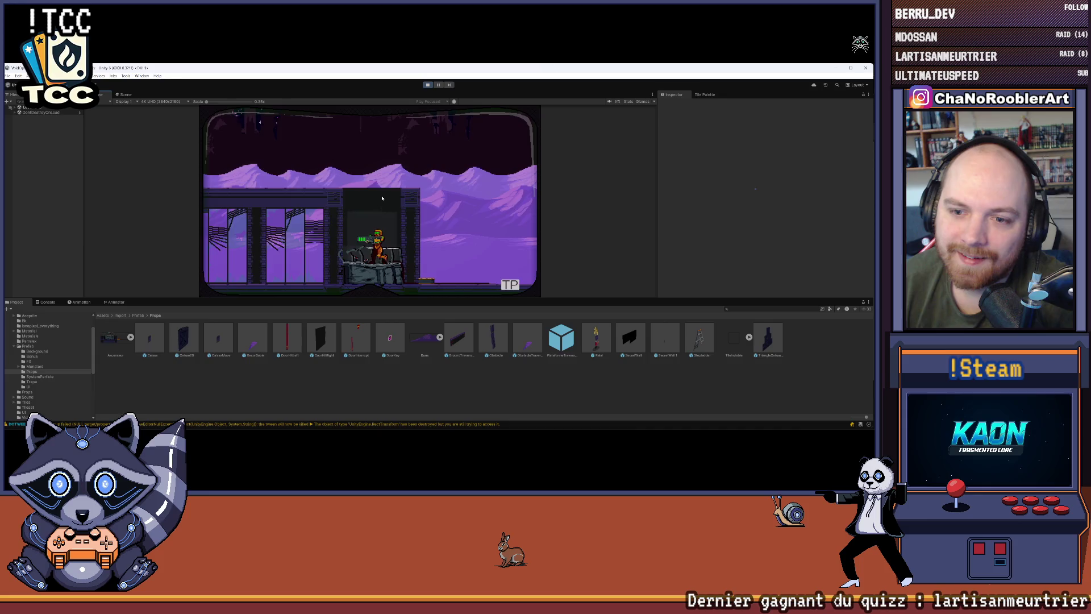
key(Left)
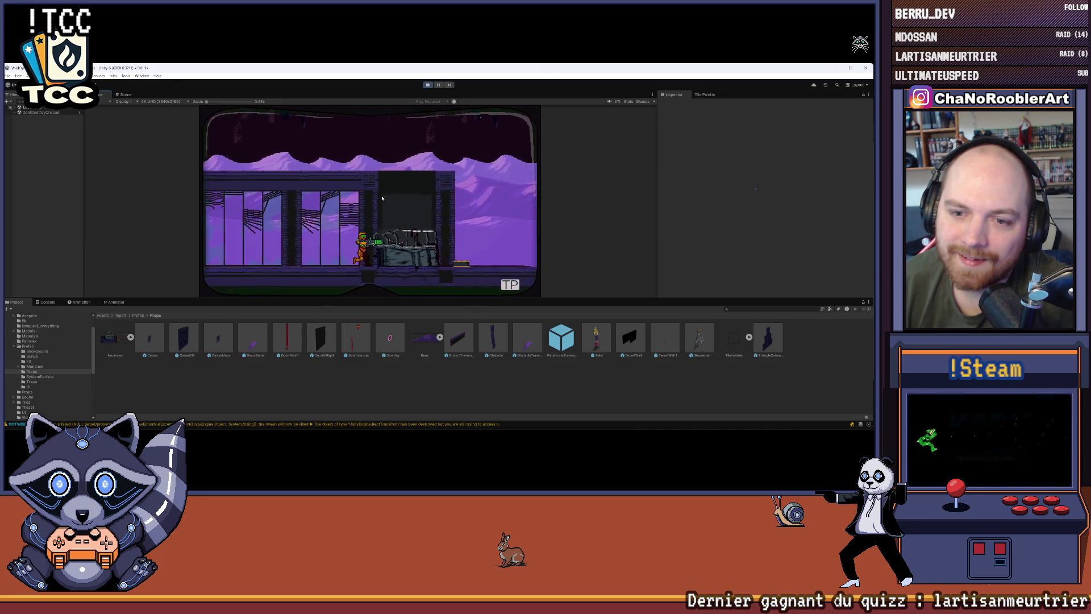
key(Right)
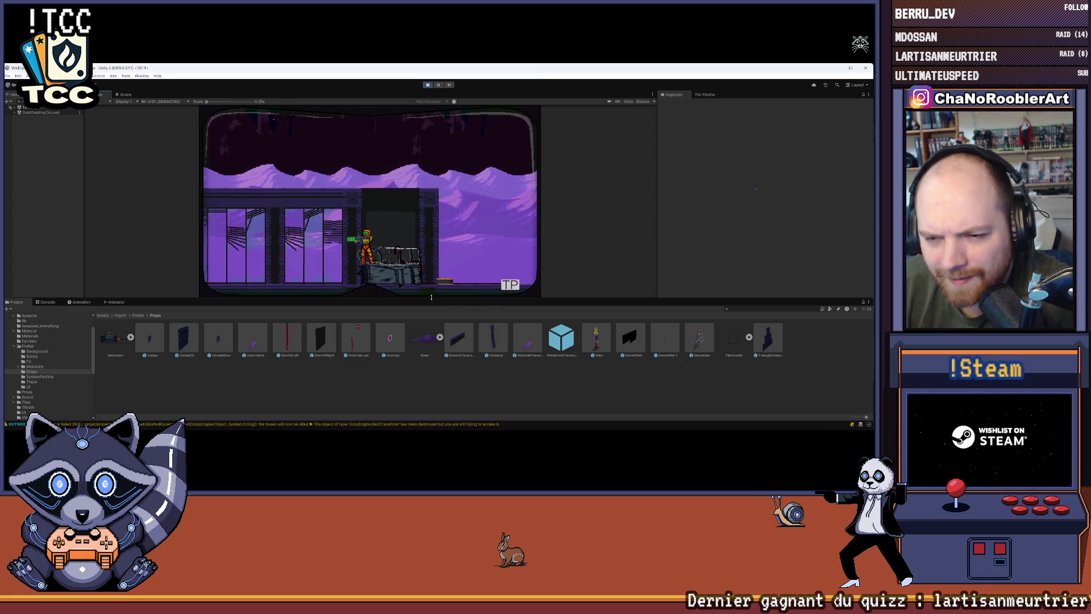
Step: Enlarge the game view, keep testing movement across the rubble, then stop play mode
drag(431, 297, 431, 354)
key(Left)
key(Right)
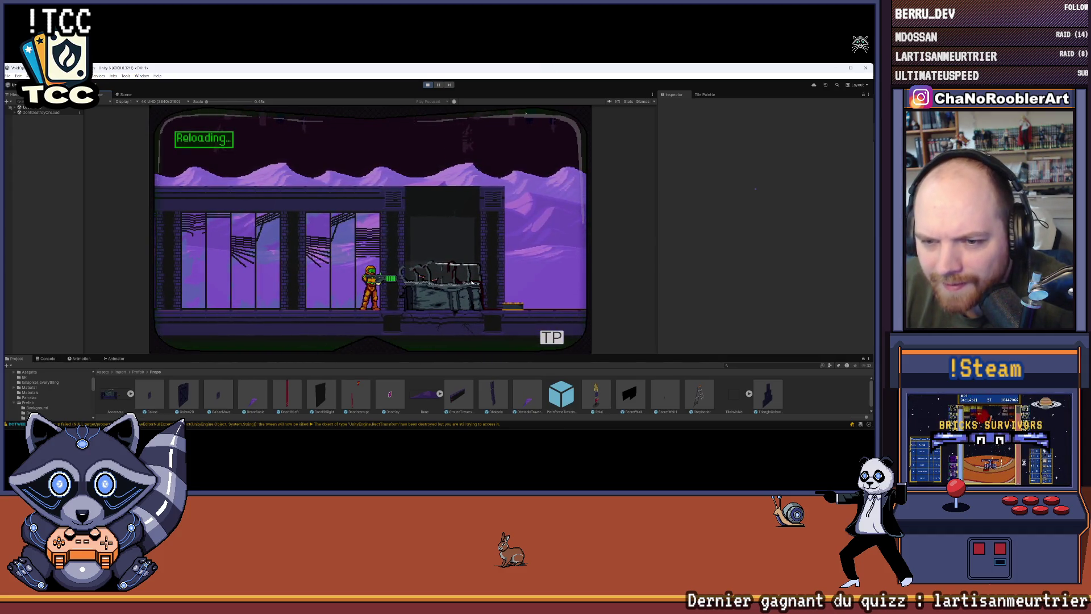
key(Right)
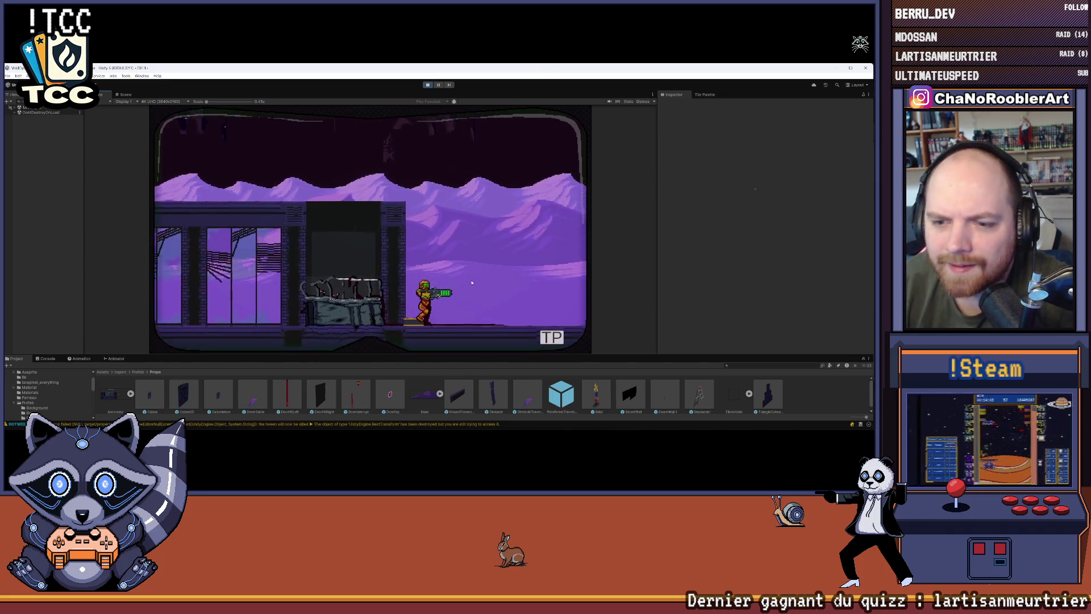
key(Left)
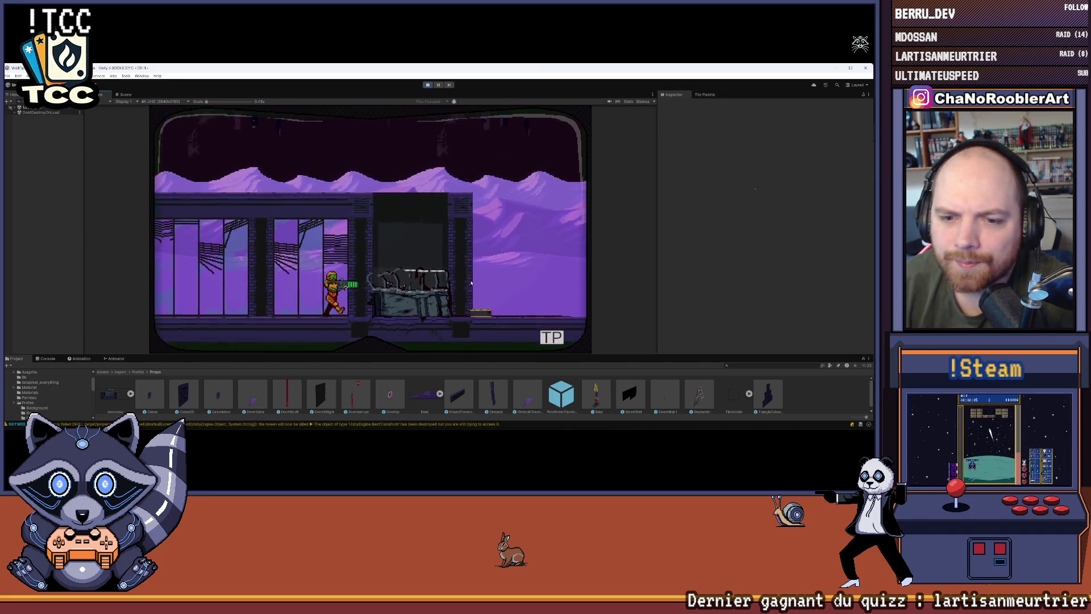
key(Right)
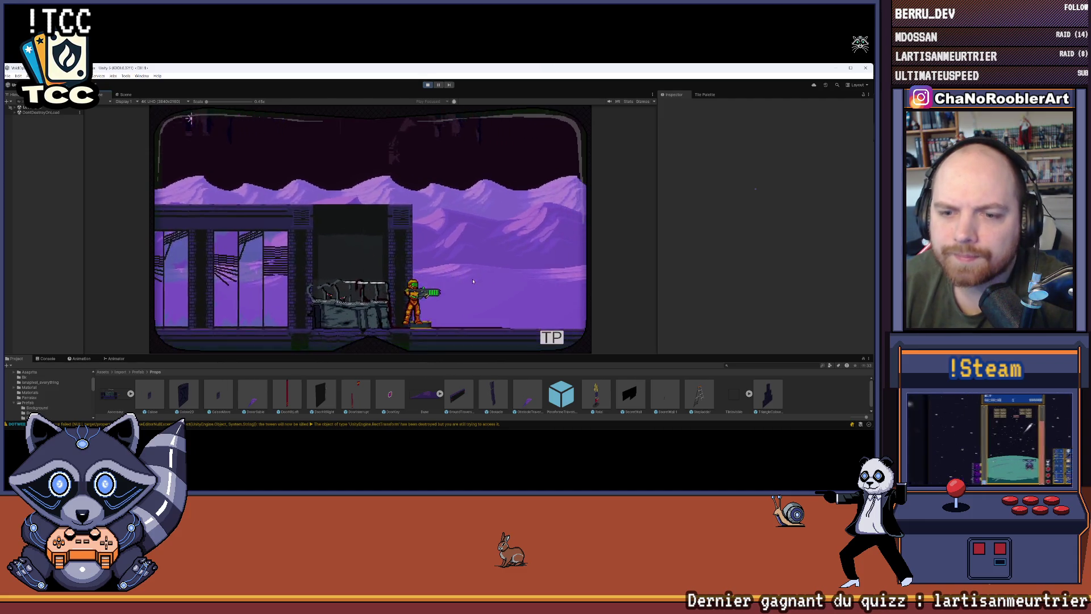
key(Left)
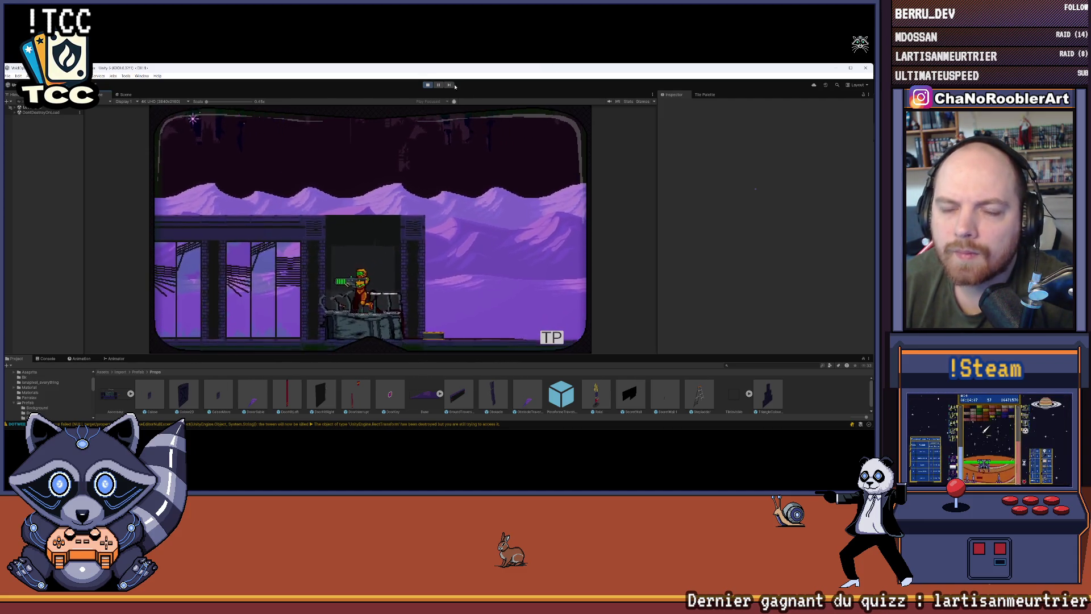
click(427, 84)
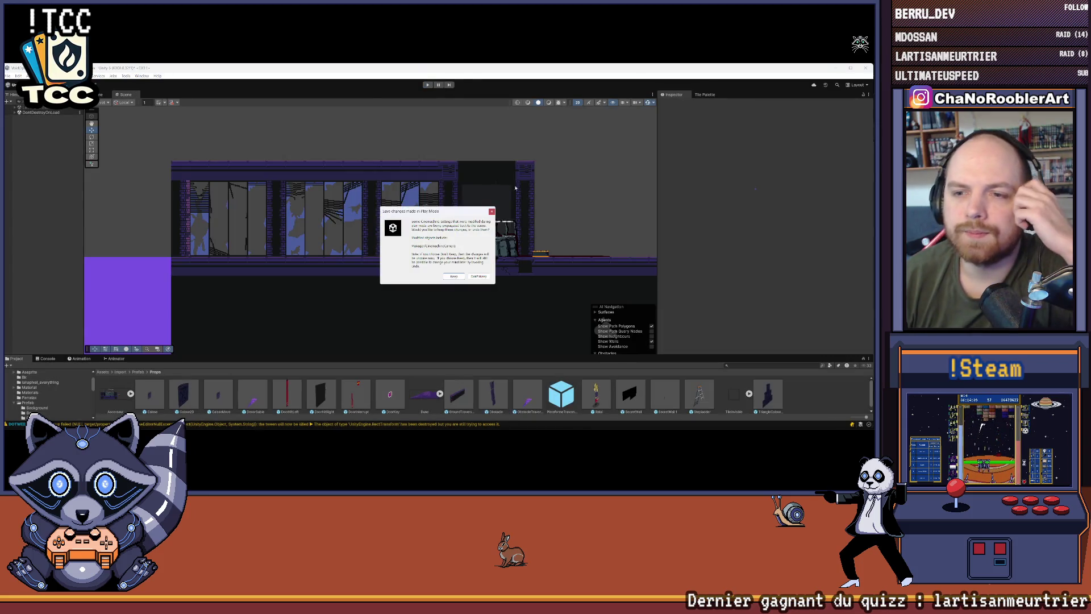
Step: Dismiss the Play Mode save prompt and pan the Scene view to the elevator room
click(492, 211)
scroll(378, 241, up, 3)
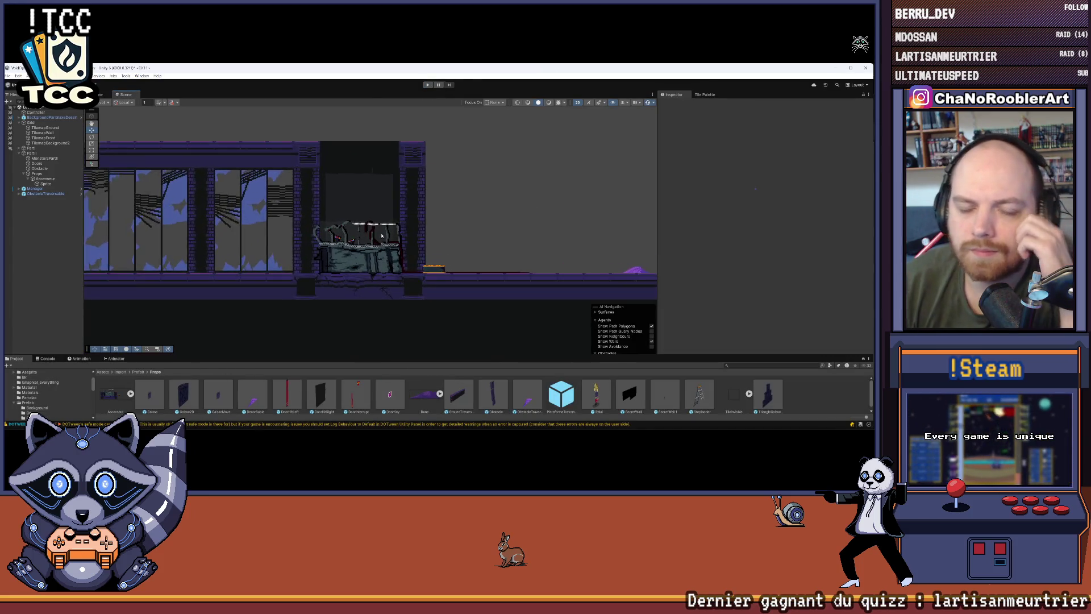
drag(379, 177, 404, 196)
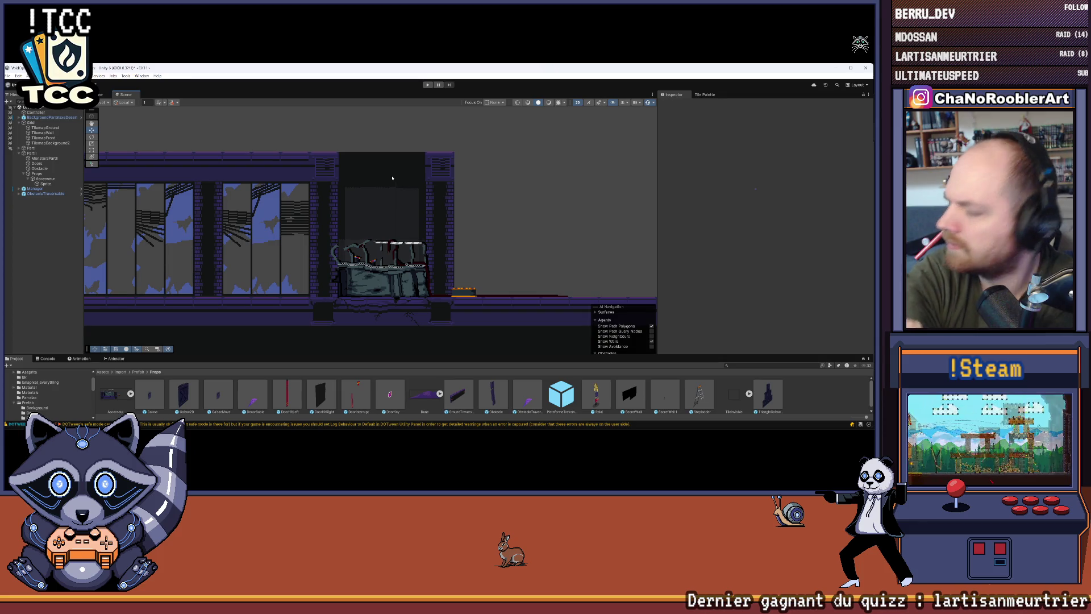
scroll(431, 218, up, 3)
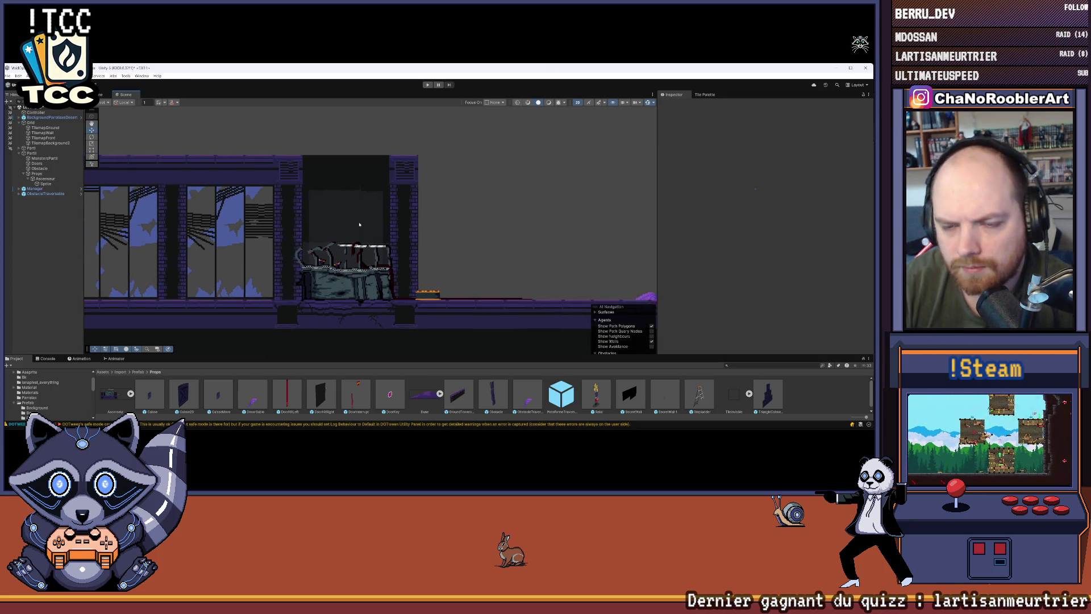
scroll(354, 243, up, 2)
mouse_move(354, 243)
mouse_down()
mouse_move(409, 190)
mouse_move(470, 195)
mouse_up()
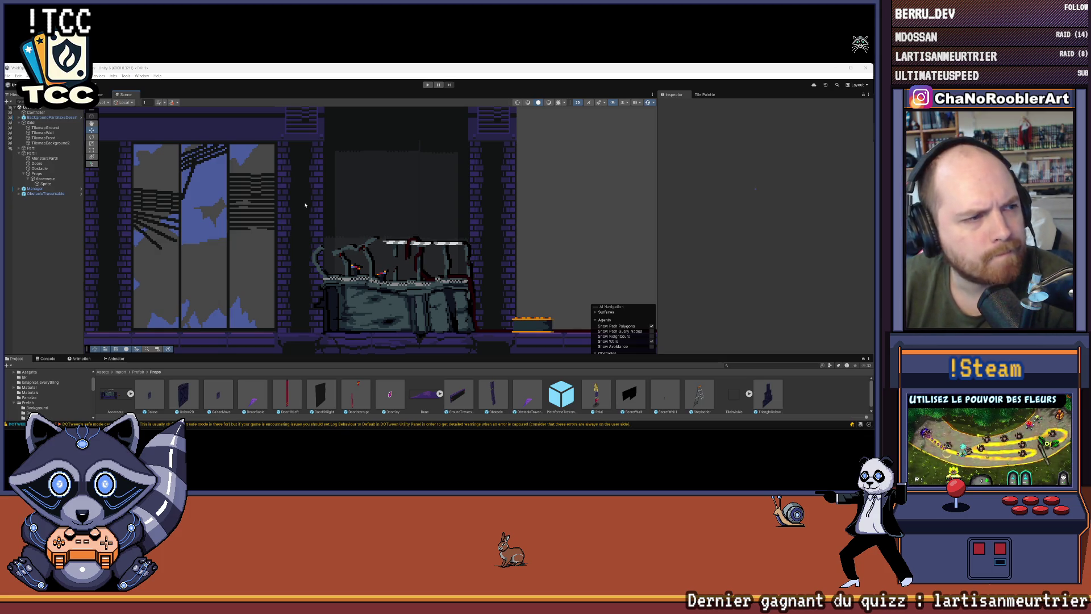
Step: Pan past the dumpster, select TilemapGround as the tilemap to edit, and bring up the Tile Palette
scroll(321, 267, down, 2)
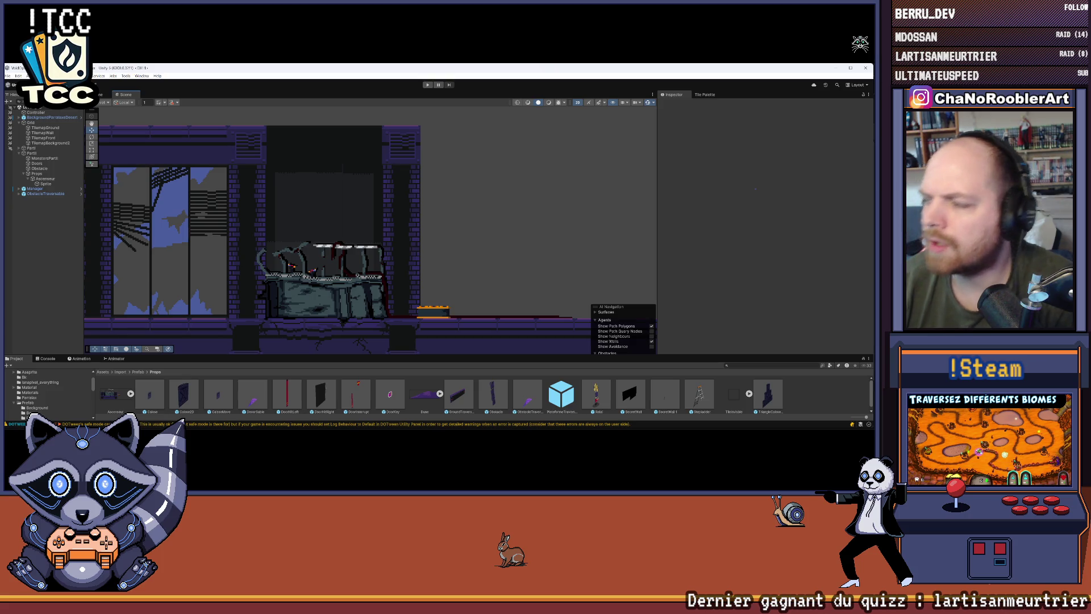
drag(482, 251, 344, 227)
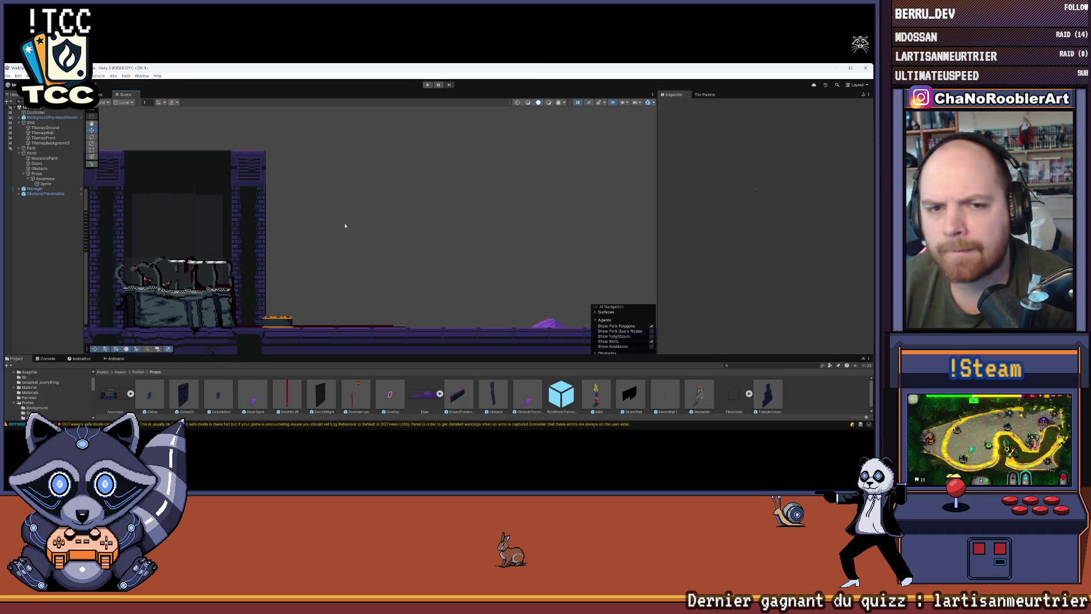
click(40, 128)
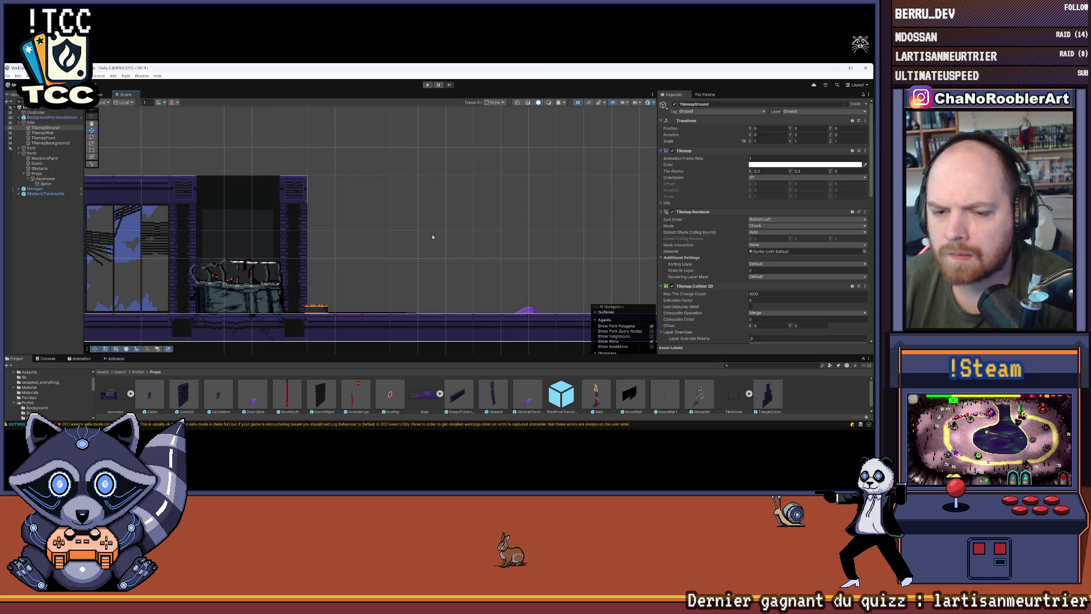
click(709, 94)
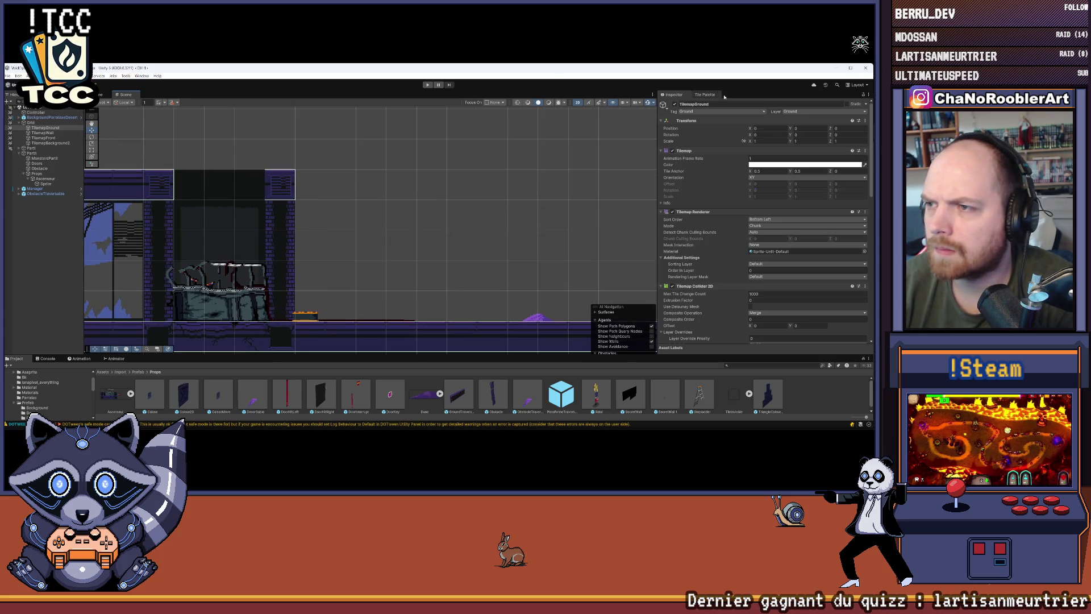
Step: Paint two rows of ground tiles across the upper level on TilemapGround
scroll(725, 199, up, 3)
click(730, 214)
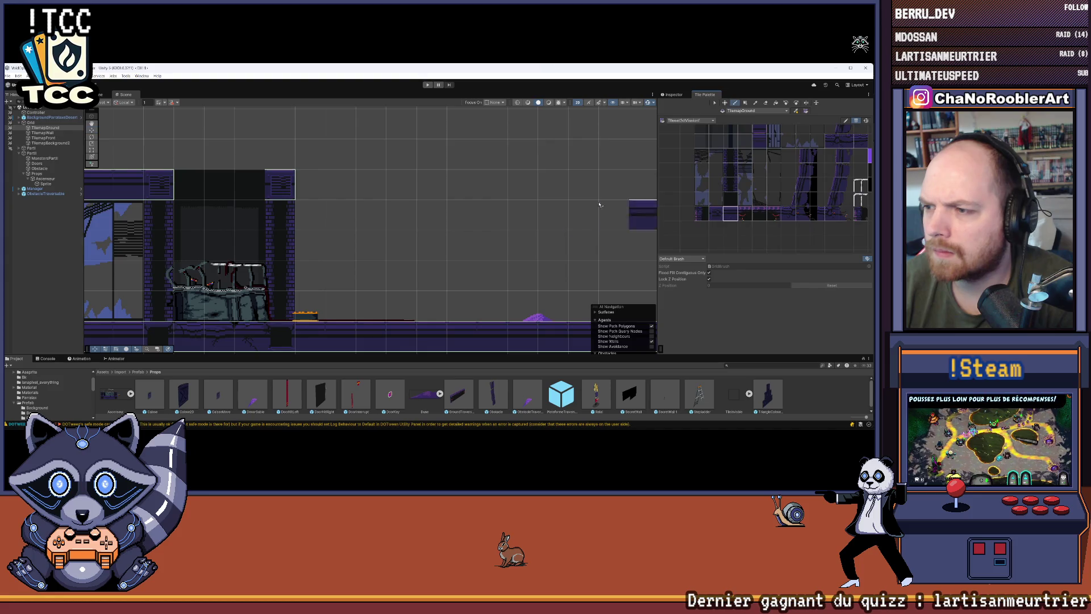
scroll(341, 227, right, 4)
drag(178, 186, 482, 186)
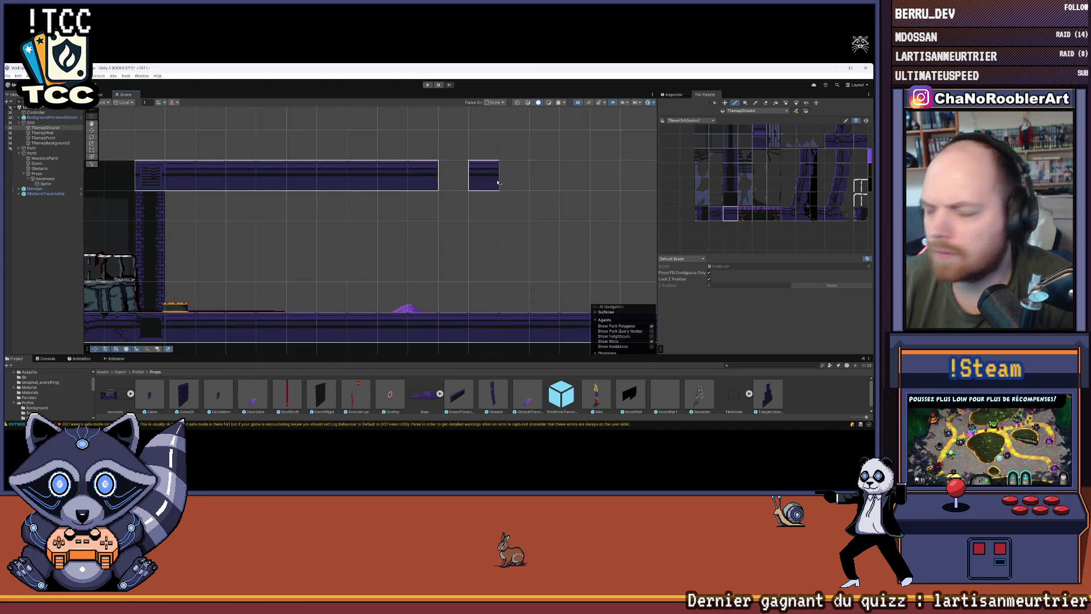
scroll(483, 185, right, 4)
scroll(279, 186, down, 2)
scroll(279, 185, down, 2)
drag(280, 180, 452, 180)
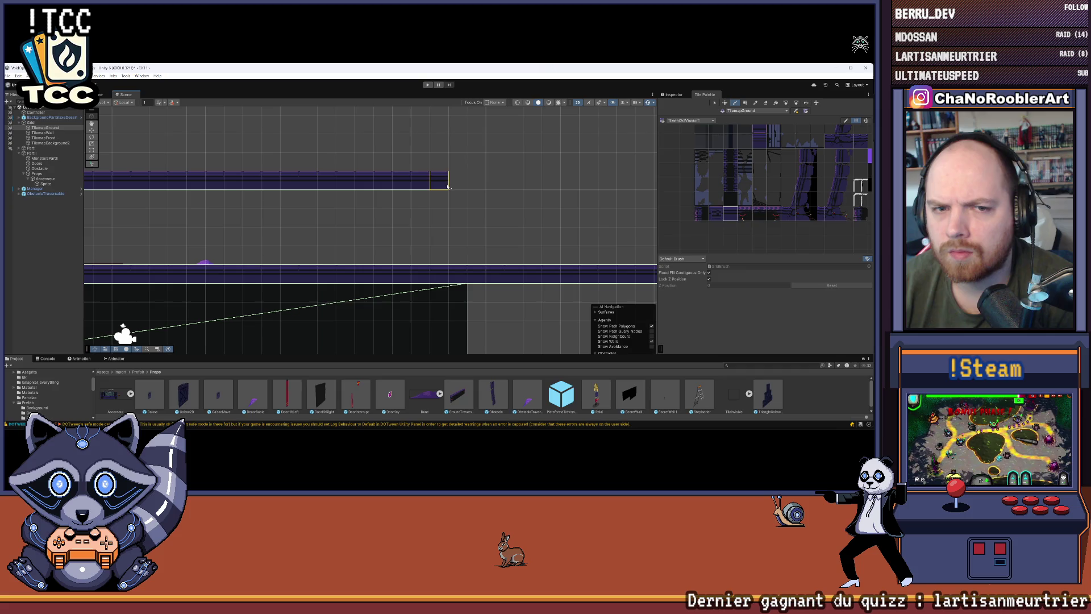
scroll(439, 239, up, 2)
scroll(398, 198, up, 2)
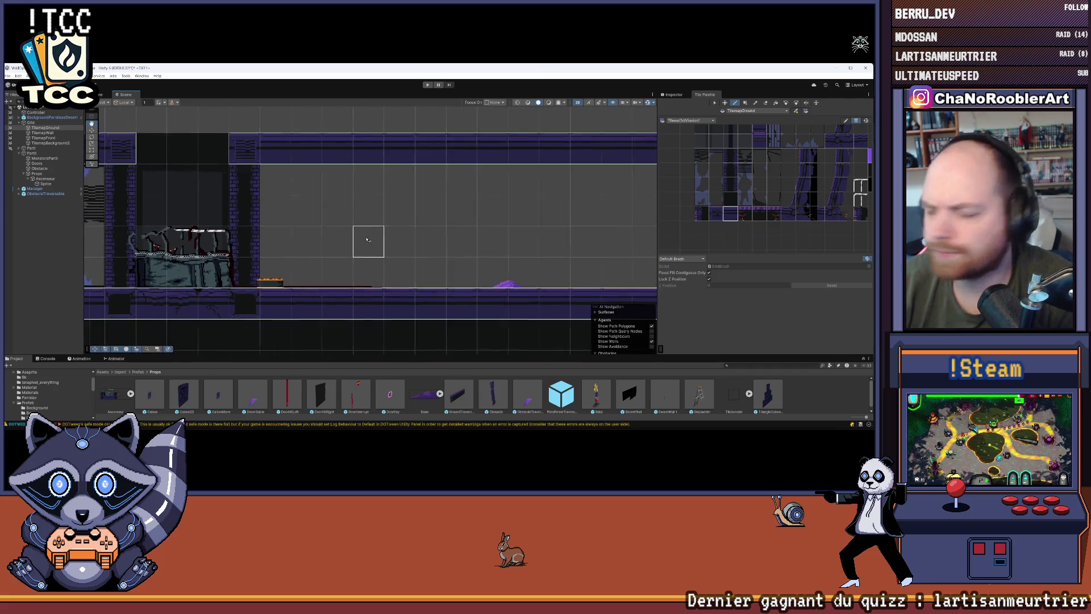
Step: Make TilemapBackground2 the active painting tilemap and pan to the level's right side
click(50, 142)
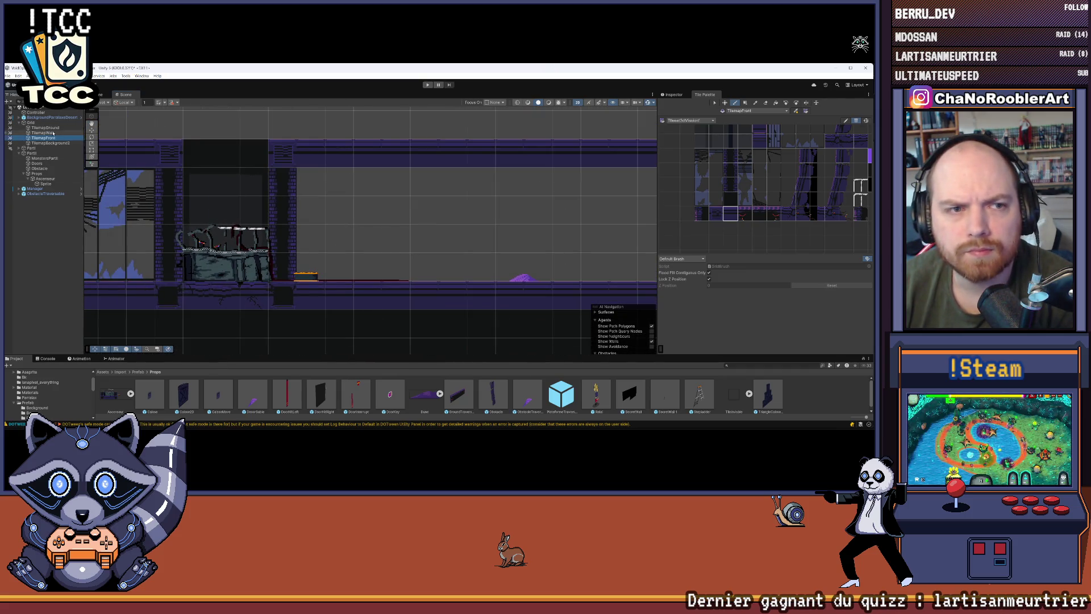
drag(220, 198, 320, 188)
mouse_move(664, 188)
mouse_down()
mouse_move(772, 188)
mouse_move(777, 220)
mouse_up()
scroll(772, 188, up, 3)
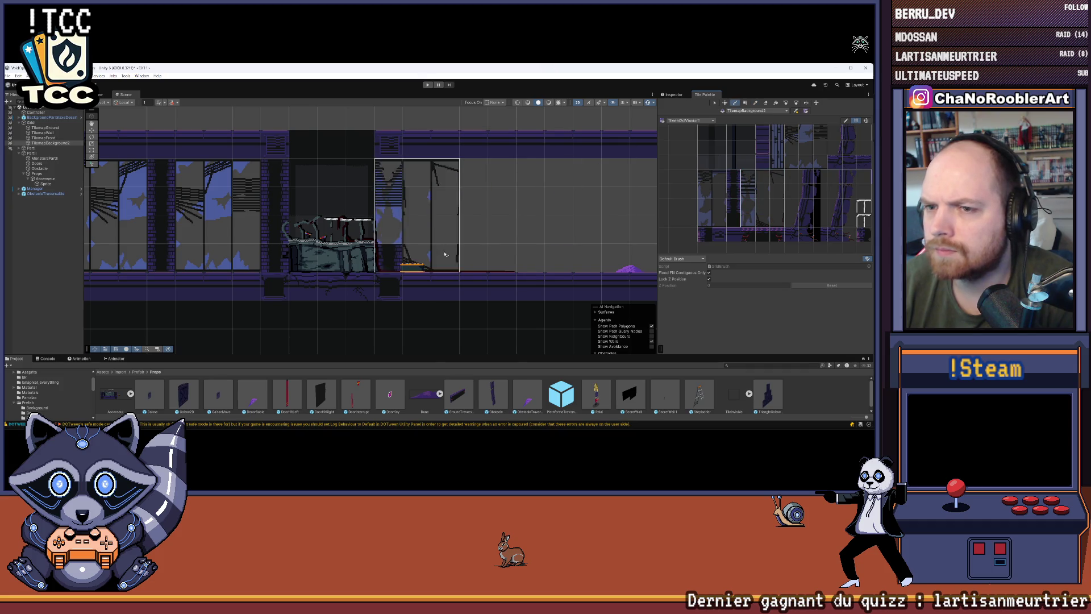
Step: Stamp the 3x4 broken-window tile block into the back wall beside the dumpster
click(471, 257)
drag(556, 230, 385, 217)
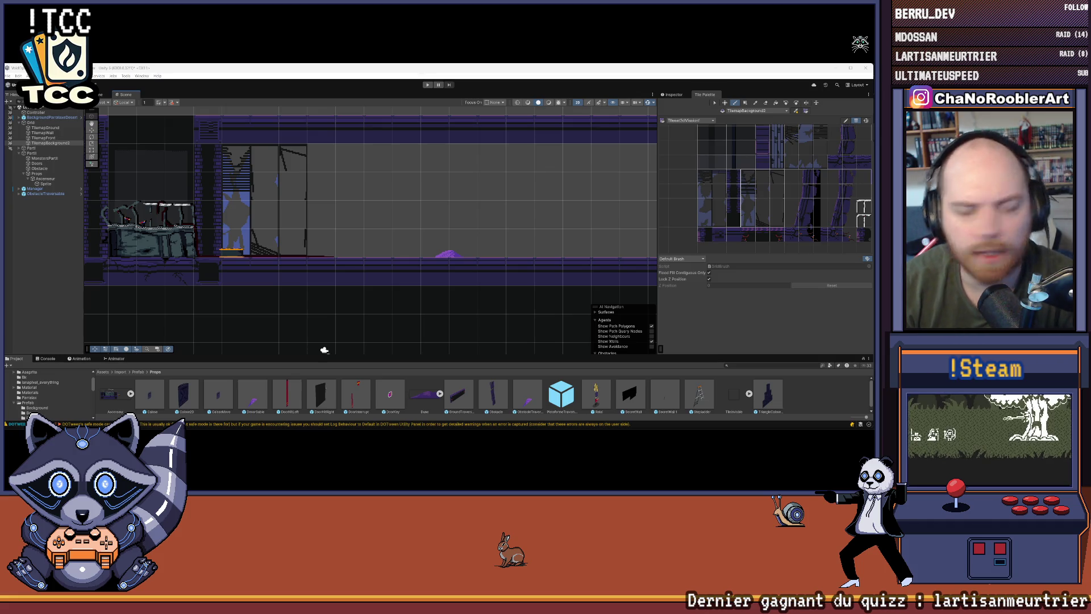
drag(280, 200, 387, 218)
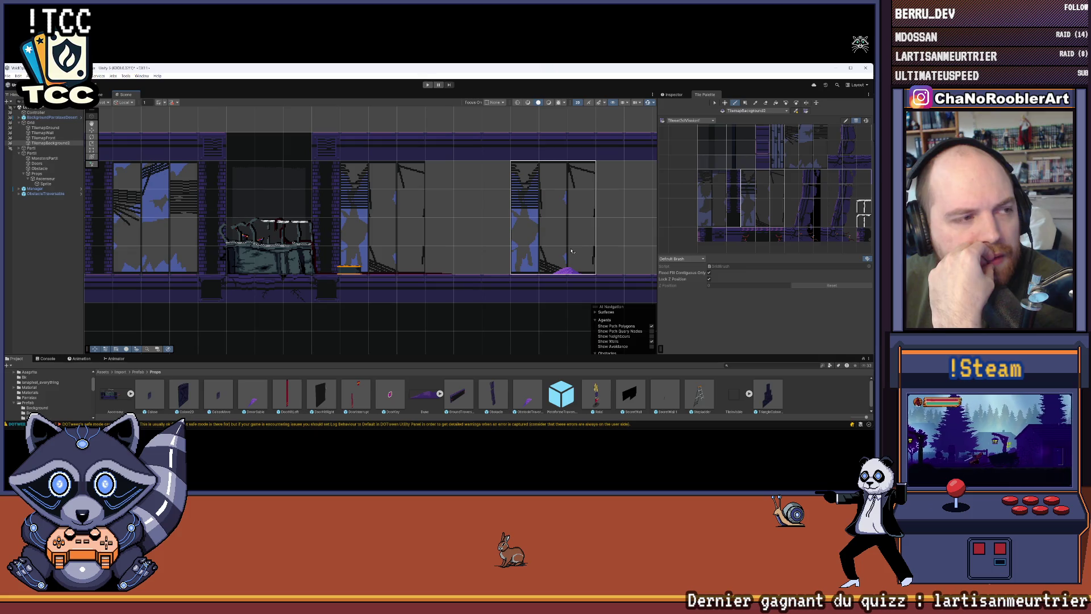
scroll(397, 187, left, 5)
scroll(401, 178, up, 1)
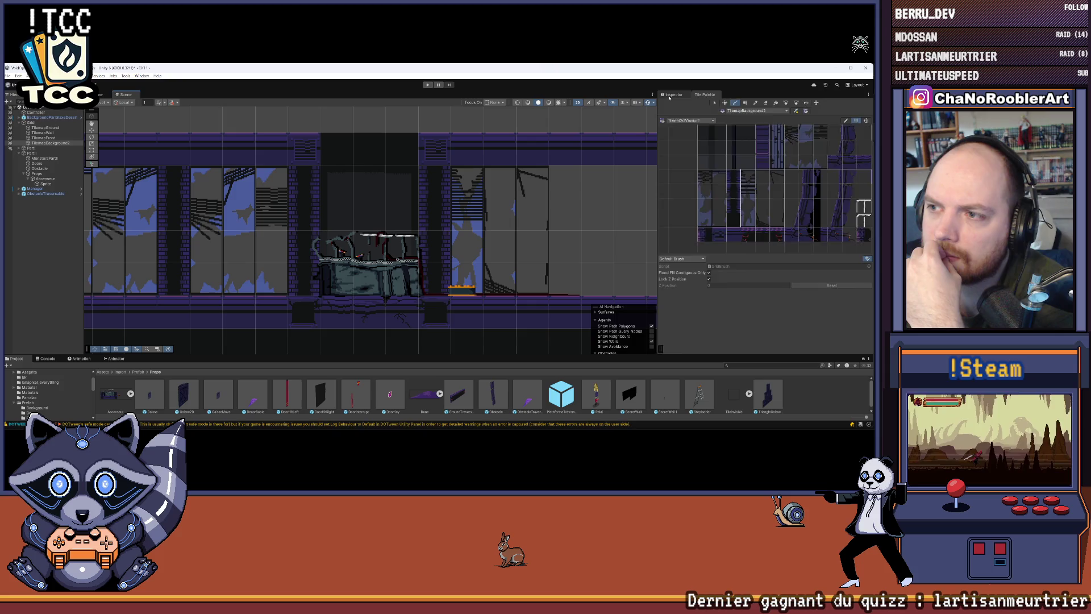
scroll(680, 169, down, 2)
scroll(364, 192, up, 3)
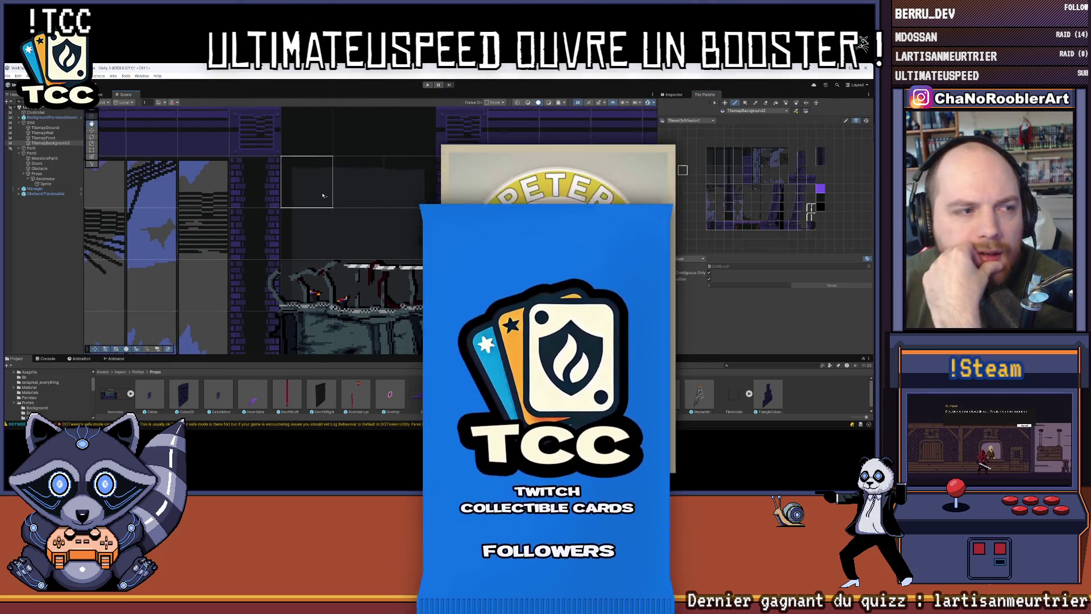
scroll(335, 202, up, 1)
scroll(324, 207, up, 2)
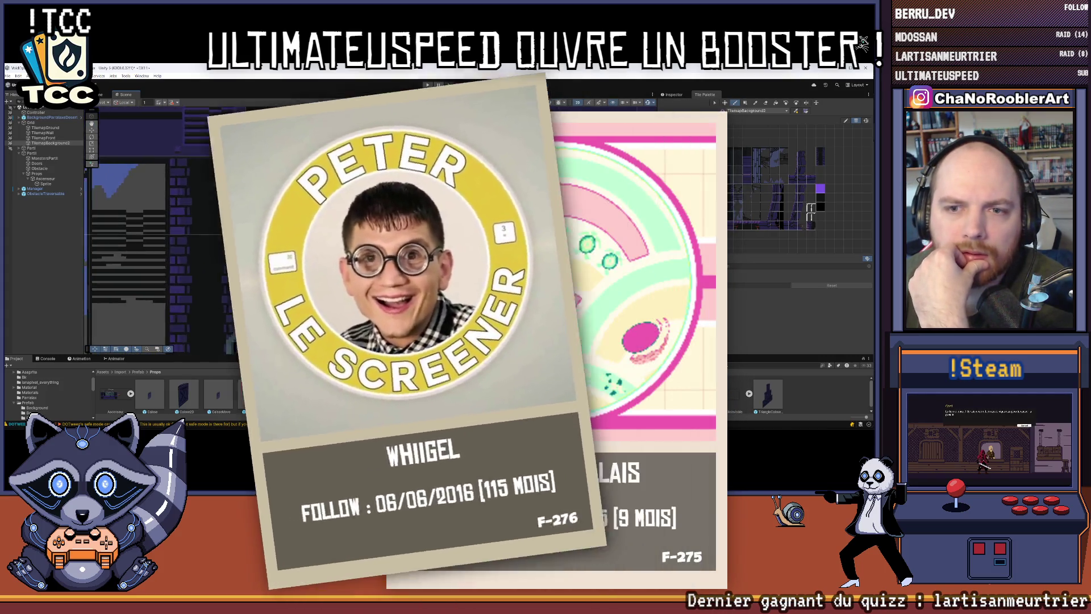
scroll(765, 191, up, 2)
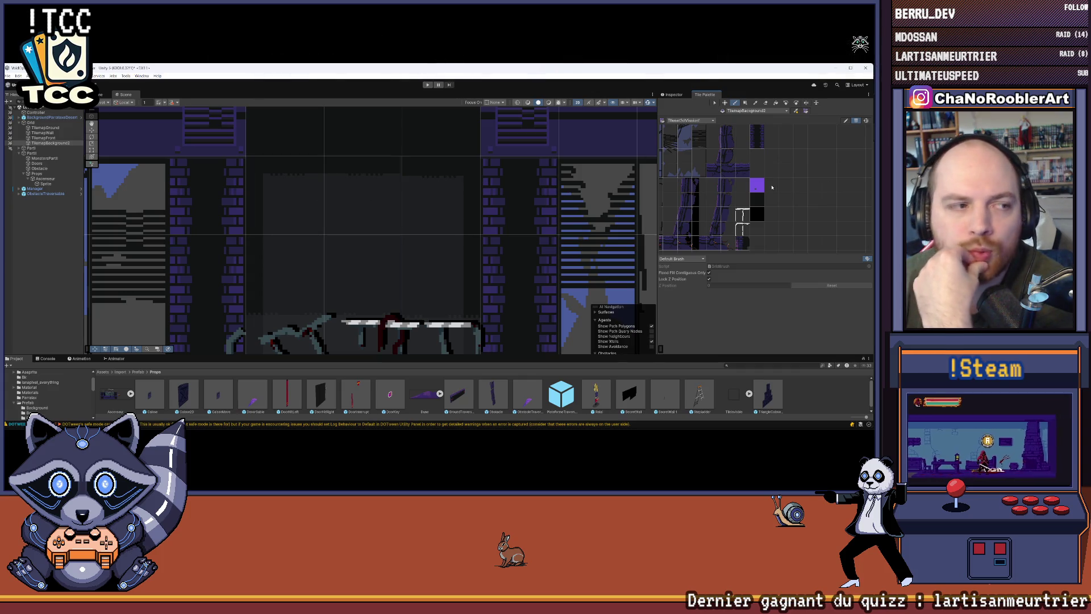
scroll(793, 186, up, 2)
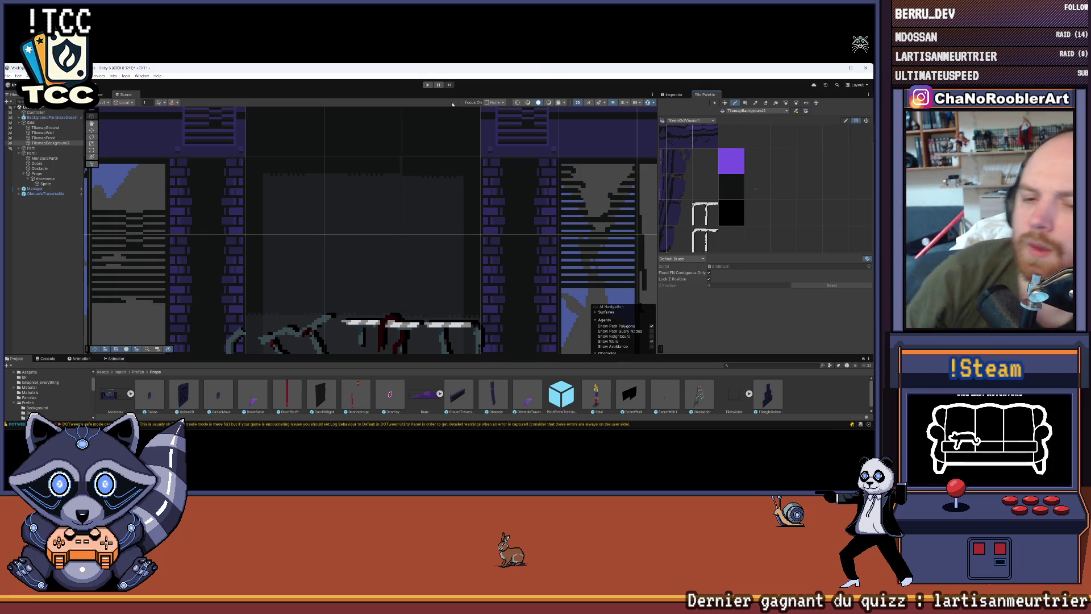
scroll(387, 194, down, 6)
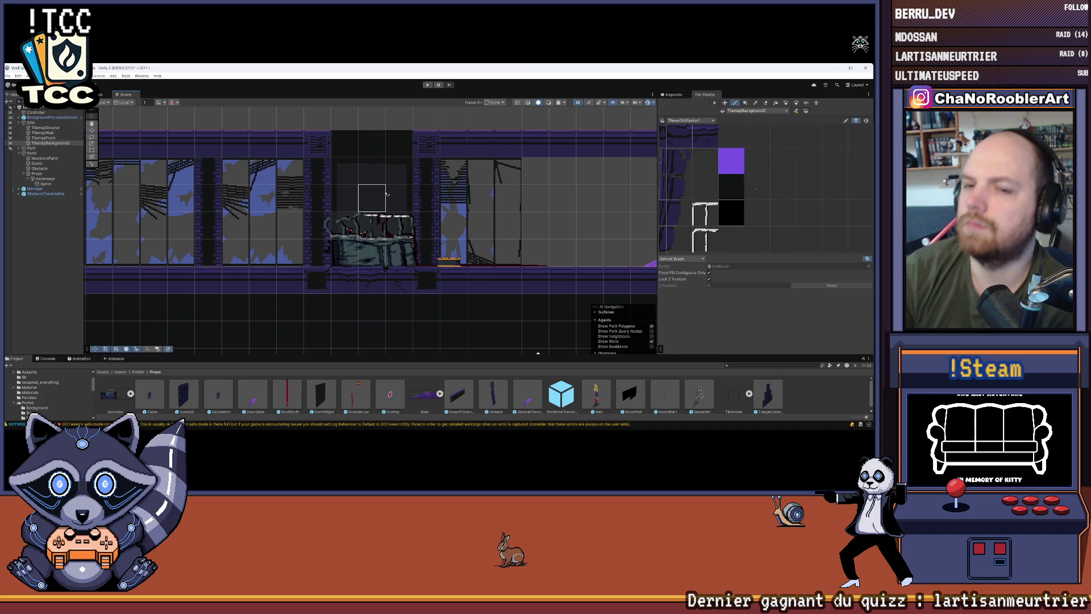
Step: Move the Hierarchy selection up through TilemapFront to TilemapWall and scroll the palette tiles
scroll(445, 180, up, 4)
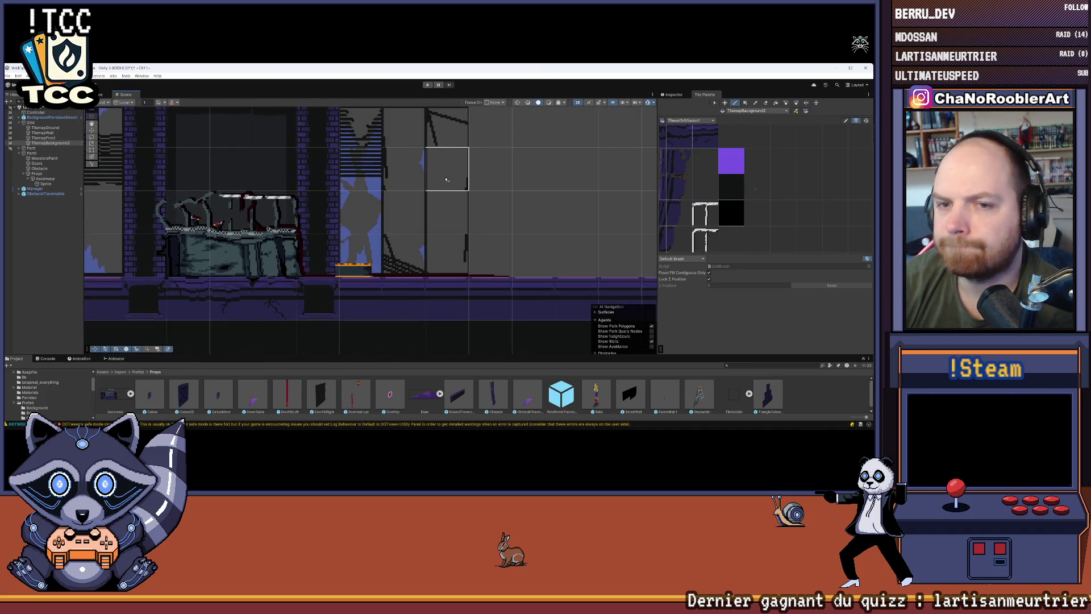
scroll(446, 180, down, 3)
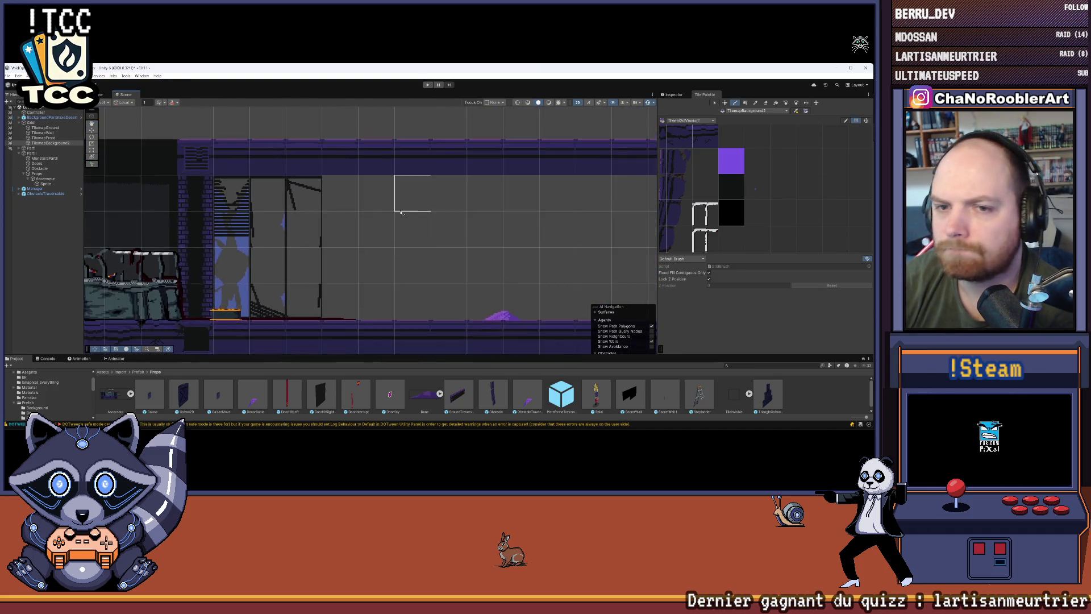
scroll(401, 212, up, 2)
key(Up)
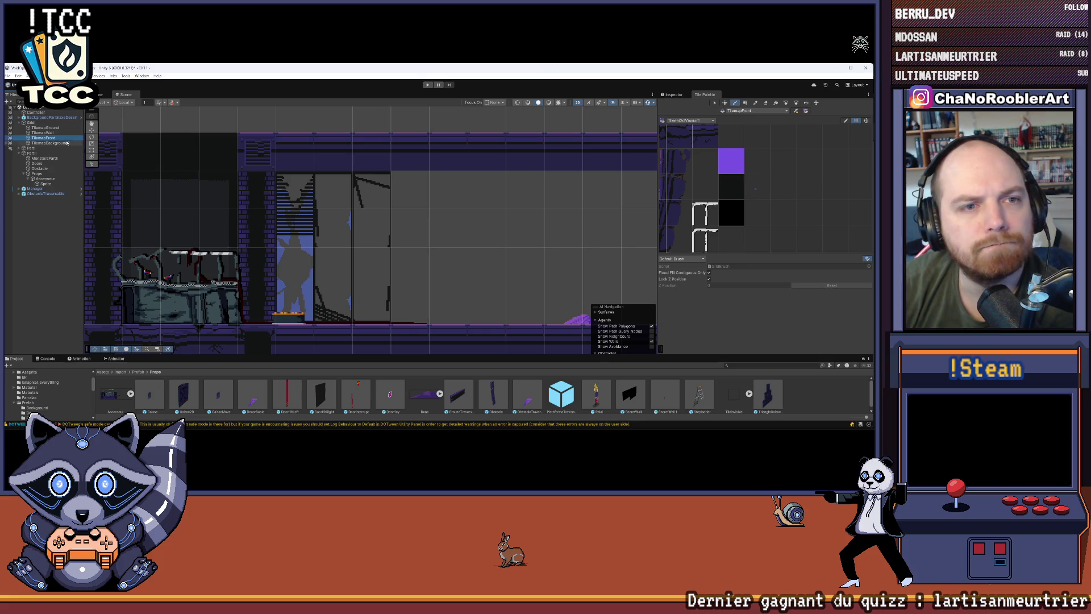
key(Up)
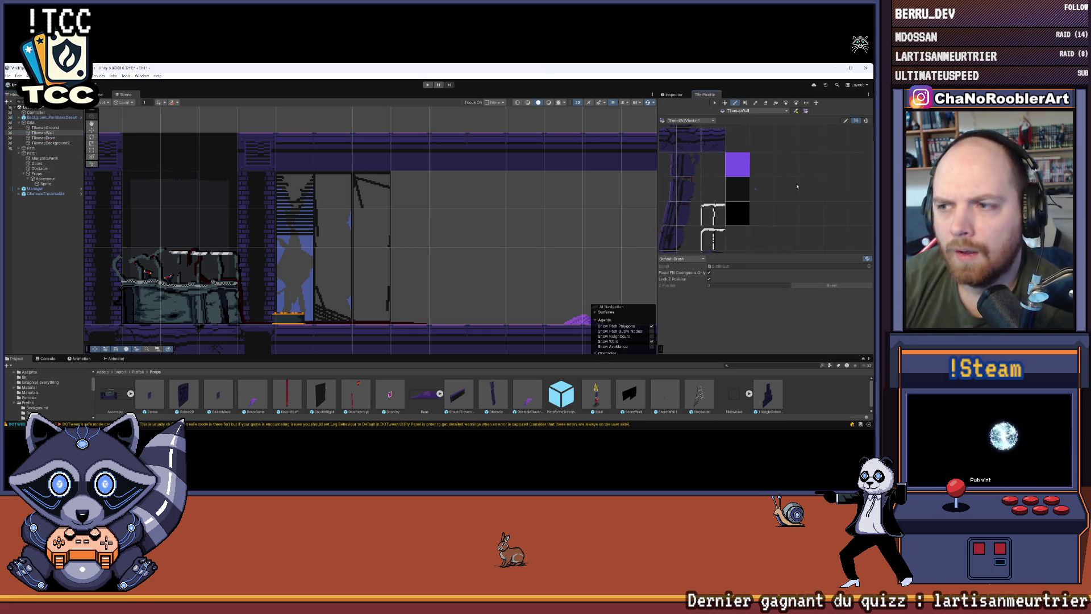
scroll(715, 163, down, 1)
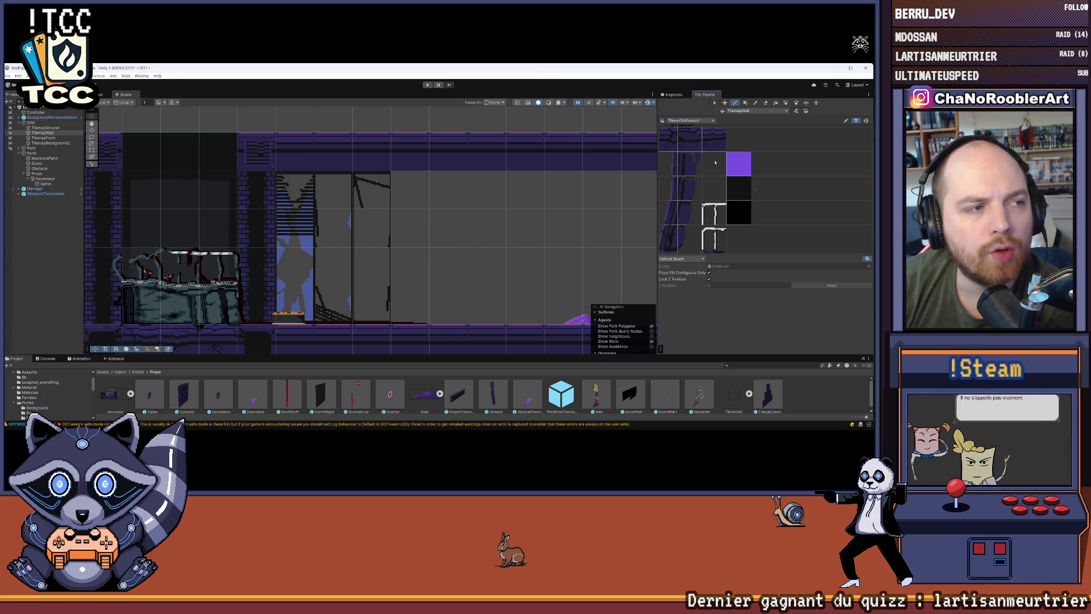
scroll(717, 200, down, 3)
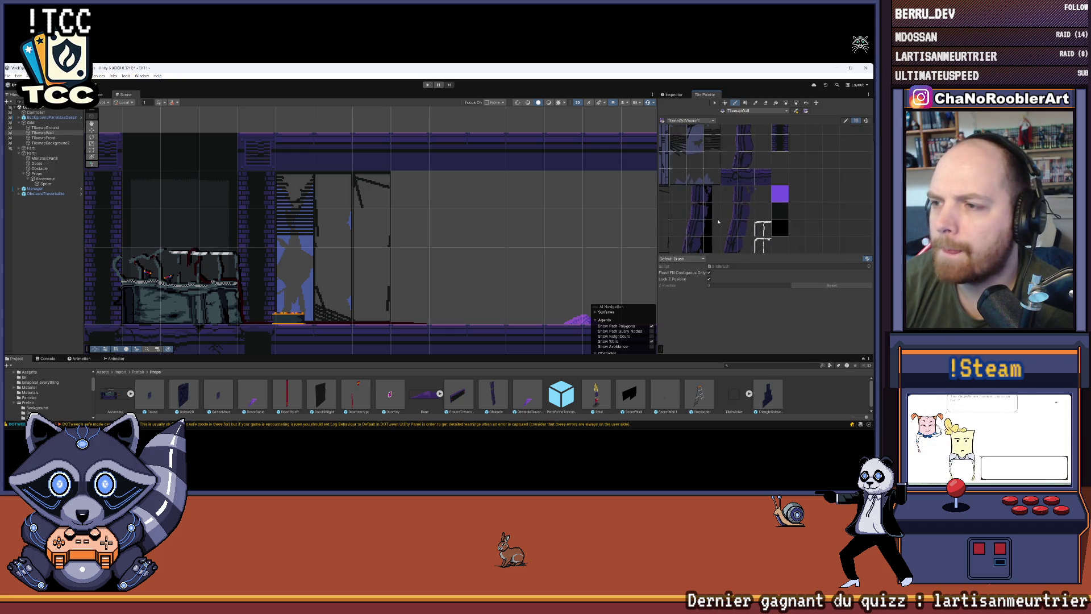
drag(709, 211, 694, 210)
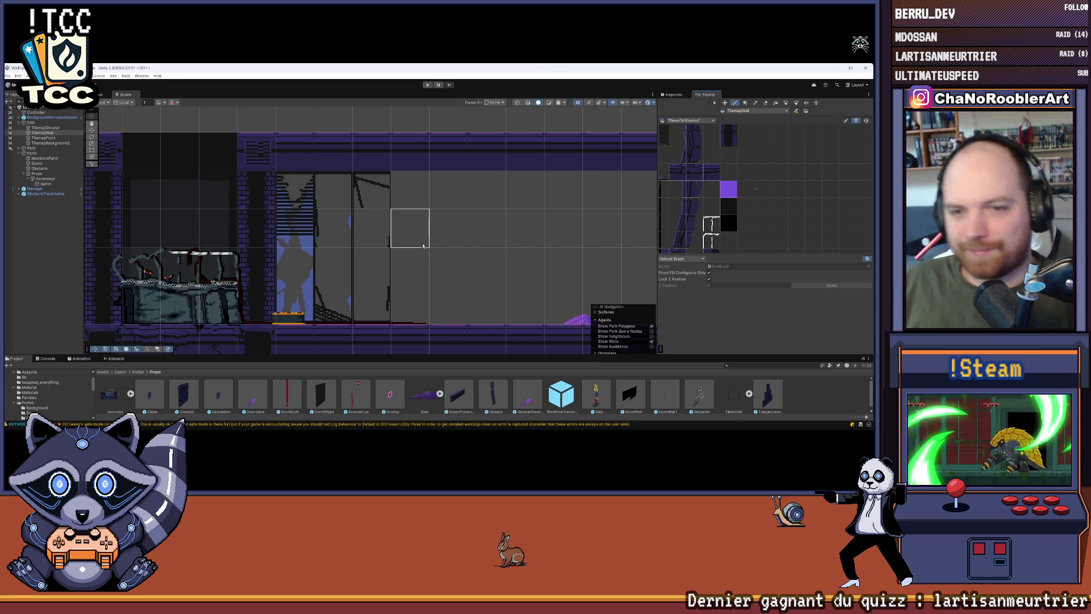
Step: Paint a purple wall tile below the ceiling beside the broken window, then target TilemapBackground2
drag(399, 243, 369, 224)
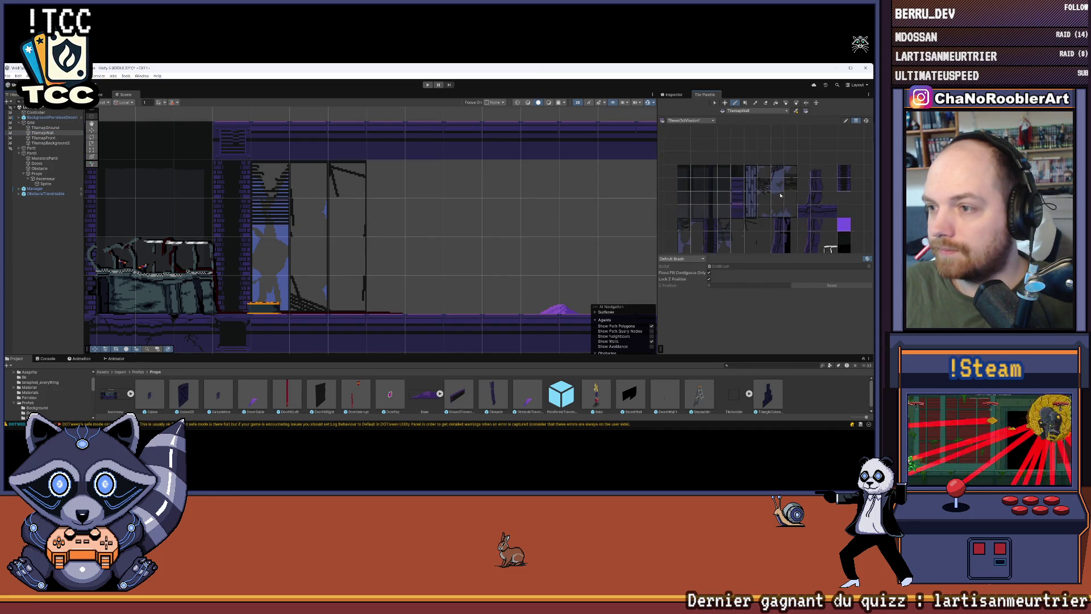
drag(728, 191, 748, 181)
scroll(748, 180, down, 4)
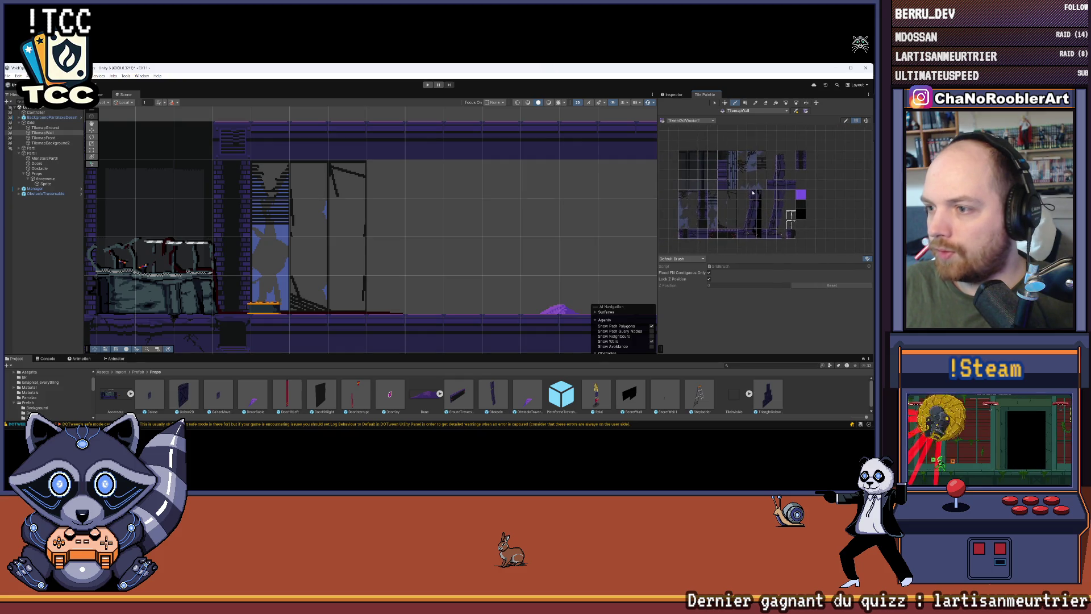
scroll(756, 214, up, 3)
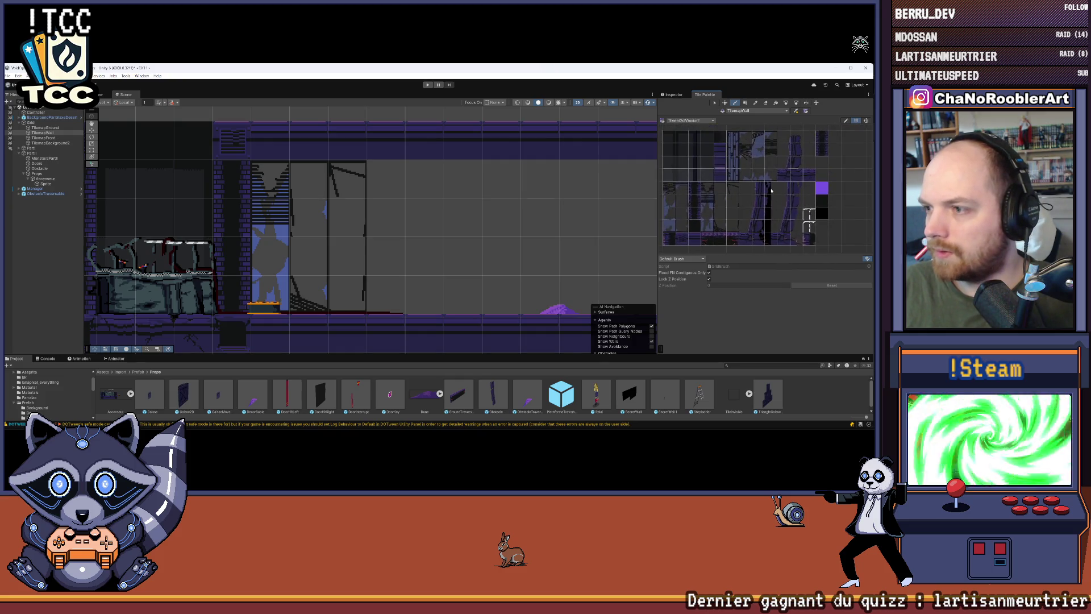
drag(748, 186, 735, 175)
click(386, 178)
key(ctrl+z)
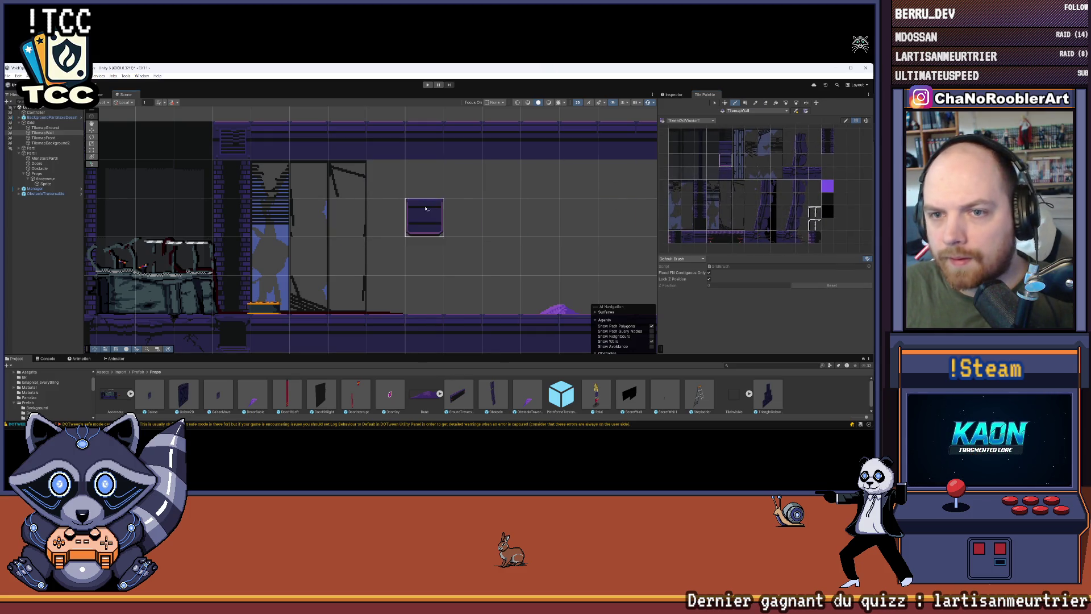
scroll(732, 171, up, 2)
scroll(732, 171, up, 2)
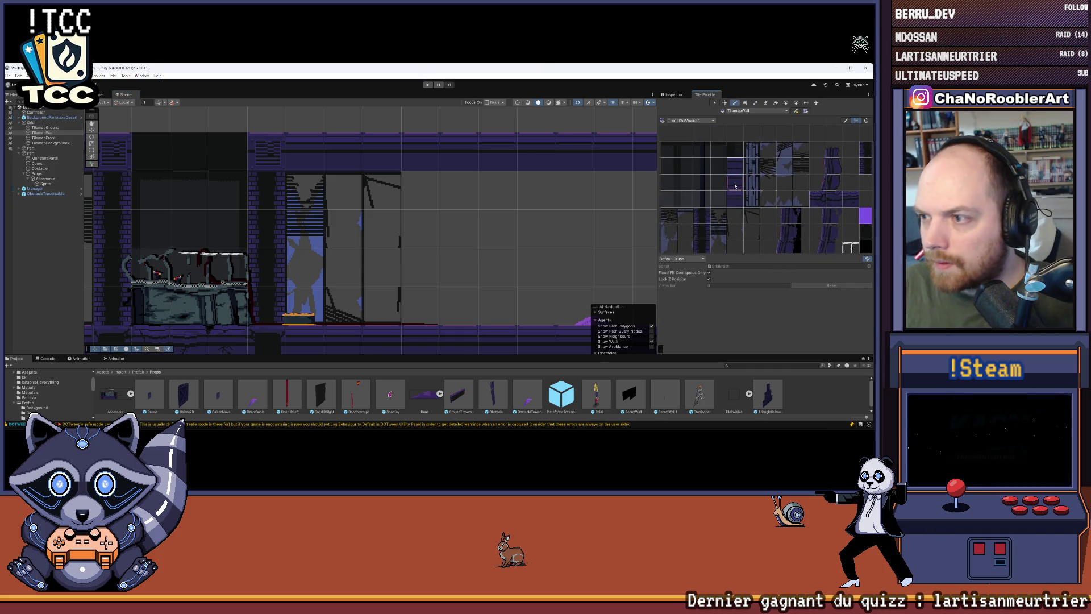
click(420, 190)
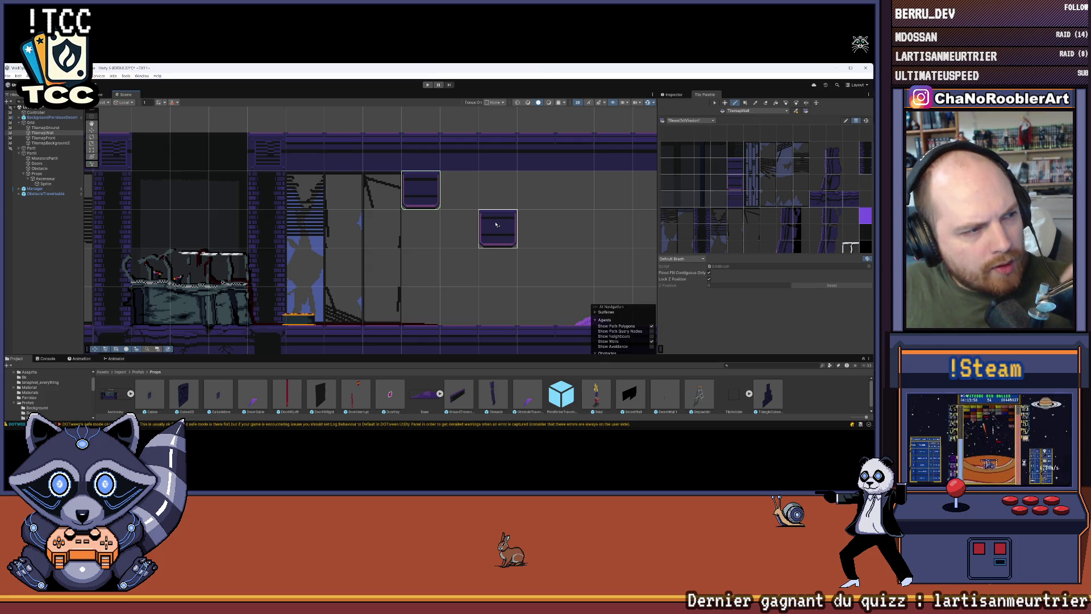
double_click(51, 143)
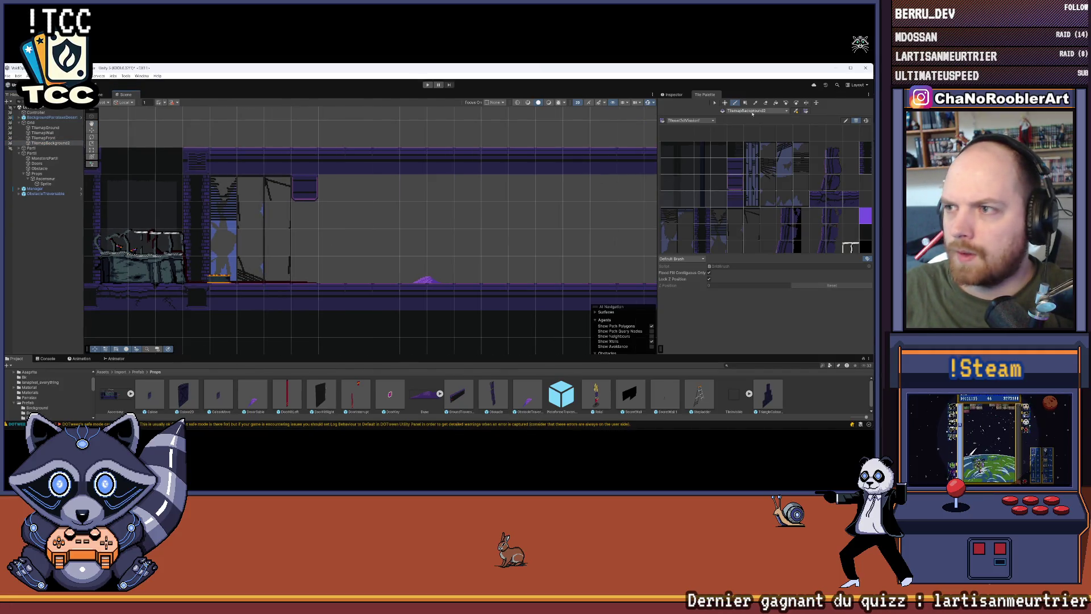
Step: Paint dark brick pillar columns at intervals along the back wall
click(316, 272)
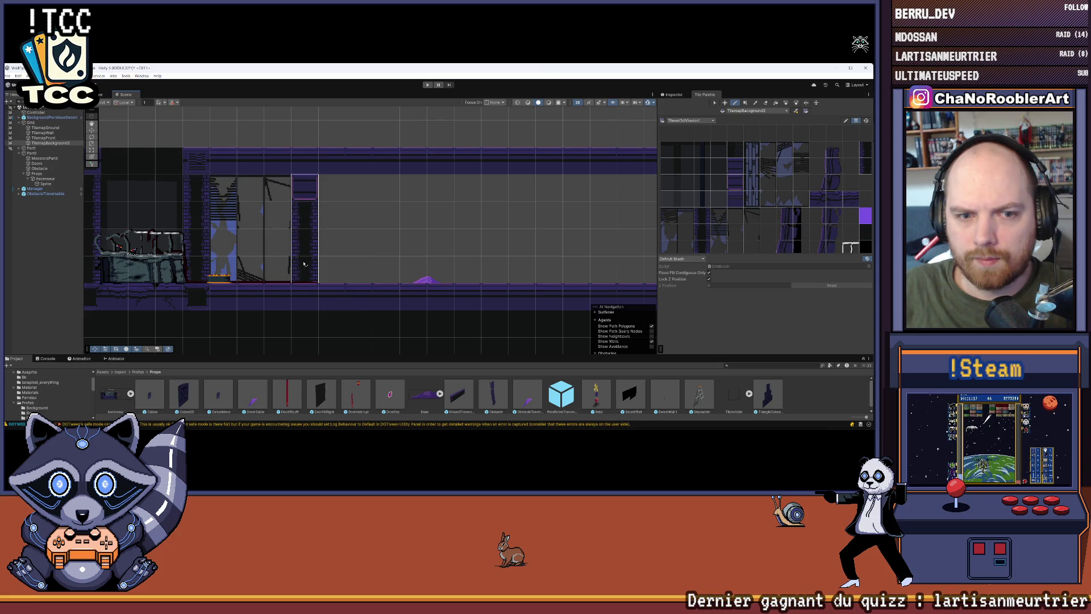
key(Right)
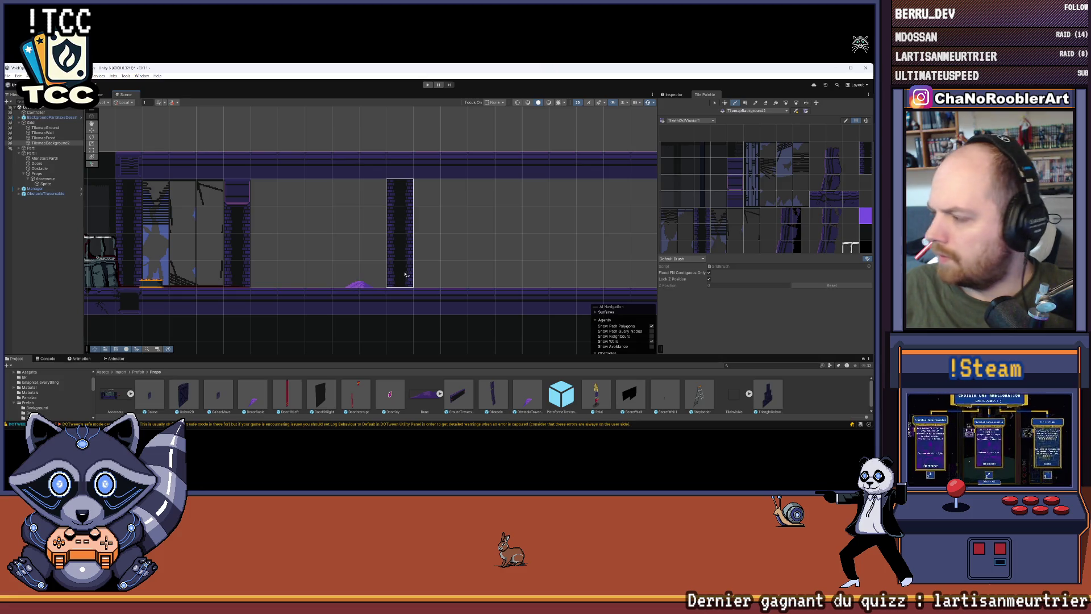
click(405, 274)
scroll(484, 250, down, 3)
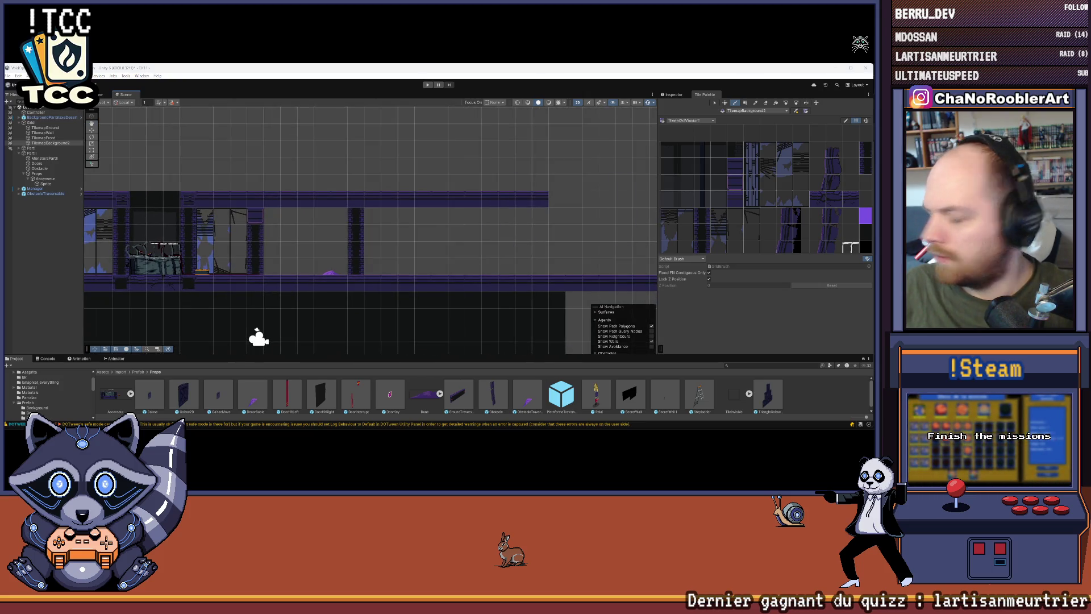
scroll(569, 209, down, 1)
mouse_move(569, 209)
mouse_down()
mouse_move(696, 205)
mouse_move(496, 194)
mouse_up()
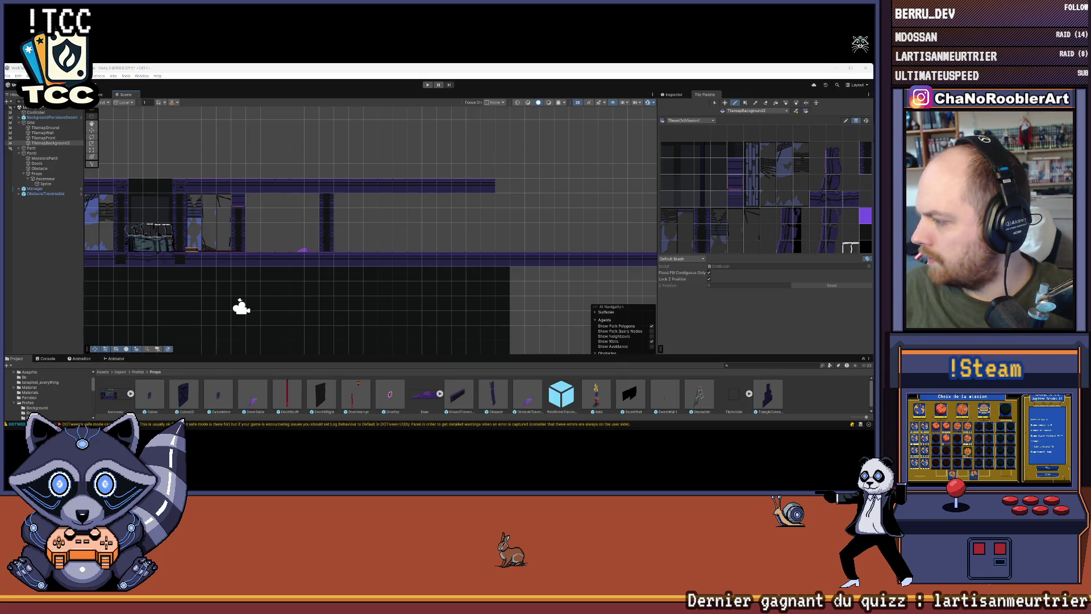
scroll(336, 210, up, 2)
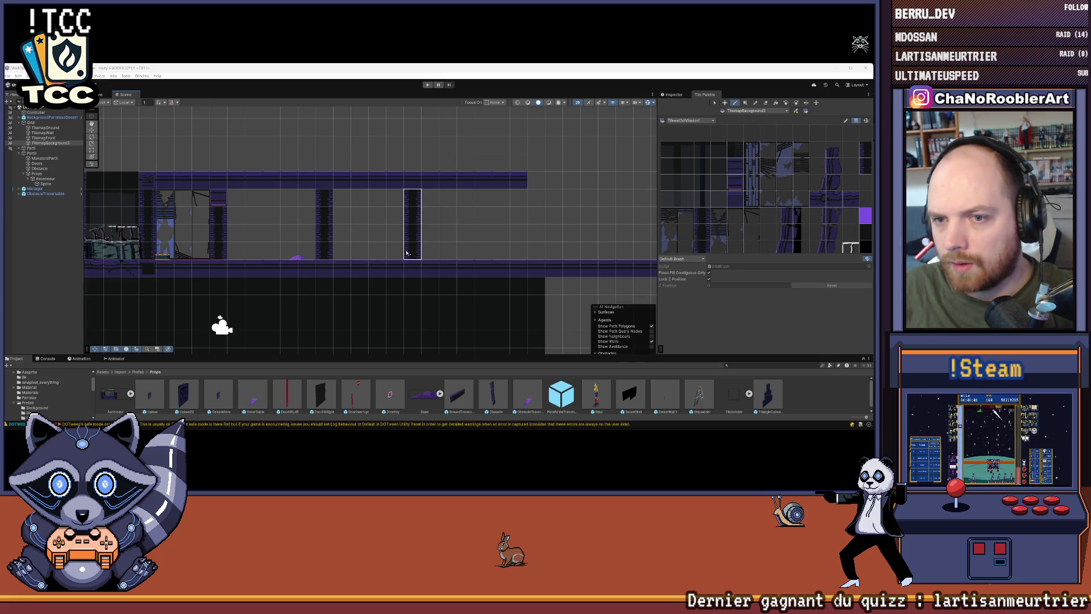
click(430, 250)
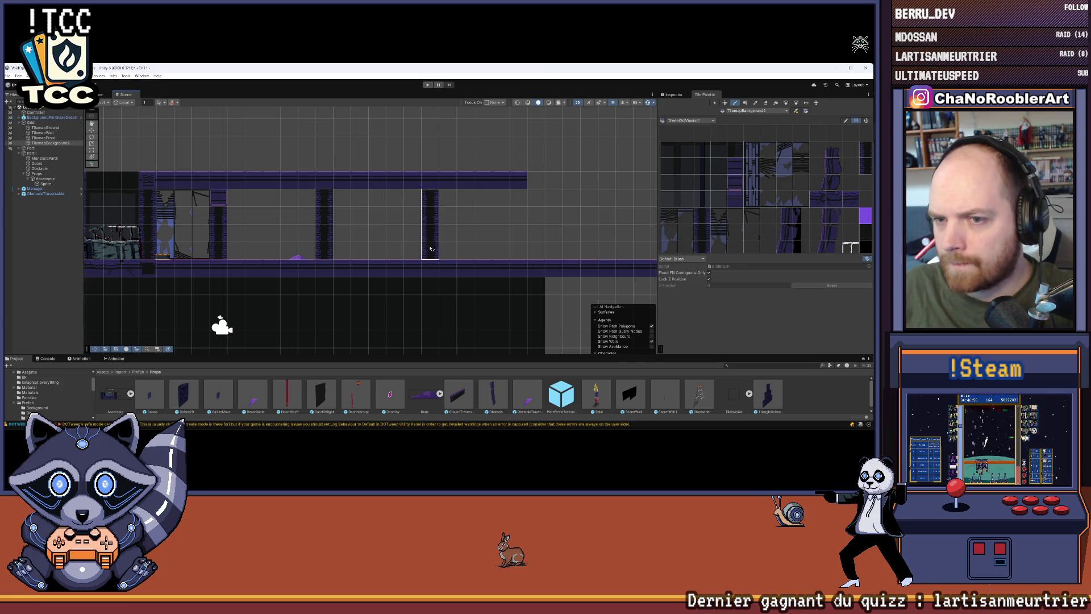
scroll(568, 194, down, 1)
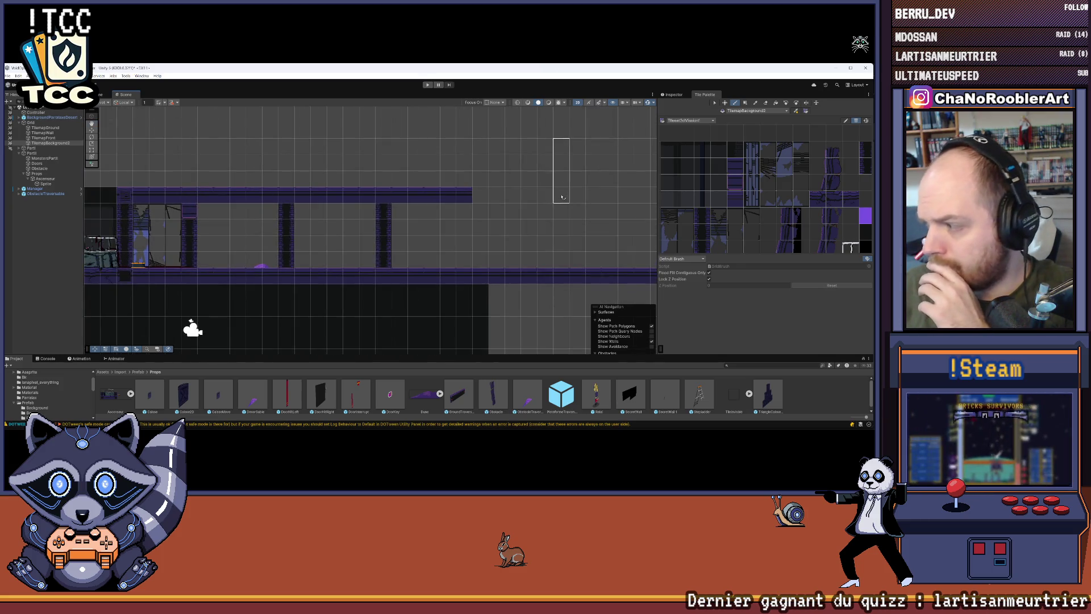
Step: Target TilemapGround and erase the top bar's right end and some ground
click(48, 128)
key(d)
mouse_move(364, 173)
mouse_down()
mouse_move(417, 238)
mouse_move(368, 265)
mouse_up()
Step: Erase the right part of the ground on TilemapGround
scroll(368, 265, down, 2)
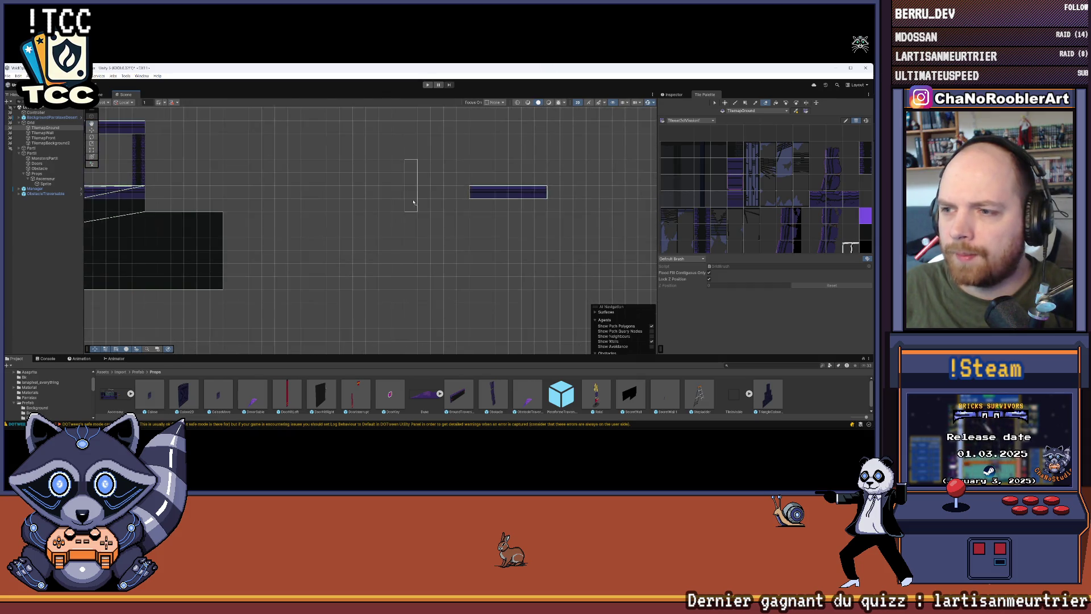
mouse_move(427, 273)
mouse_down()
mouse_move(392, 273)
mouse_move(557, 240)
mouse_up()
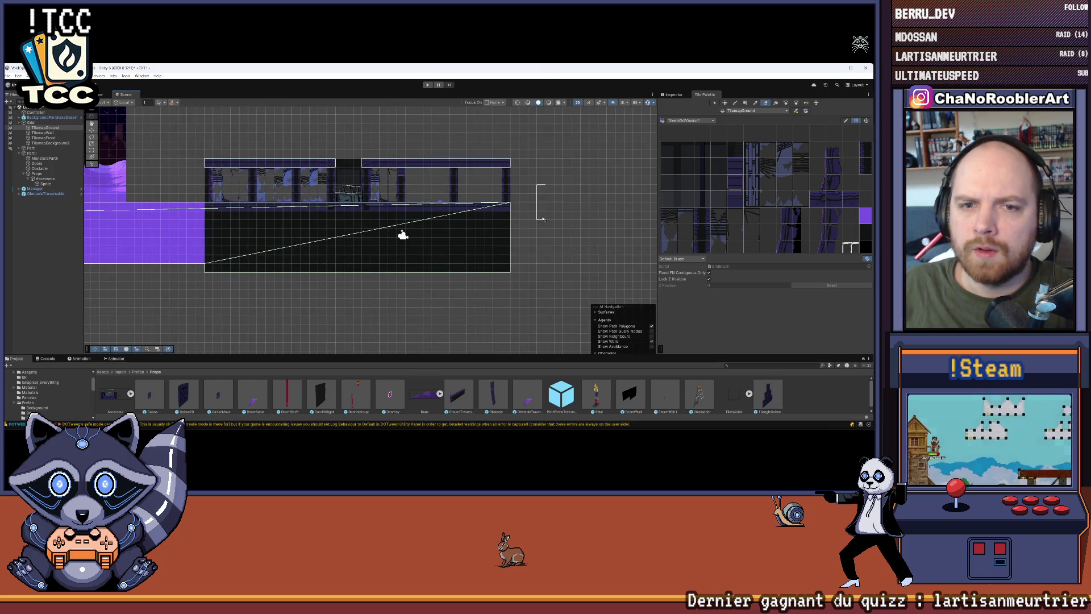
scroll(580, 234, down, 2)
scroll(309, 135, up, 2)
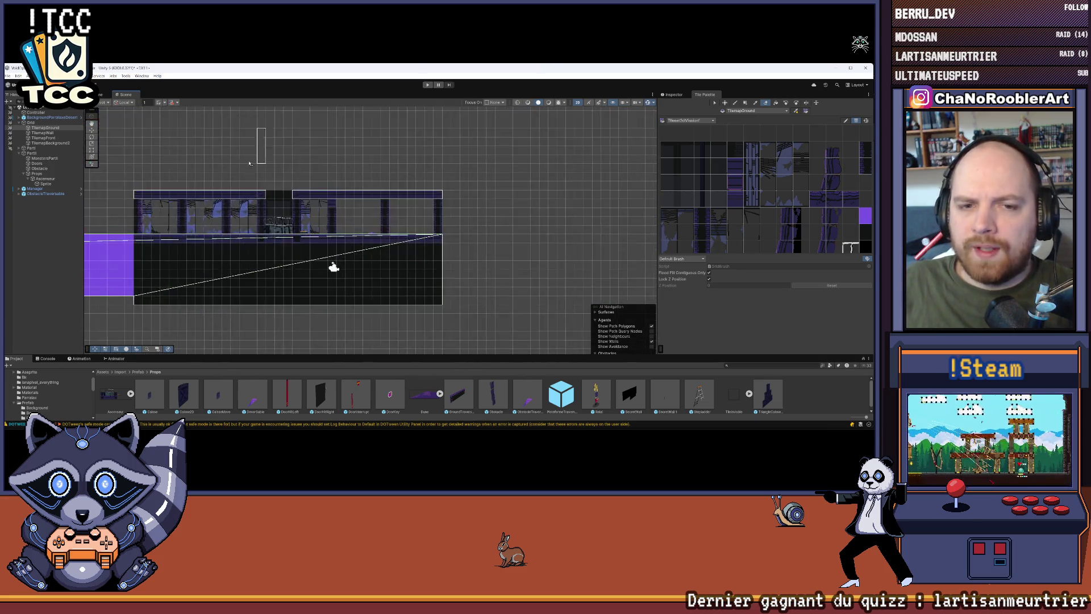
drag(309, 135, 138, 140)
Step: Box-fill a solid purple tile block beside the ground
key(b)
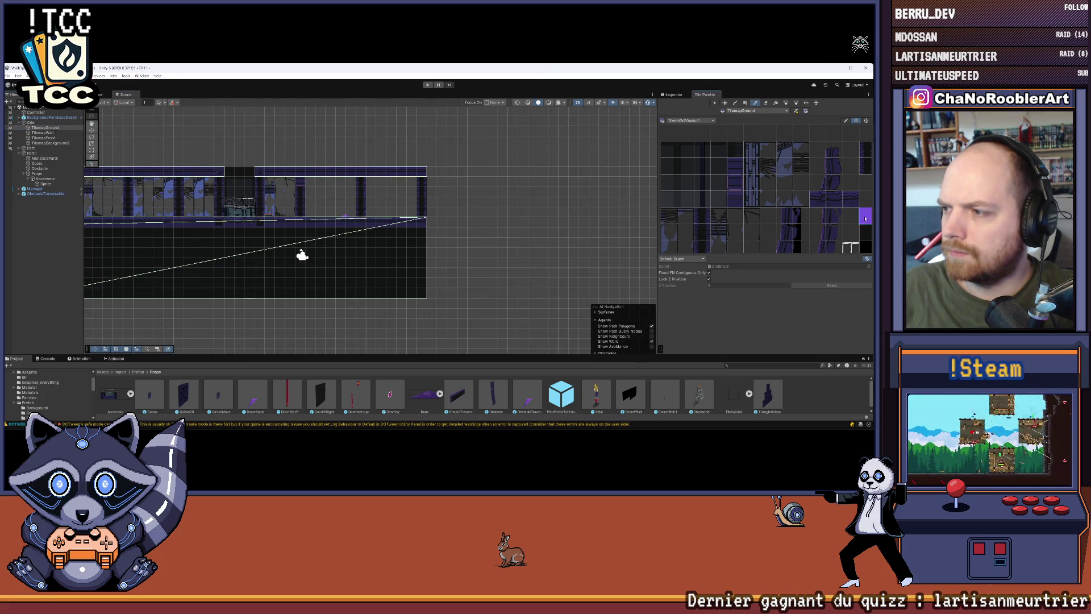
drag(610, 163, 499, 148)
click(745, 103)
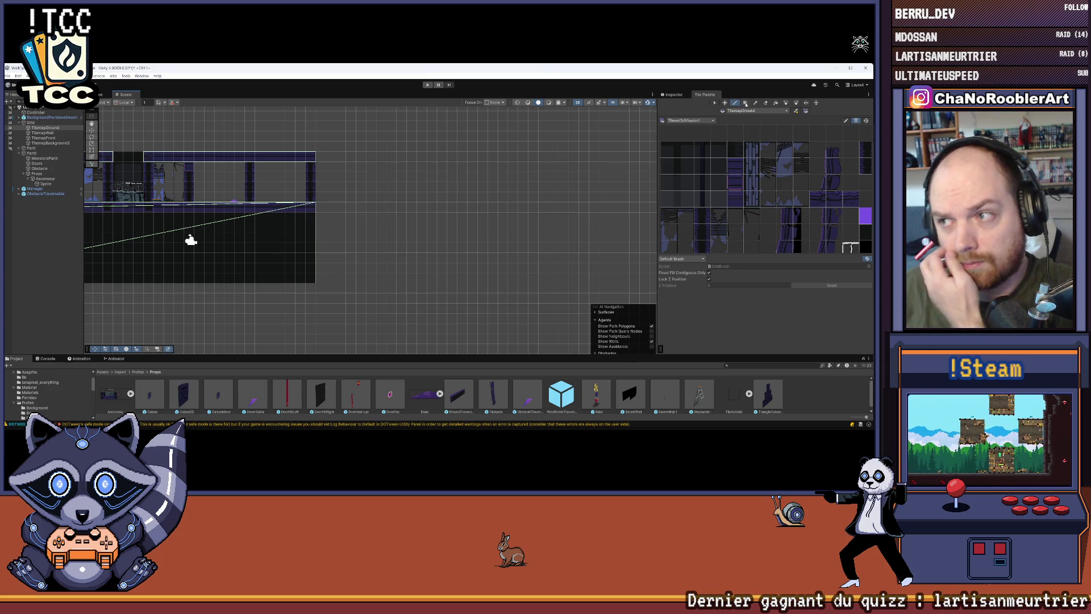
drag(316, 203, 477, 282)
mouse_move(419, 254)
mouse_down()
mouse_move(636, 264)
mouse_move(661, 276)
mouse_up()
drag(577, 216, 462, 205)
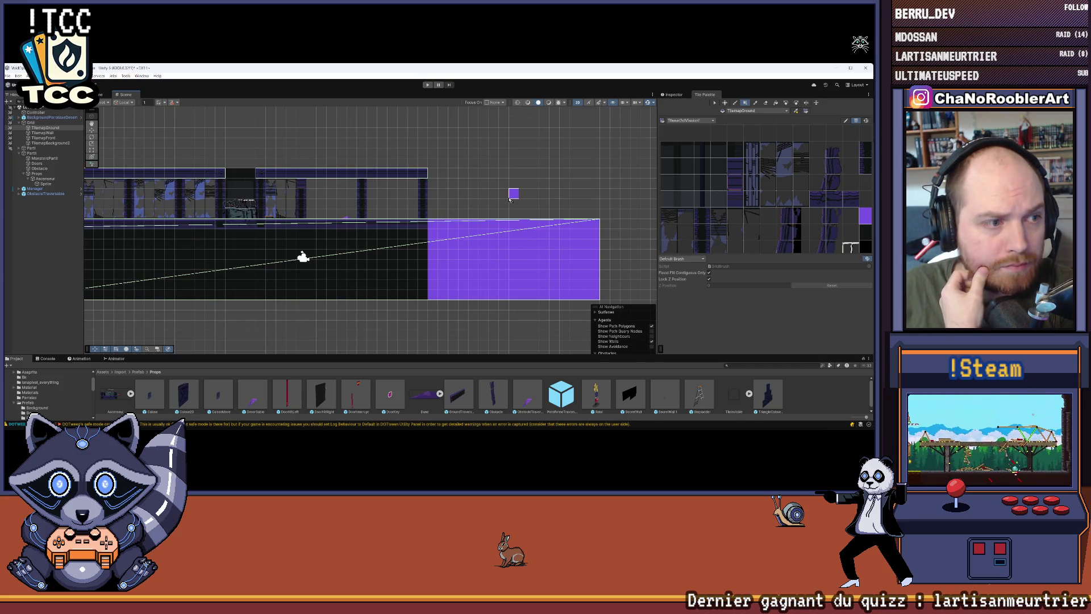
scroll(287, 161, up, 4)
scroll(287, 162, up, 3)
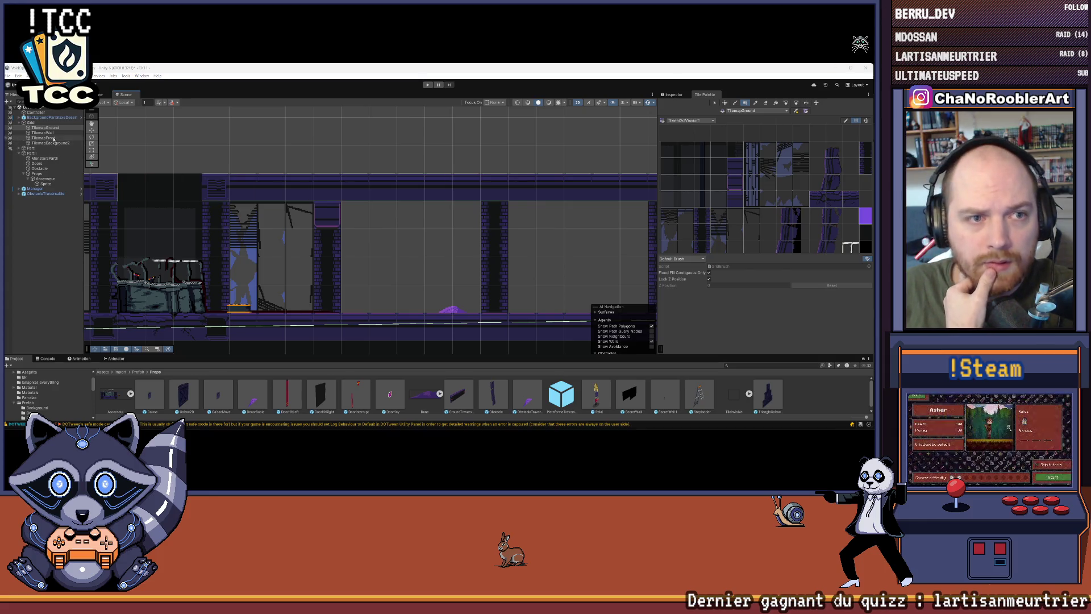
Step: Paint a framed wall tile on TilemapWall atop a pillar
click(42, 132)
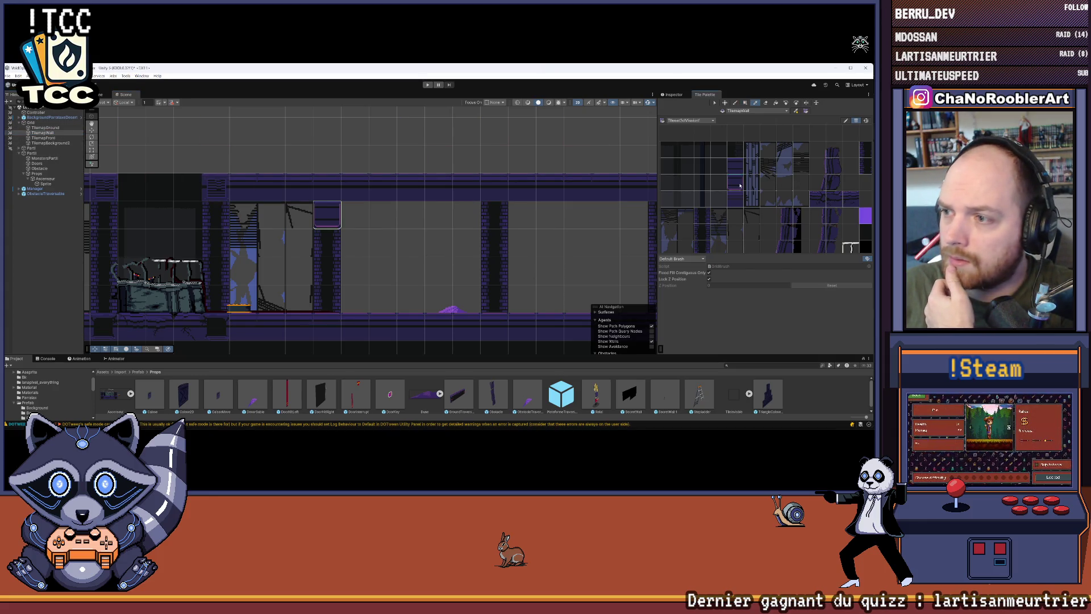
click(505, 222)
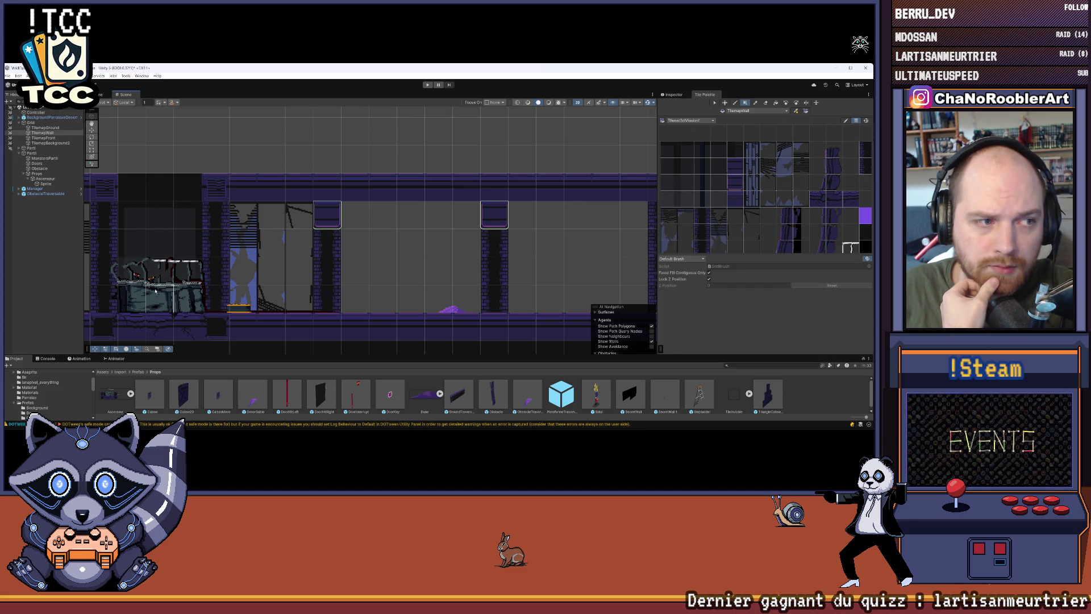
scroll(398, 262, down, 3)
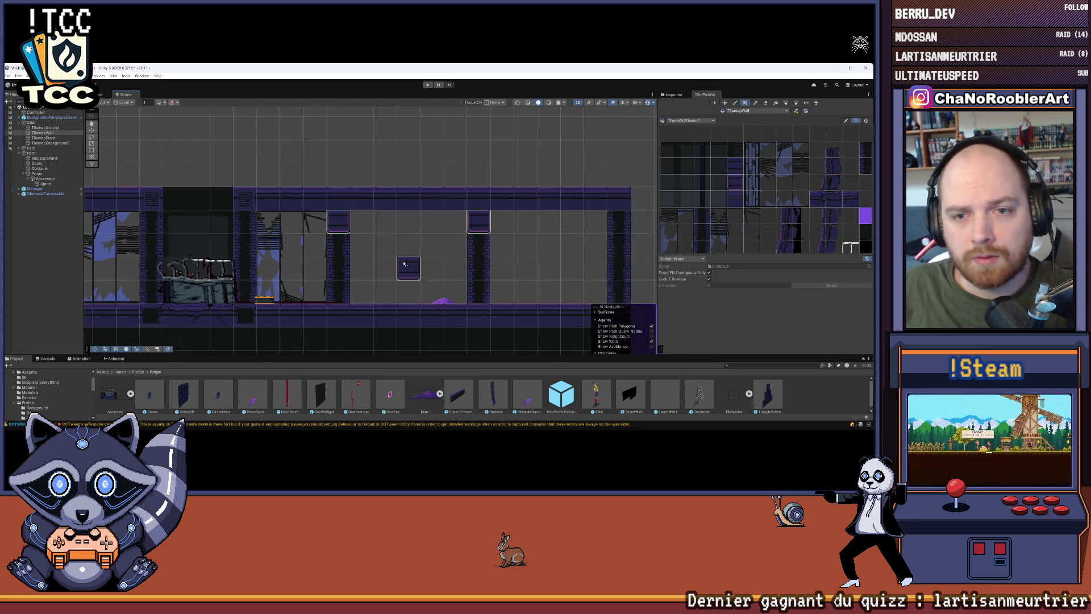
mouse_move(35, 278)
mouse_down()
mouse_move(331, 280)
mouse_move(521, 319)
mouse_move(499, 338)
mouse_up()
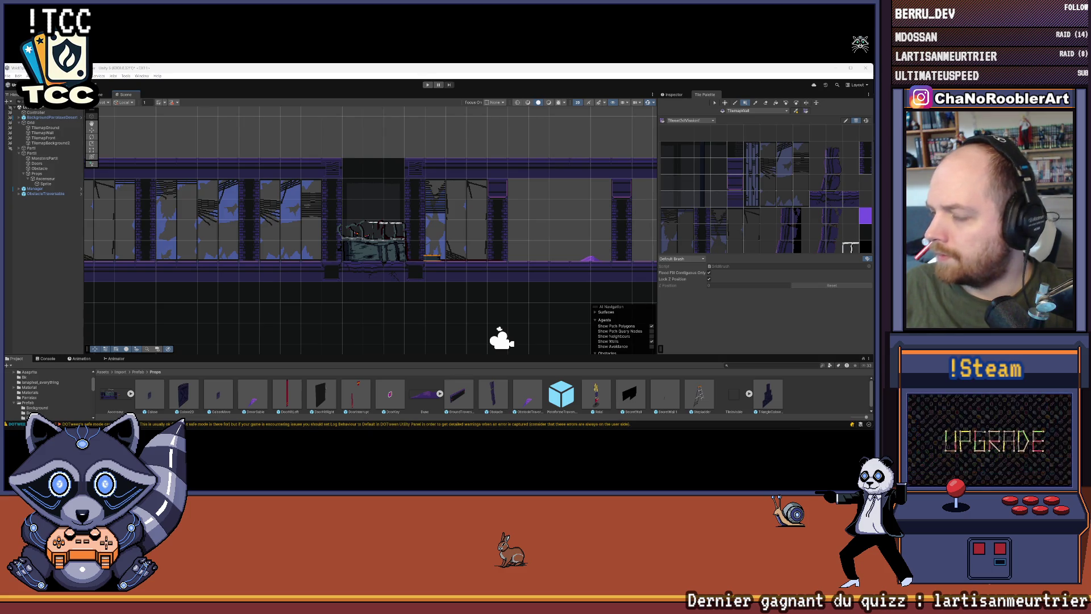
Step: Widen the Hierarchy panel
click(6, 76)
click(82, 242)
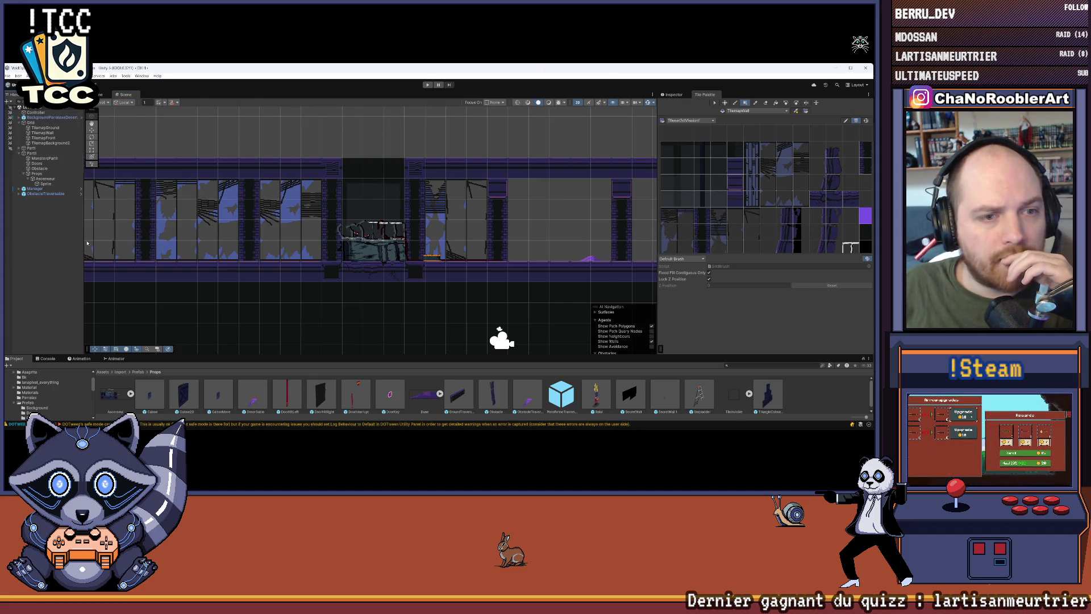
drag(81, 243, 177, 243)
scroll(362, 192, up, 4)
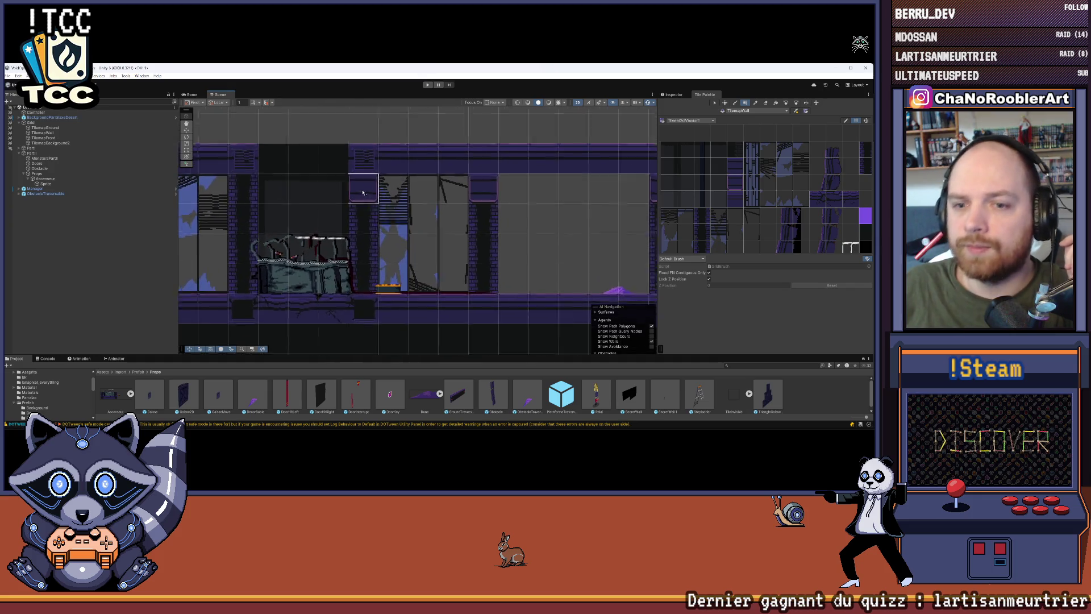
scroll(397, 196, down, 2)
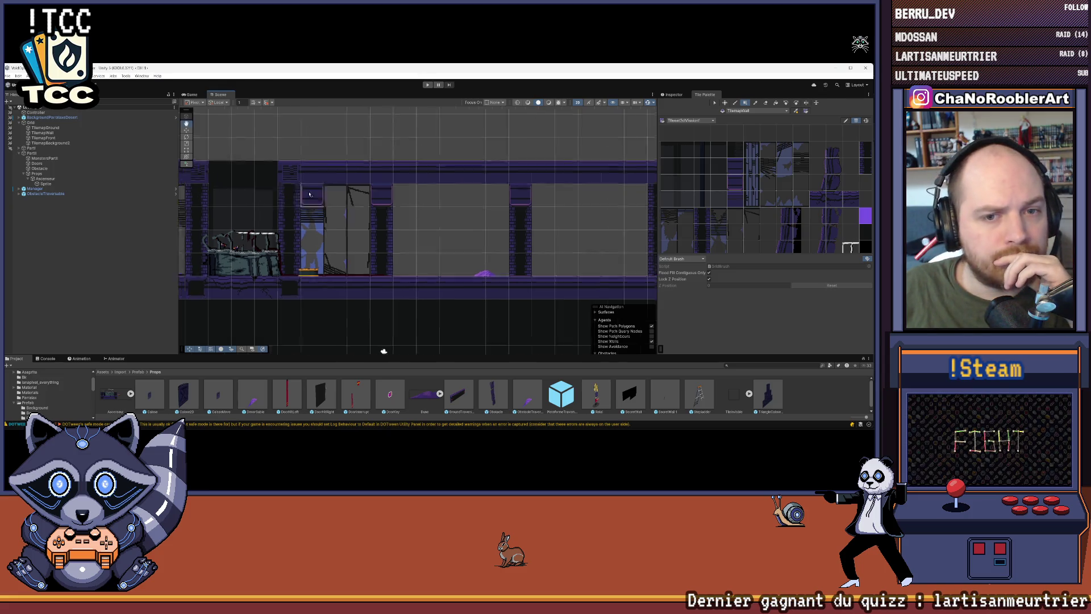
Step: Reposition the level in view and enlarge the Project browser by shrinking the Scene view
click(8, 101)
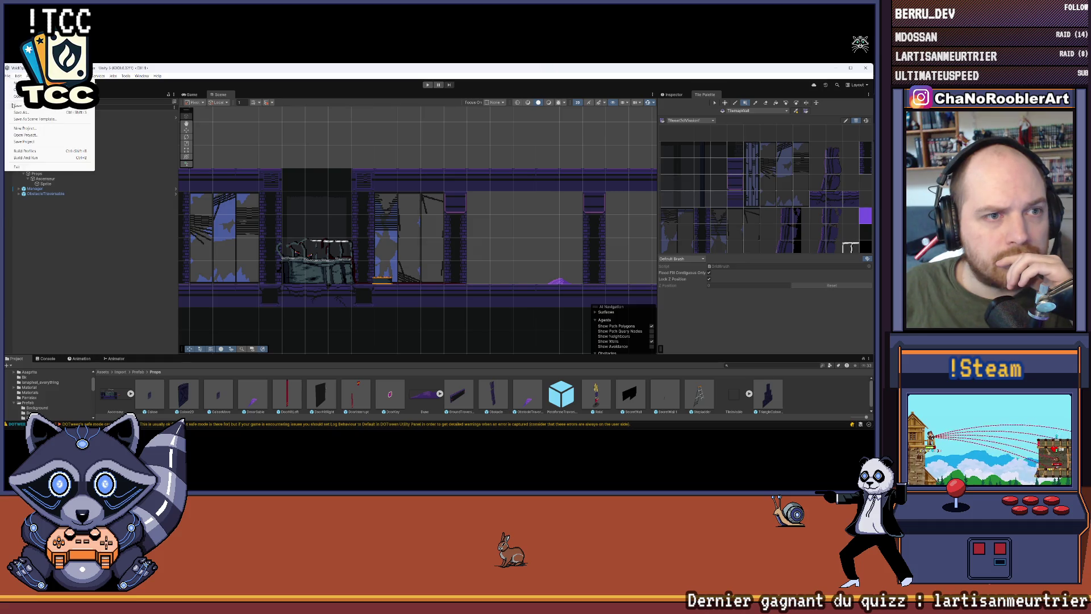
click(56, 253)
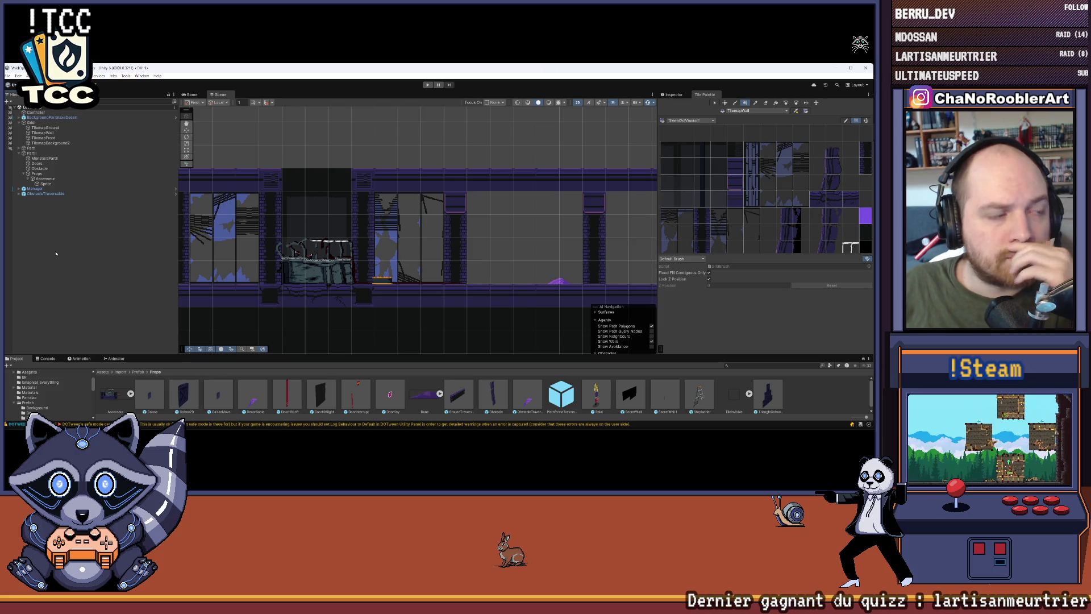
drag(406, 212, 420, 255)
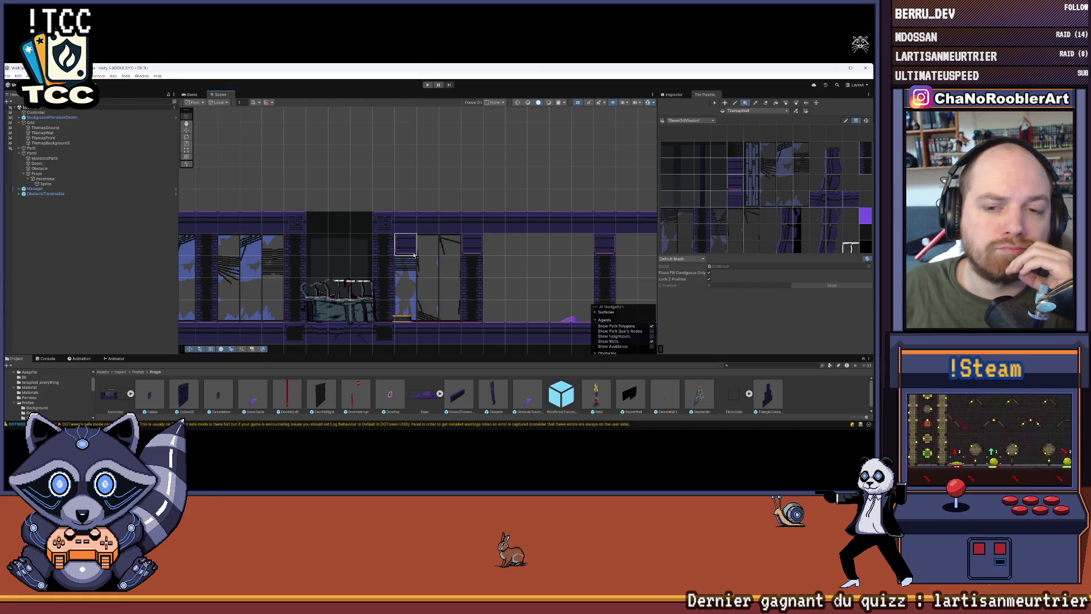
drag(404, 267, 396, 206)
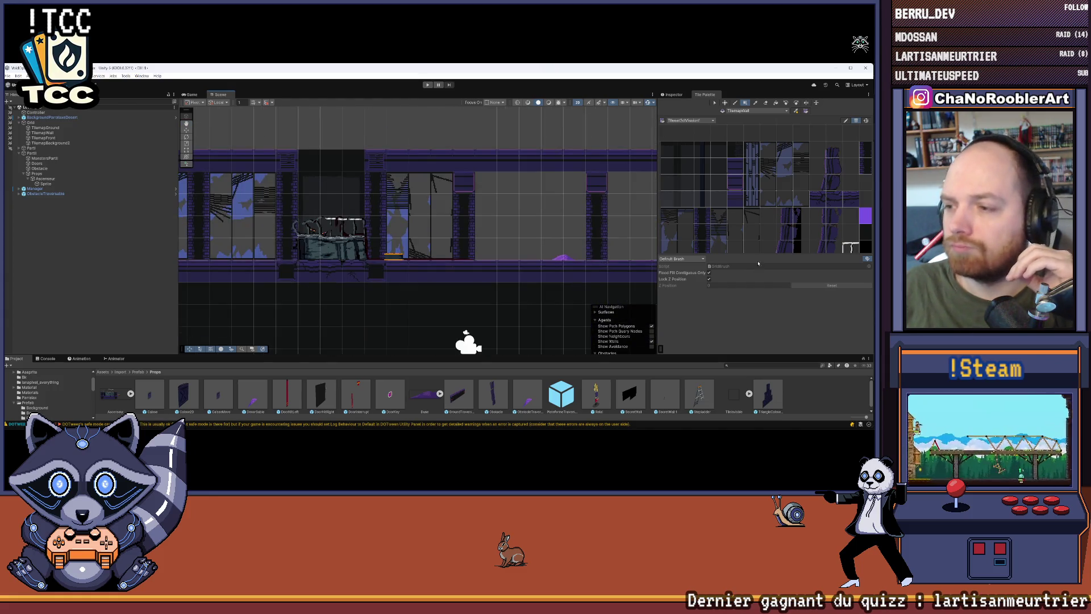
scroll(745, 167, down, 3)
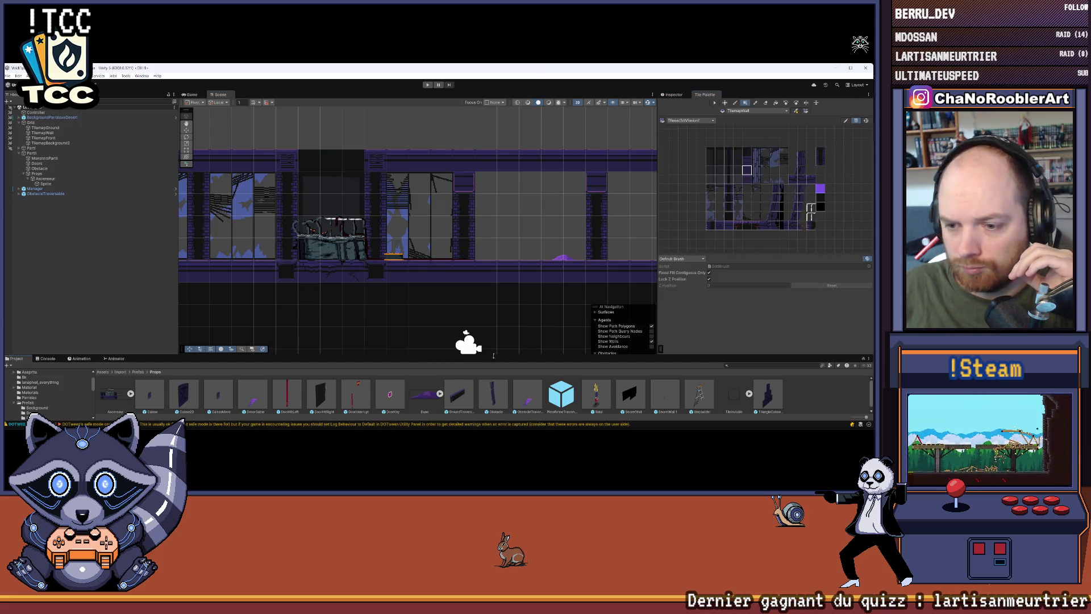
drag(493, 357, 451, 249)
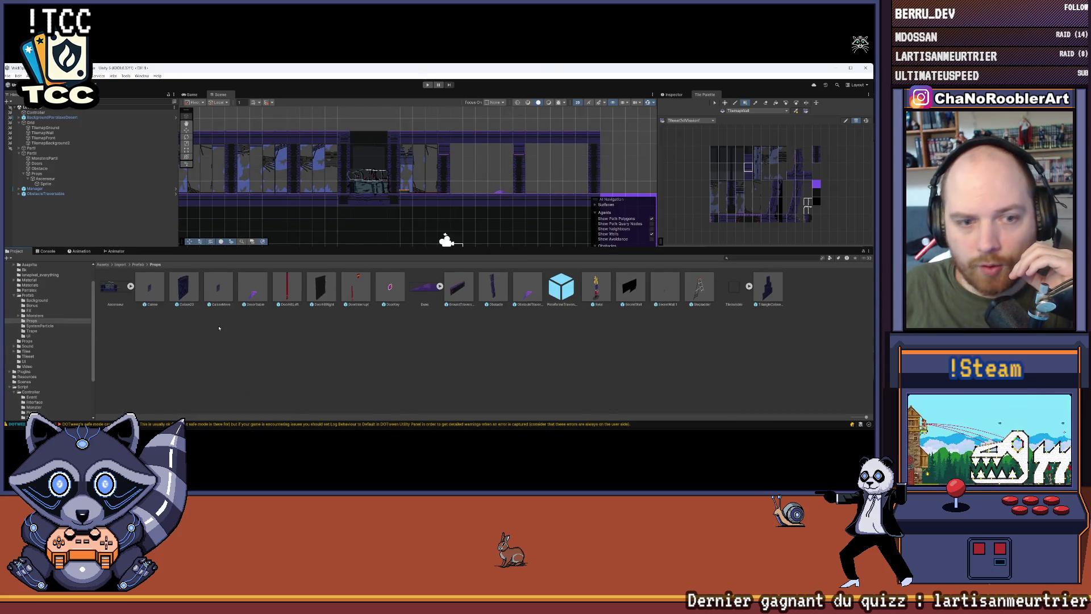
Step: Navigate up from Props through Prefab to the Import folder
click(139, 265)
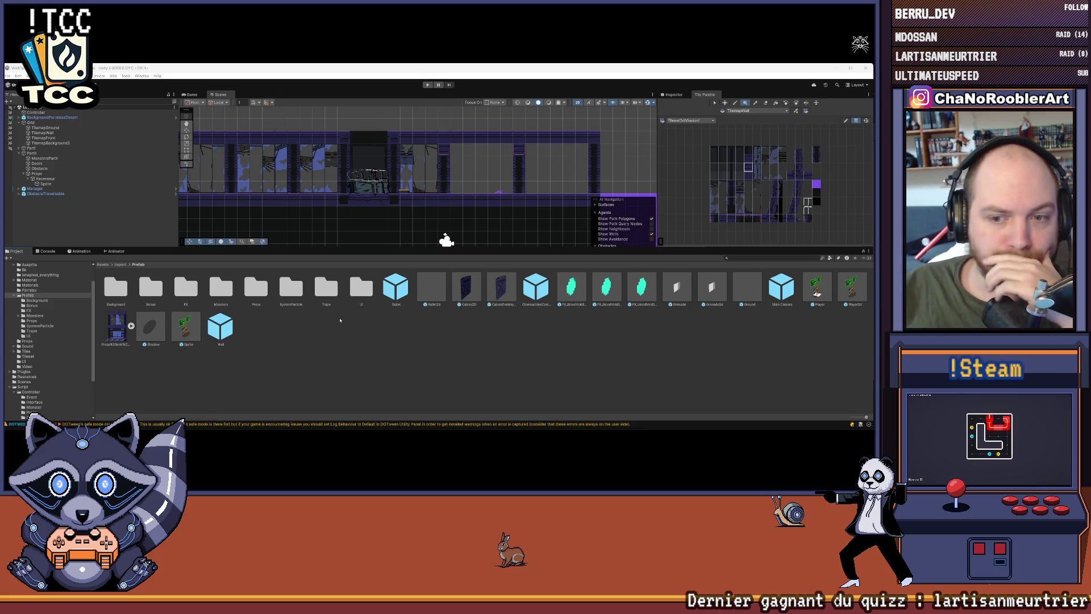
click(120, 264)
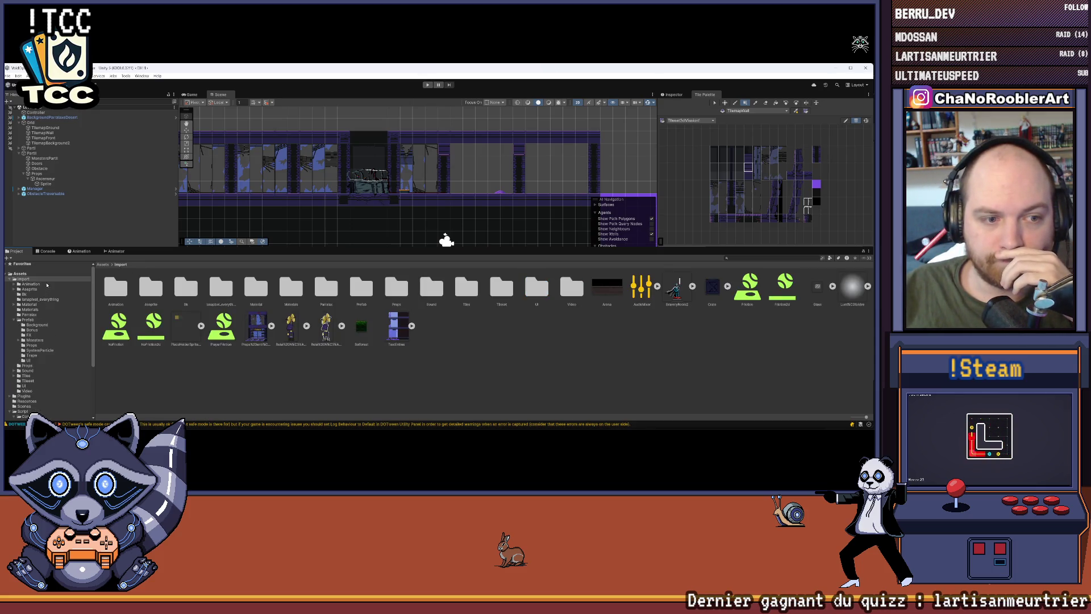
Step: Browse the Animation folder and its Props subfolder
click(47, 284)
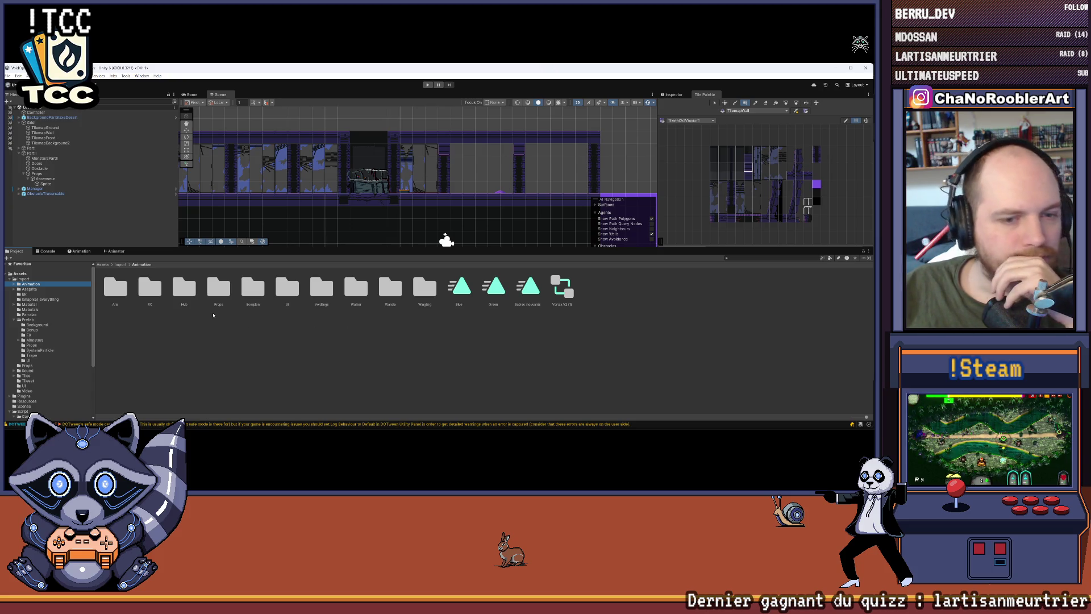
double_click(216, 289)
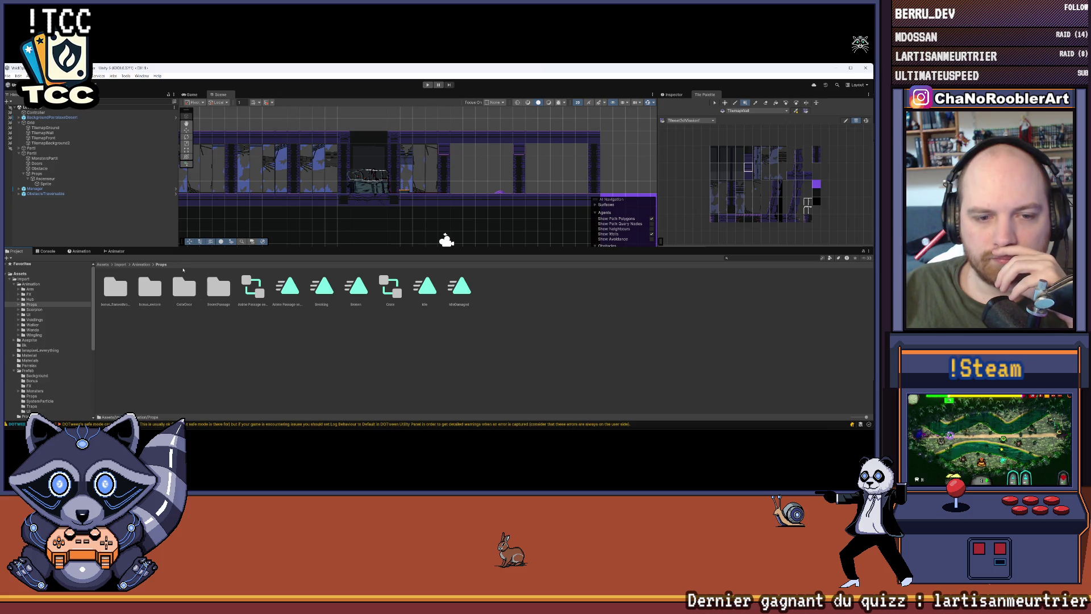
click(141, 264)
click(275, 342)
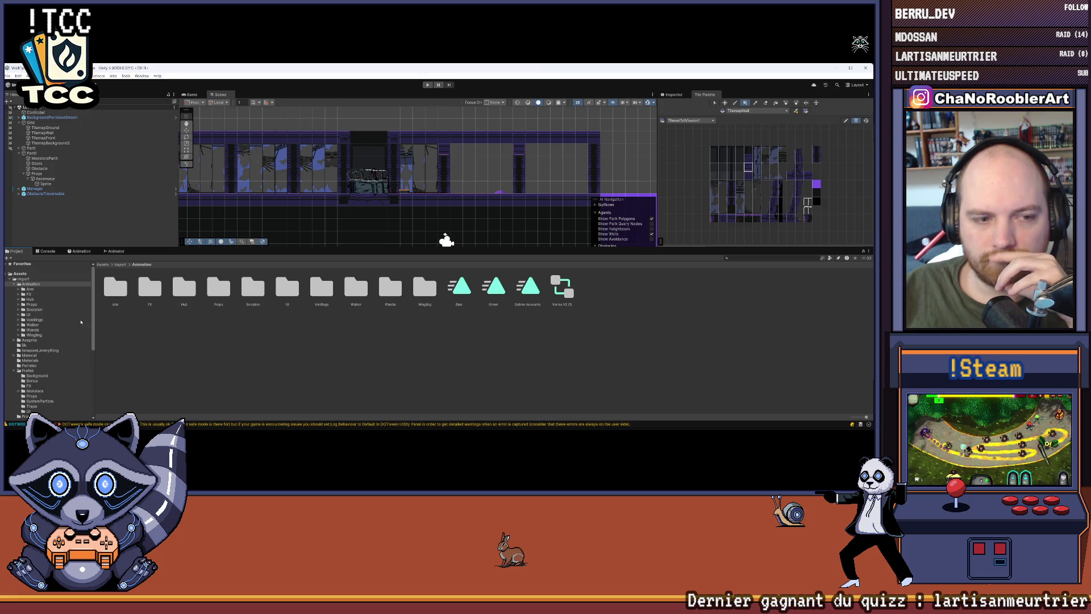
Step: Look inside Aseprite's Tileset2d folder, then return to Import
click(30, 340)
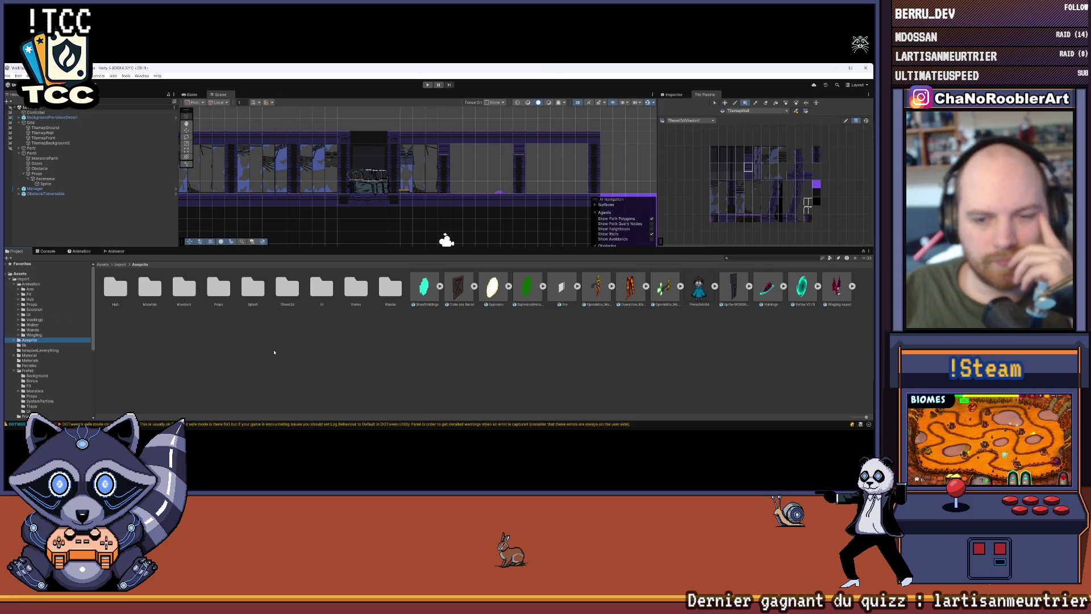
click(288, 284)
double_click(286, 285)
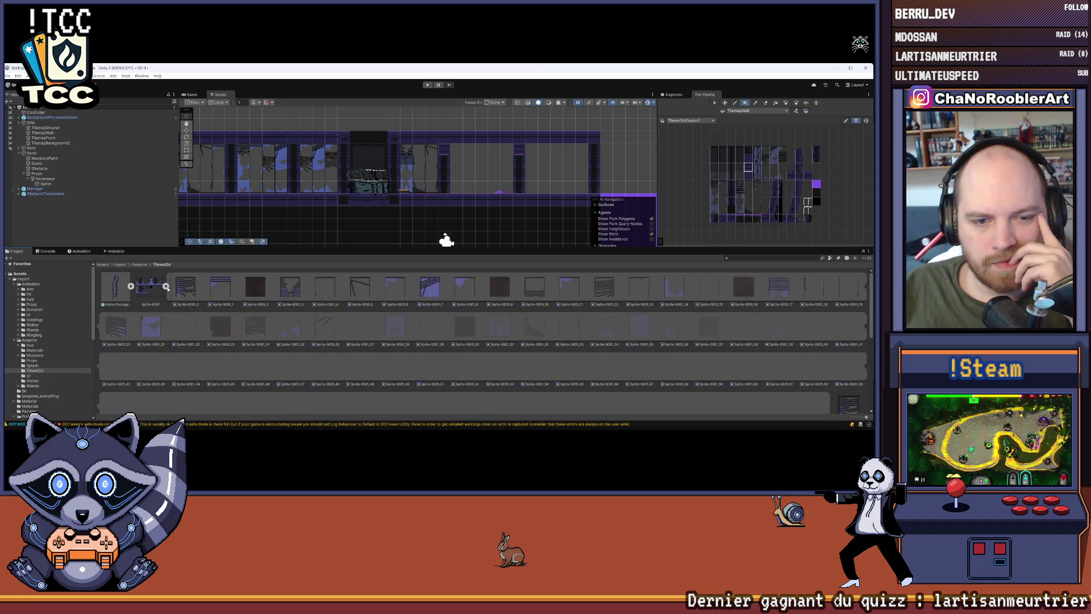
click(142, 265)
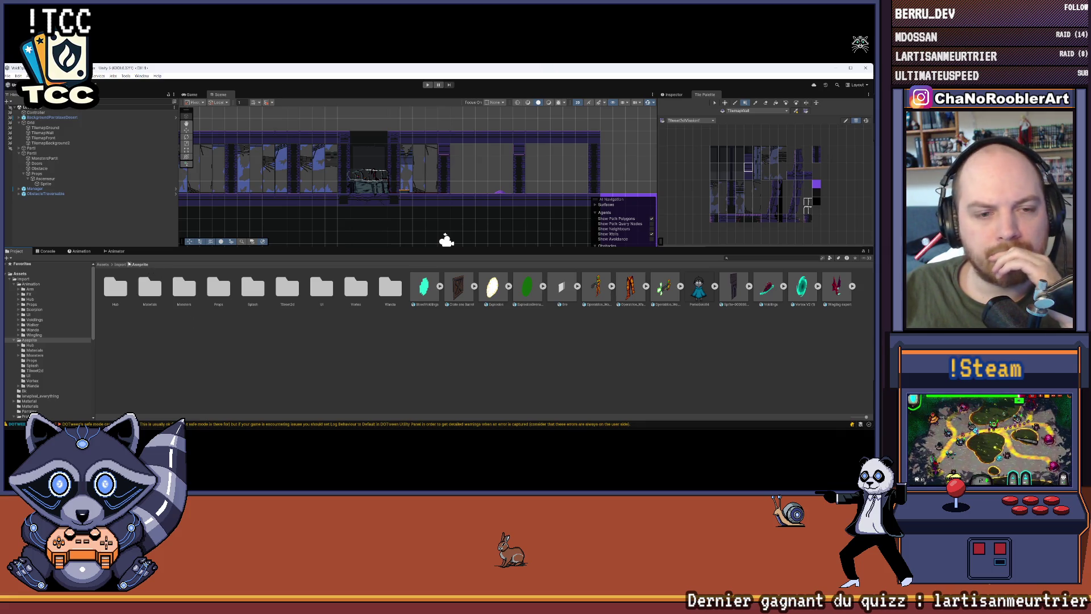
click(120, 265)
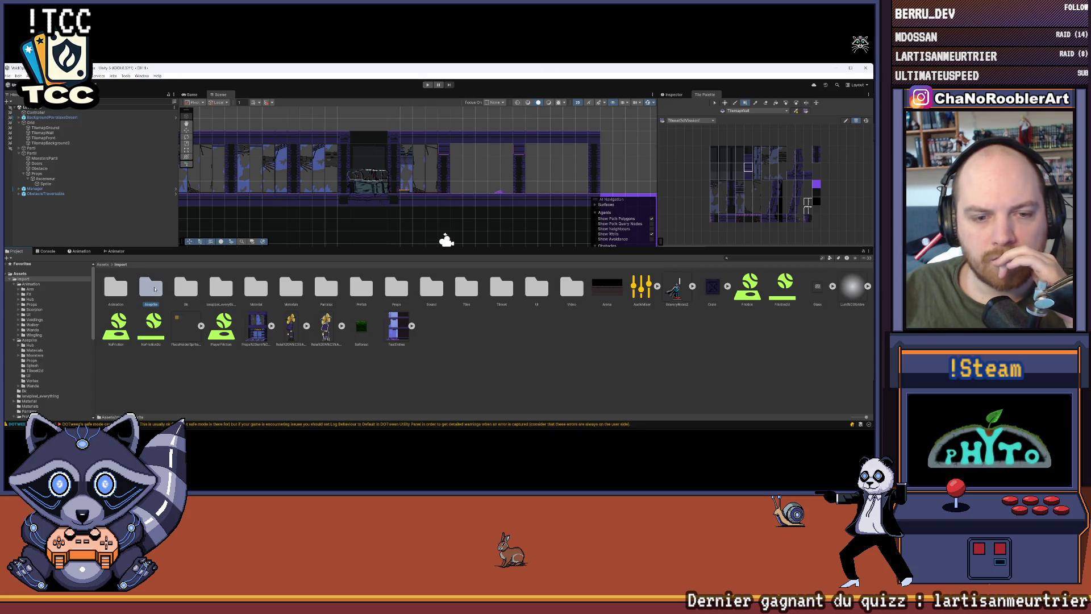
Step: Revisit Aseprite's Tileset2d and Props folders, then open Import › Tileset
double_click(152, 288)
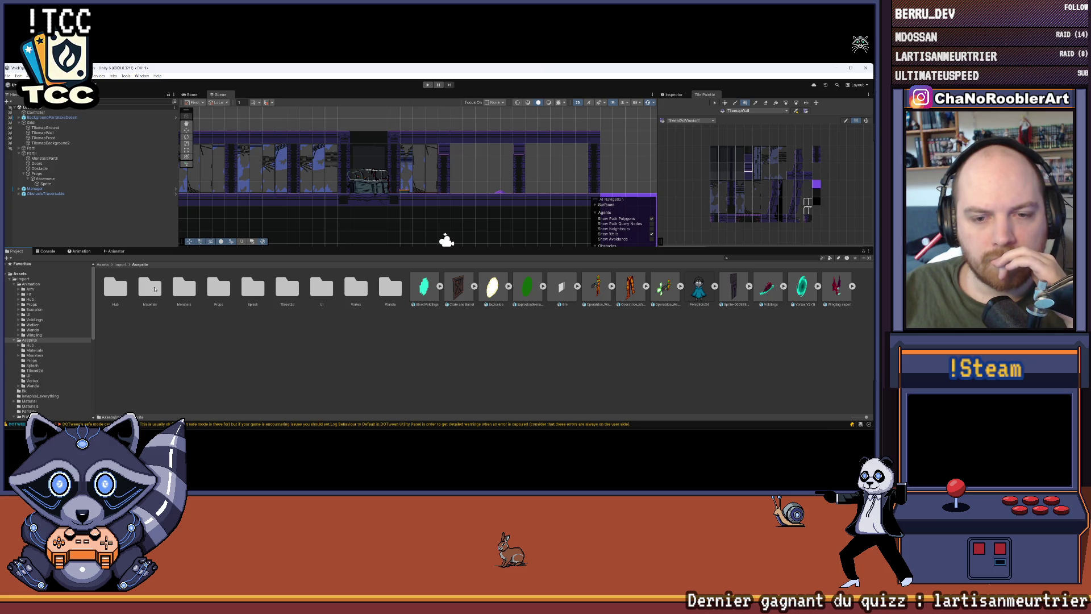
double_click(279, 291)
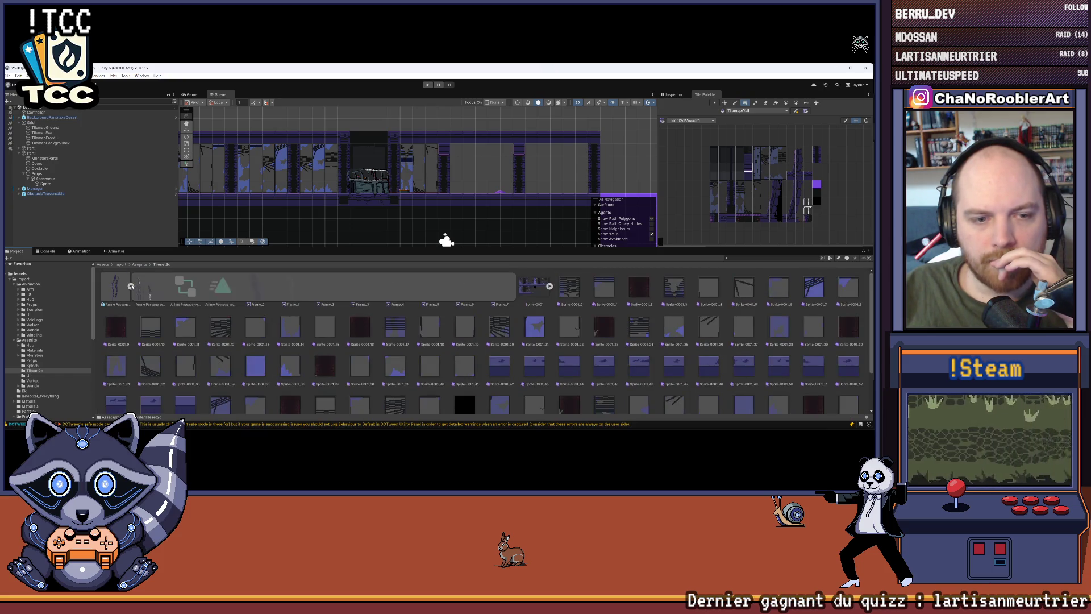
click(142, 265)
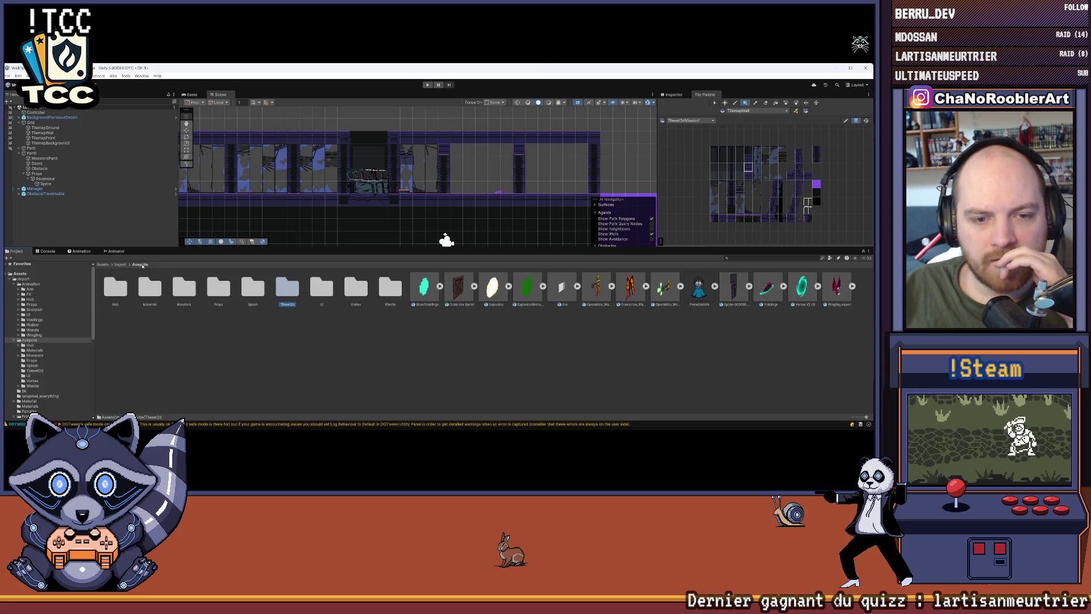
double_click(222, 285)
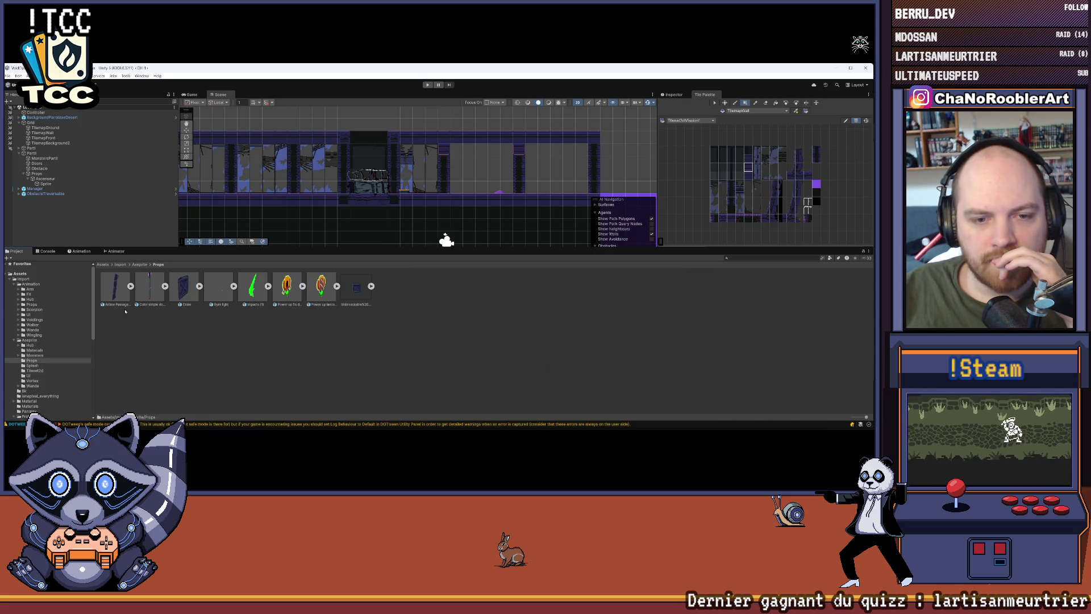
click(142, 265)
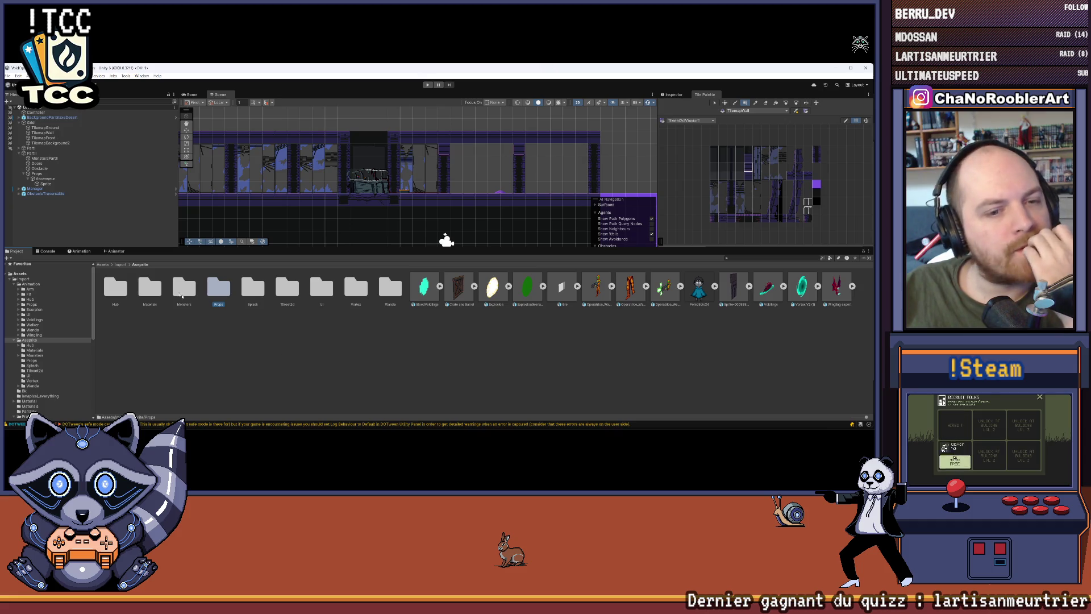
click(120, 264)
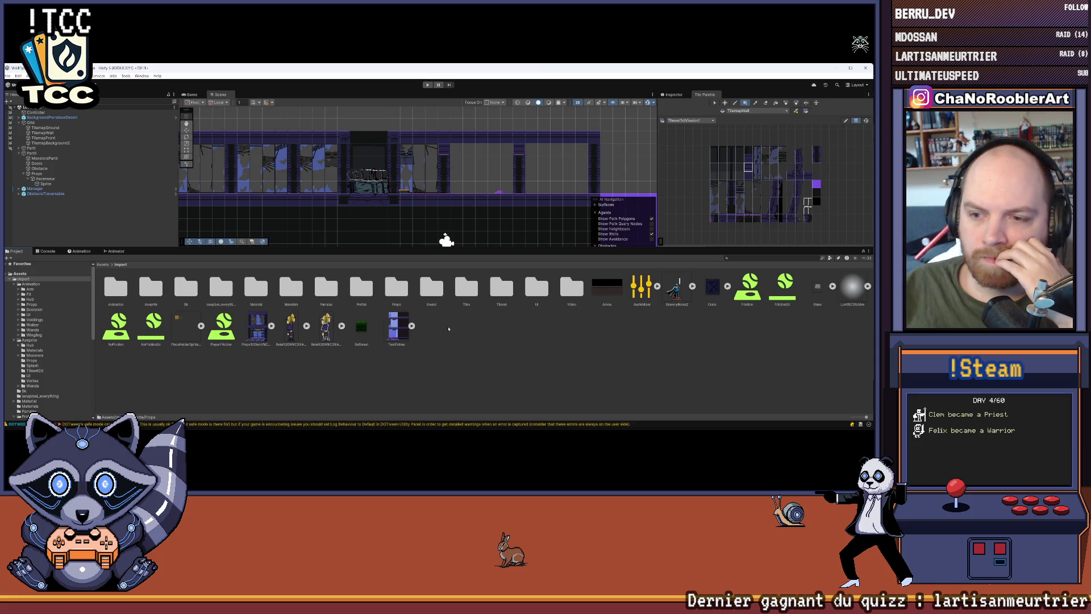
double_click(502, 287)
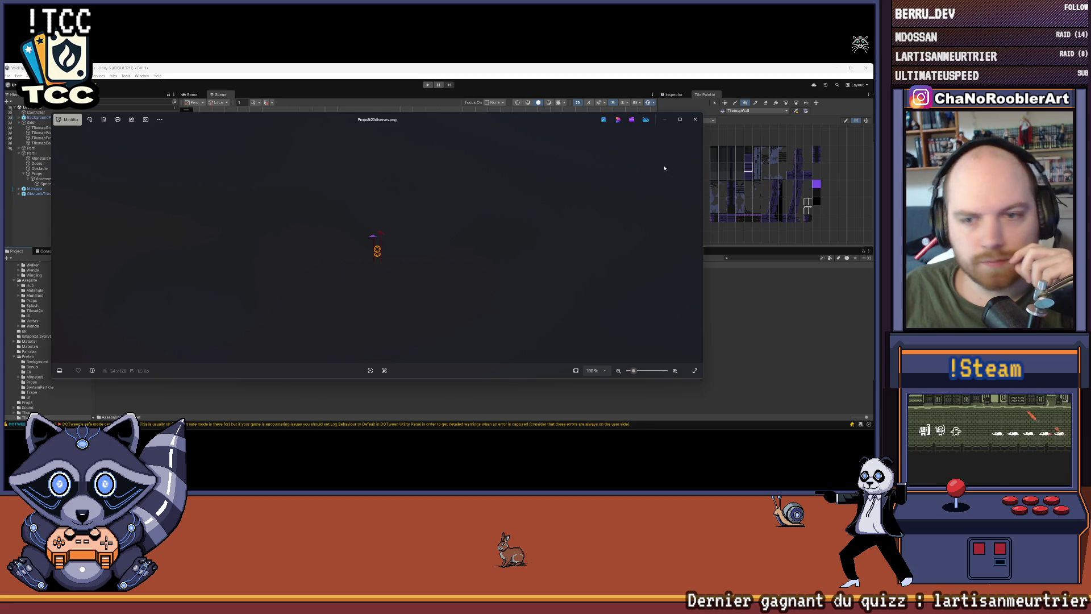
Step: Close the Photos preview of Props%20diverses.png
click(695, 119)
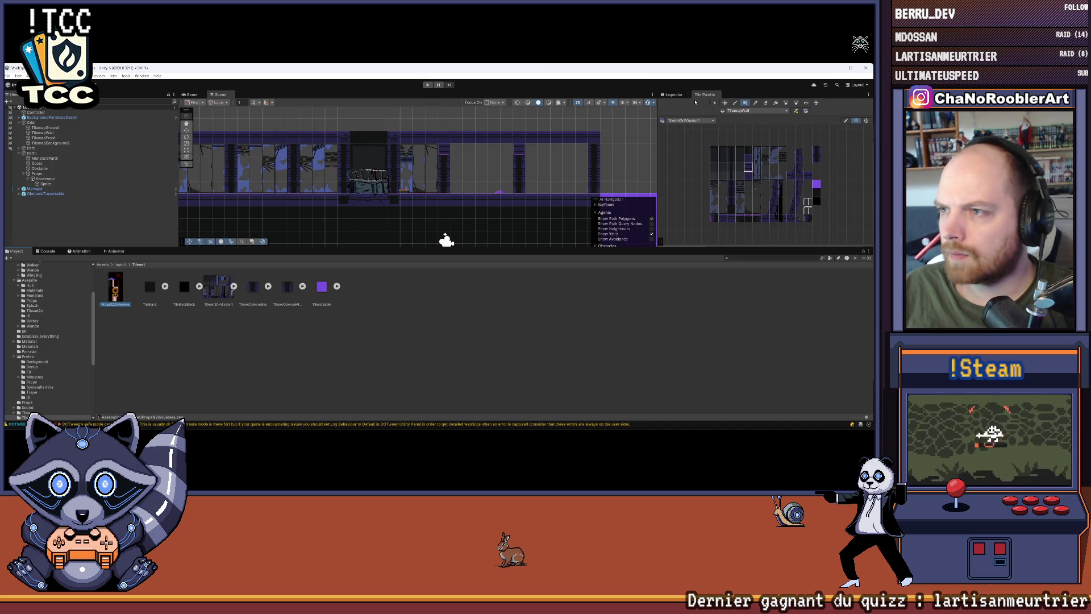
Step: Set Props%20diverses to Sprite (2D and UI), Multiple mode, Point (no filter) filtering
click(676, 96)
click(756, 123)
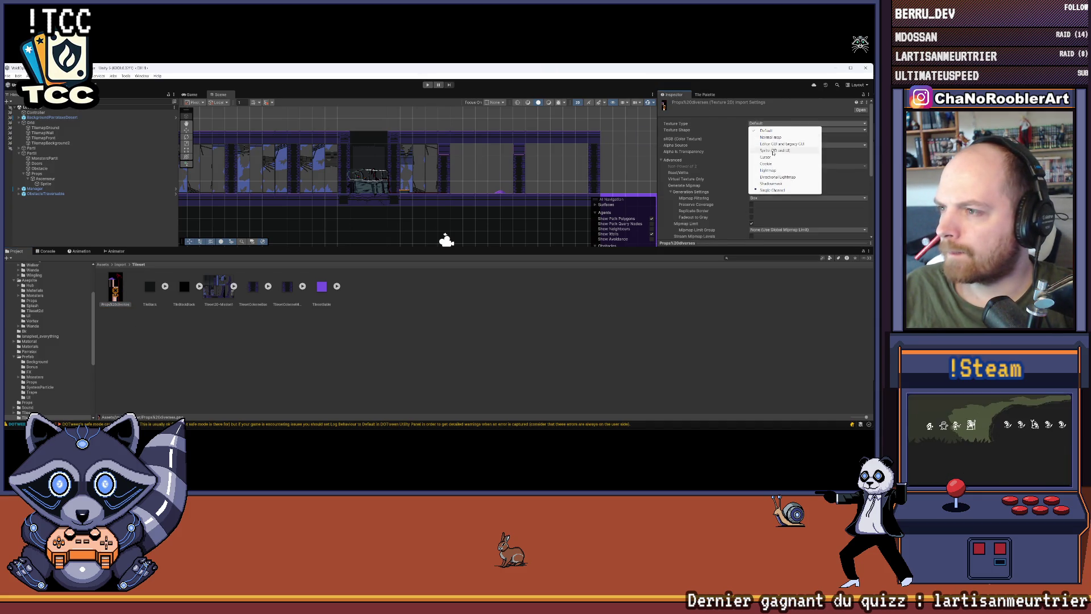
click(764, 150)
click(762, 139)
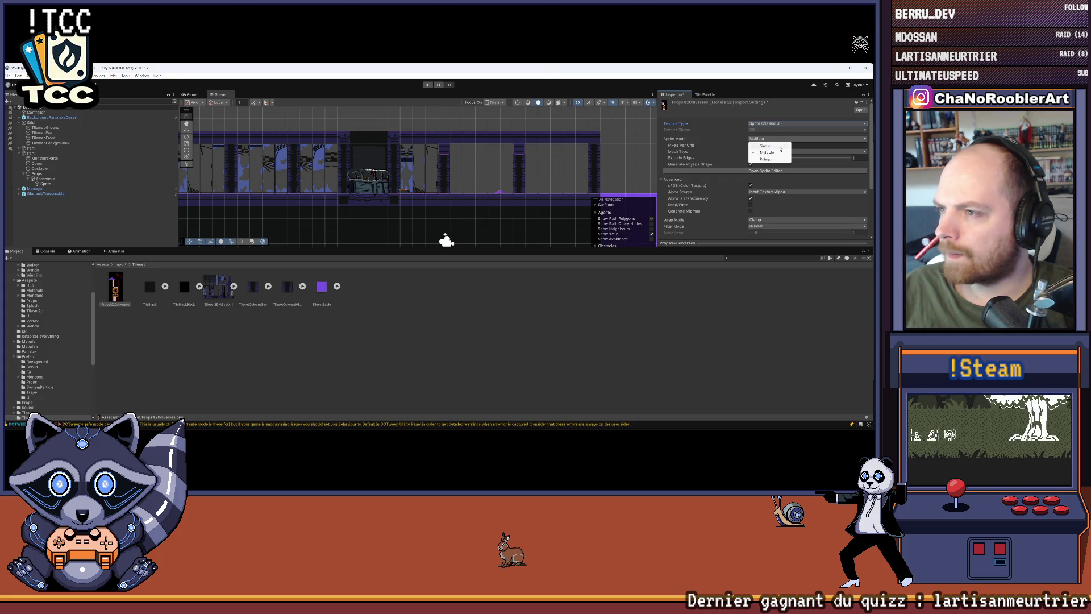
click(814, 145)
scroll(804, 171, down, 3)
click(807, 174)
click(765, 178)
Step: Set max size 8192 and compression None, and apply the import settings
click(767, 200)
click(765, 260)
click(806, 220)
click(796, 224)
scroll(801, 220, down, 1)
click(860, 215)
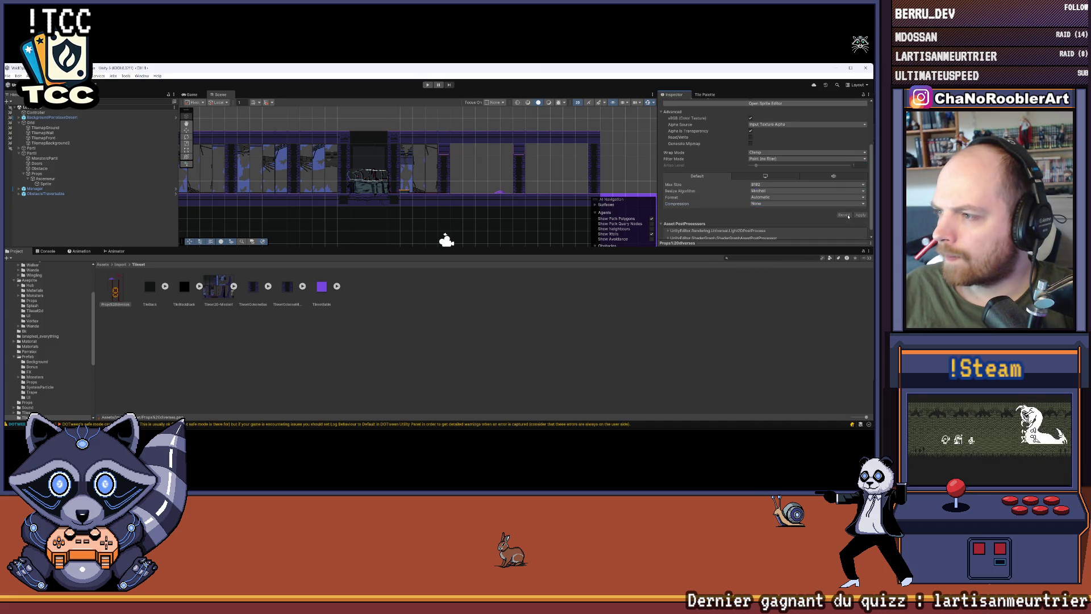
scroll(776, 208, up, 3)
click(760, 171)
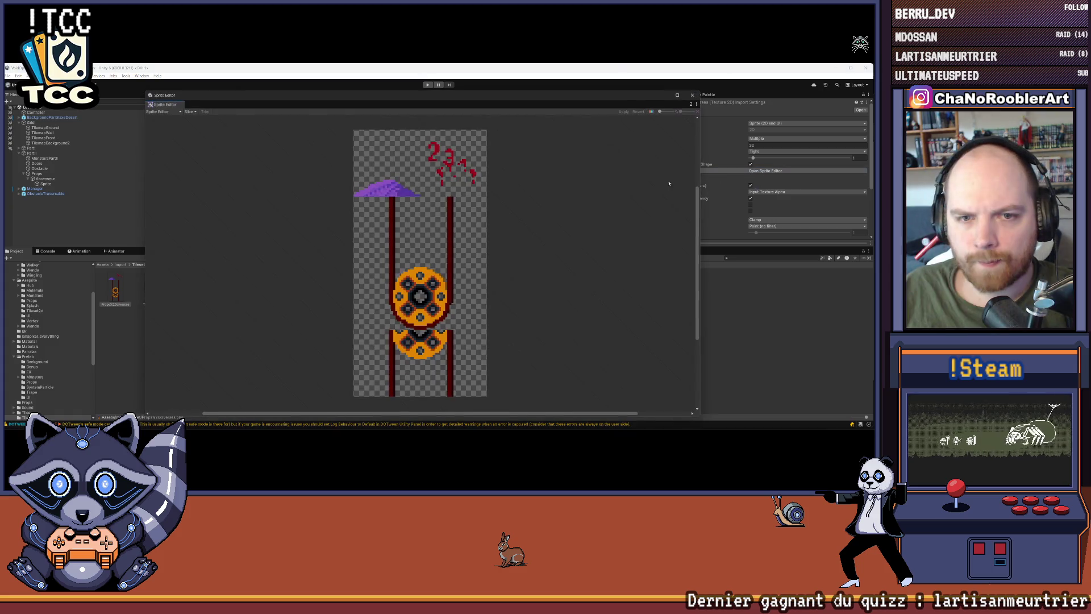
Step: Slice the props sheet by cell size into 32×32 sprites, apply, and close Sprite Editor
click(189, 111)
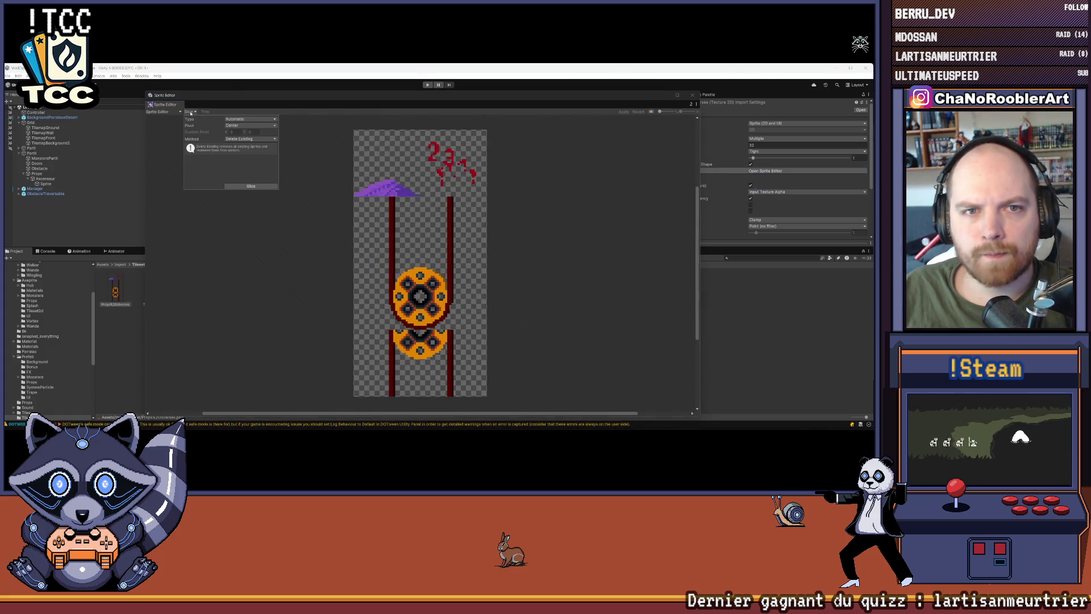
click(235, 121)
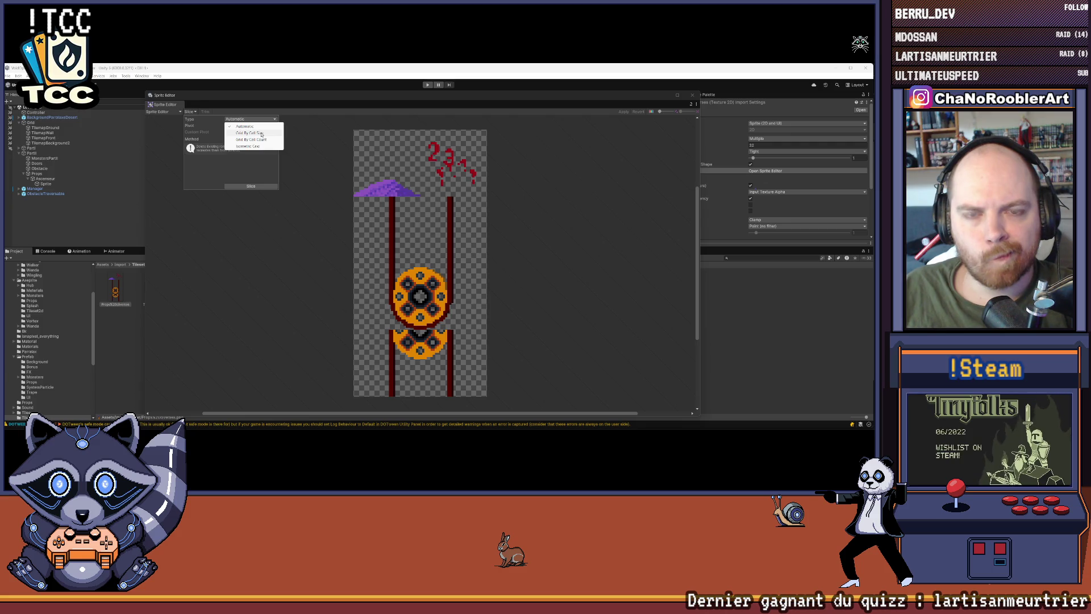
click(250, 139)
click(239, 125)
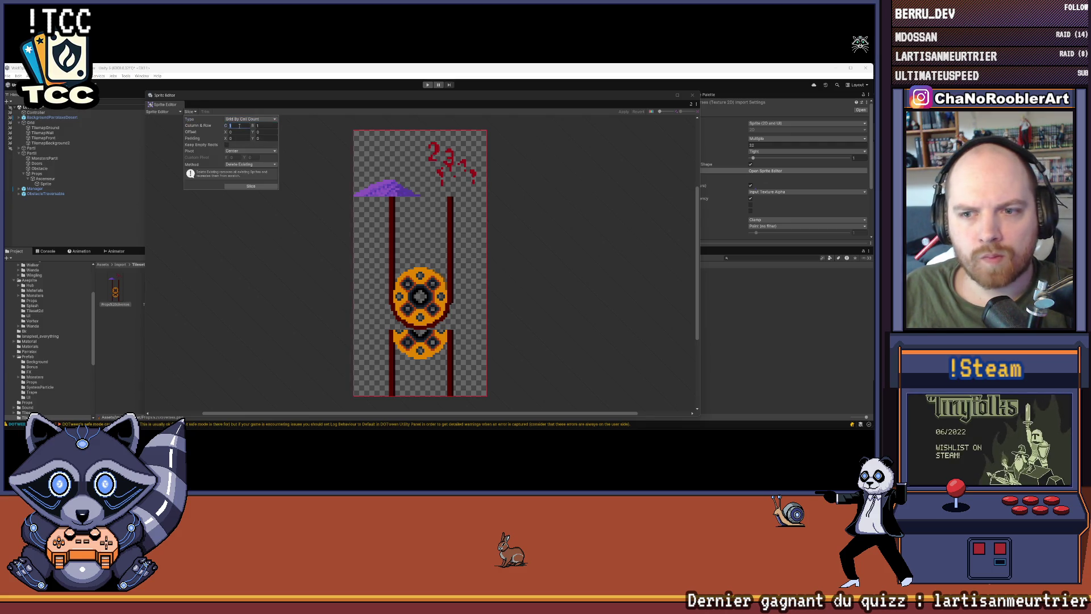
click(244, 119)
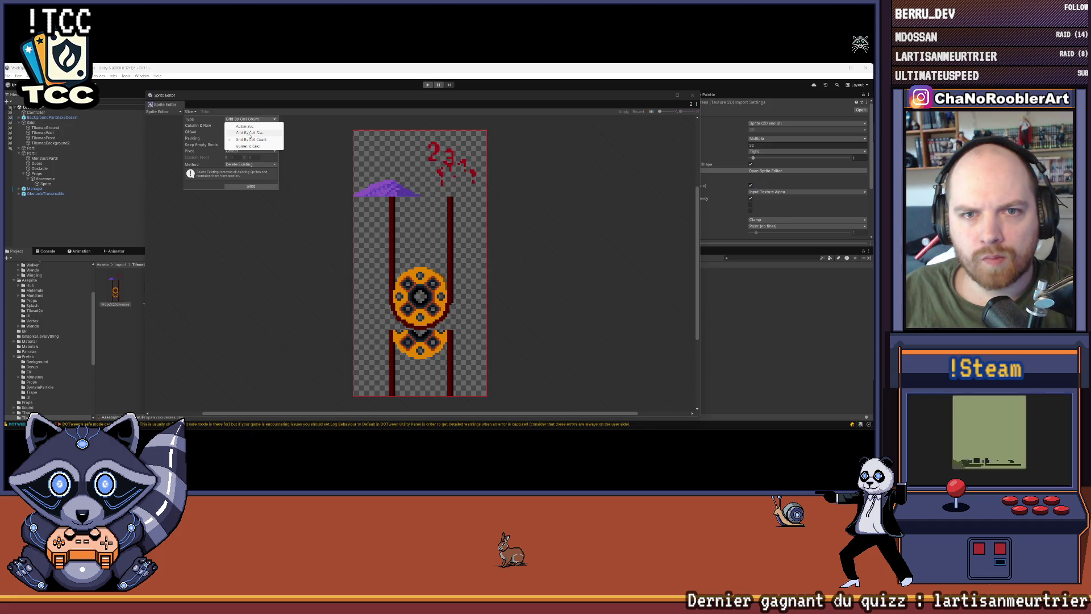
click(243, 128)
text(32)
key(Tab)
text(32)
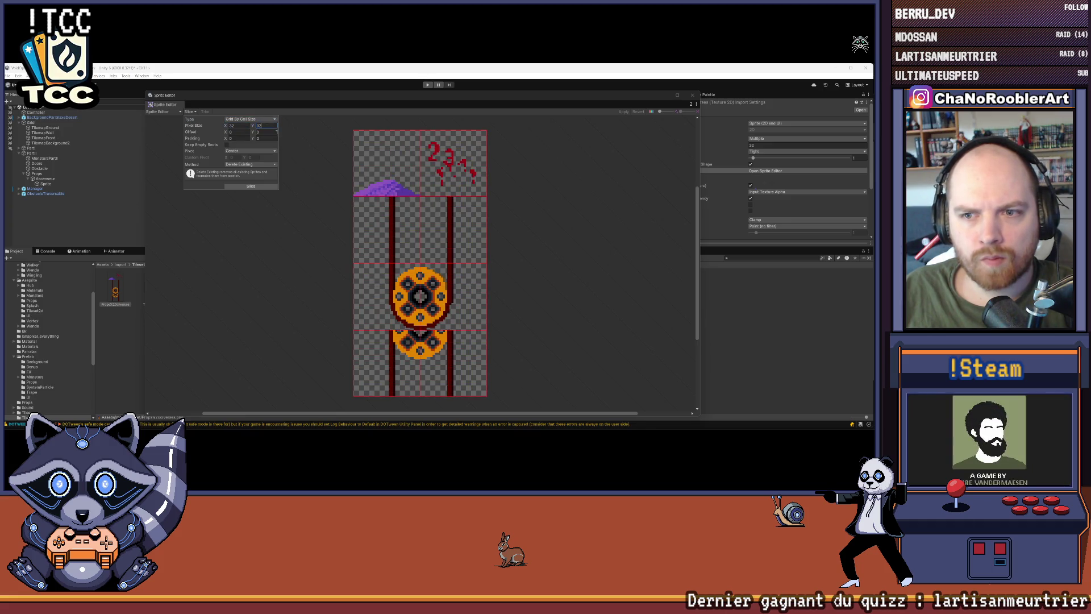
click(263, 188)
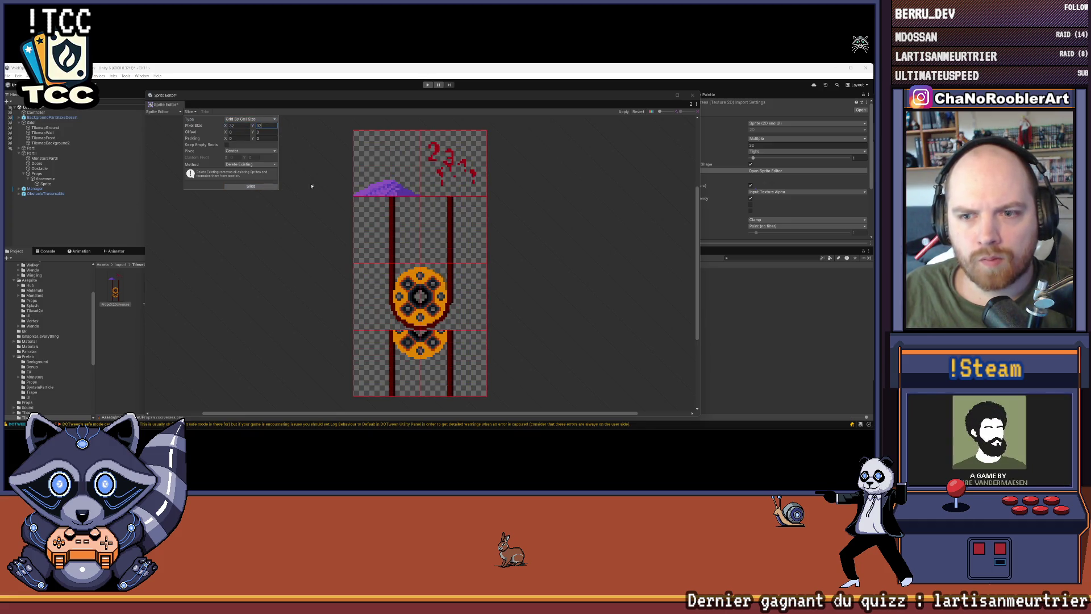
click(624, 112)
click(692, 95)
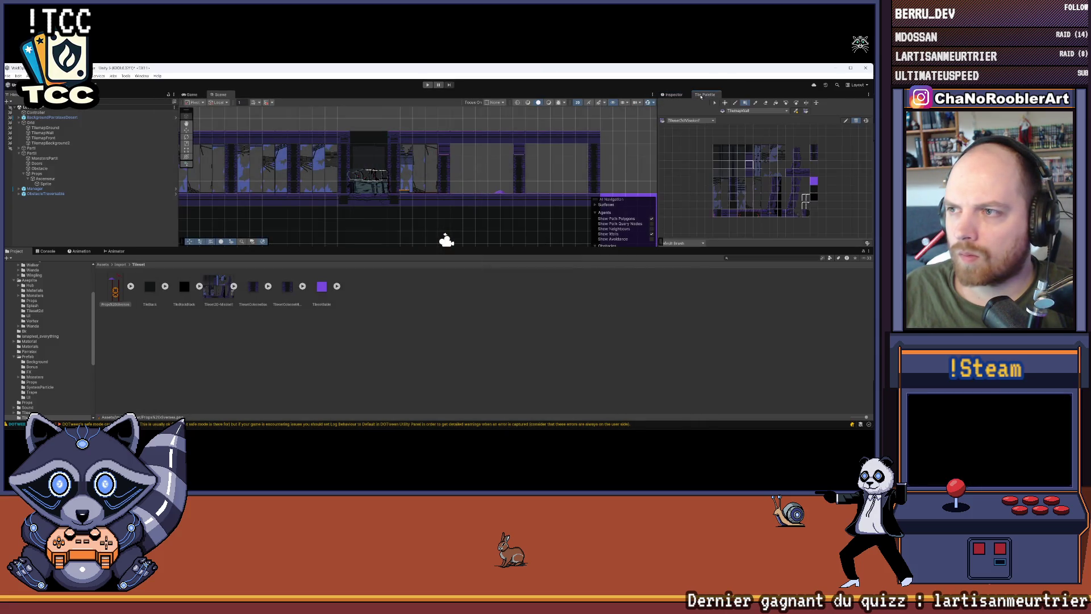
Step: Drag the Props%20diverses sheet into the Tile Palette and confirm the tile folder
drag(769, 210, 651, 196)
click(132, 286)
click(131, 286)
mouse_move(115, 290)
mouse_down()
mouse_move(625, 199)
mouse_move(738, 165)
mouse_move(730, 153)
mouse_move(750, 147)
mouse_up()
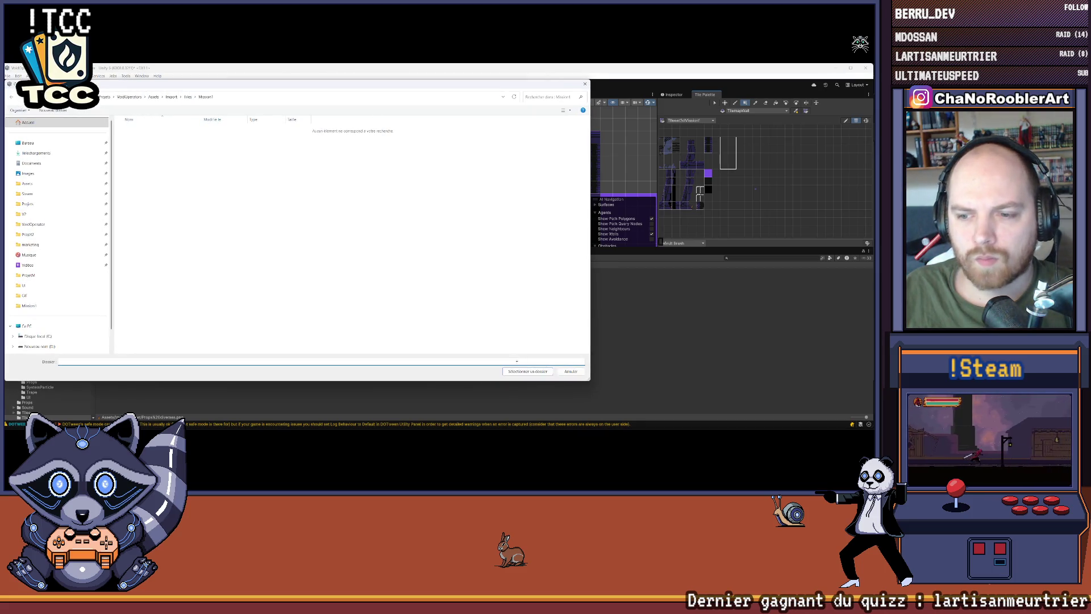
click(528, 371)
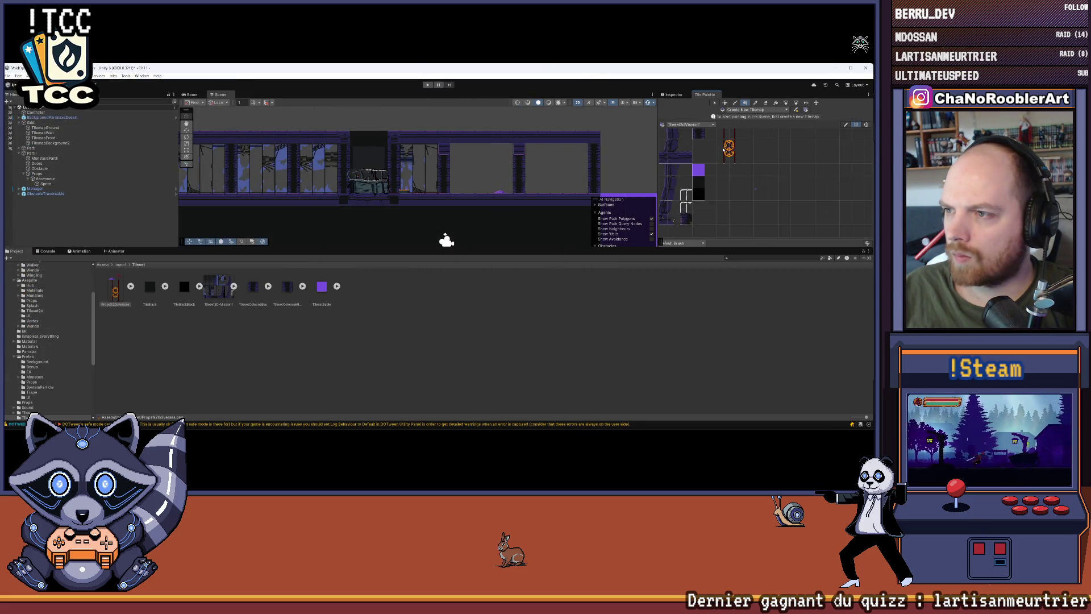
Step: Make TilemapFront the painting target
scroll(725, 150, up, 5)
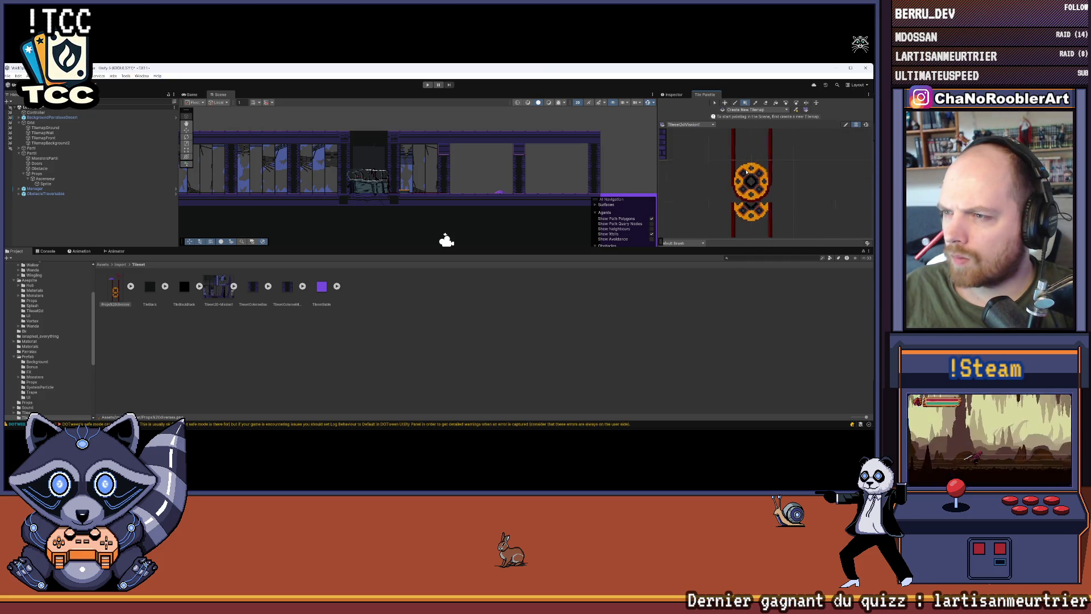
scroll(374, 154, up, 5)
scroll(375, 154, up, 3)
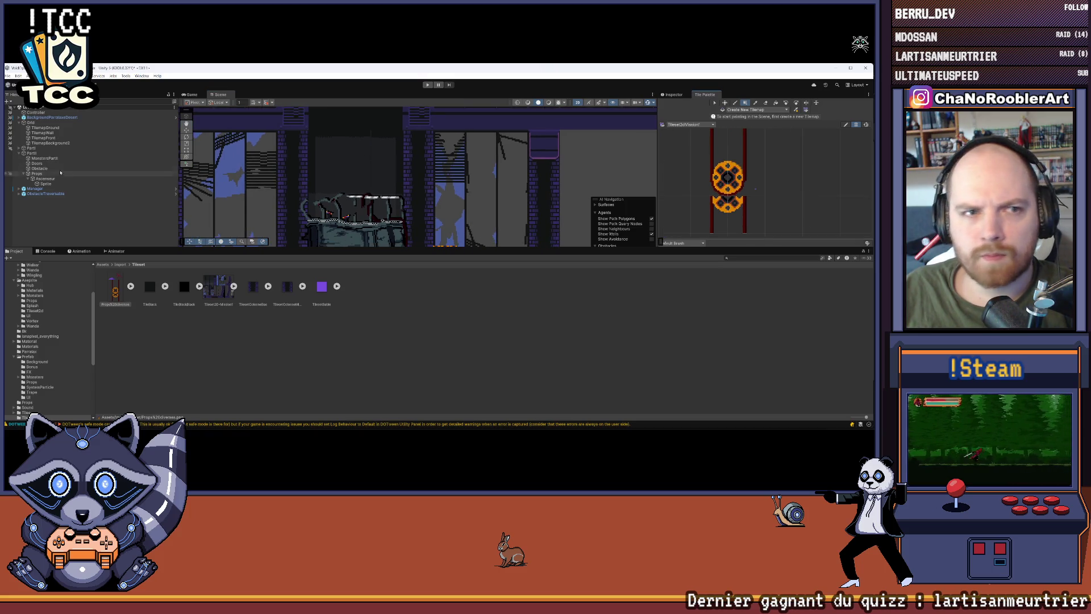
click(53, 138)
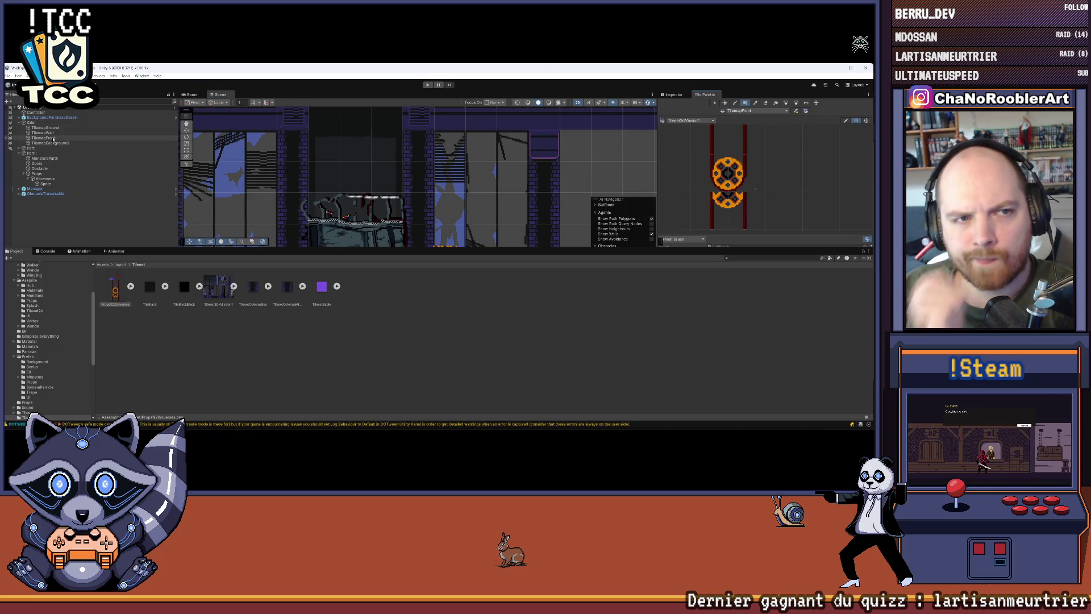
Step: Frame the level's elevator shaft and select the orange cog tile in the props palette
key(f)
click(714, 174)
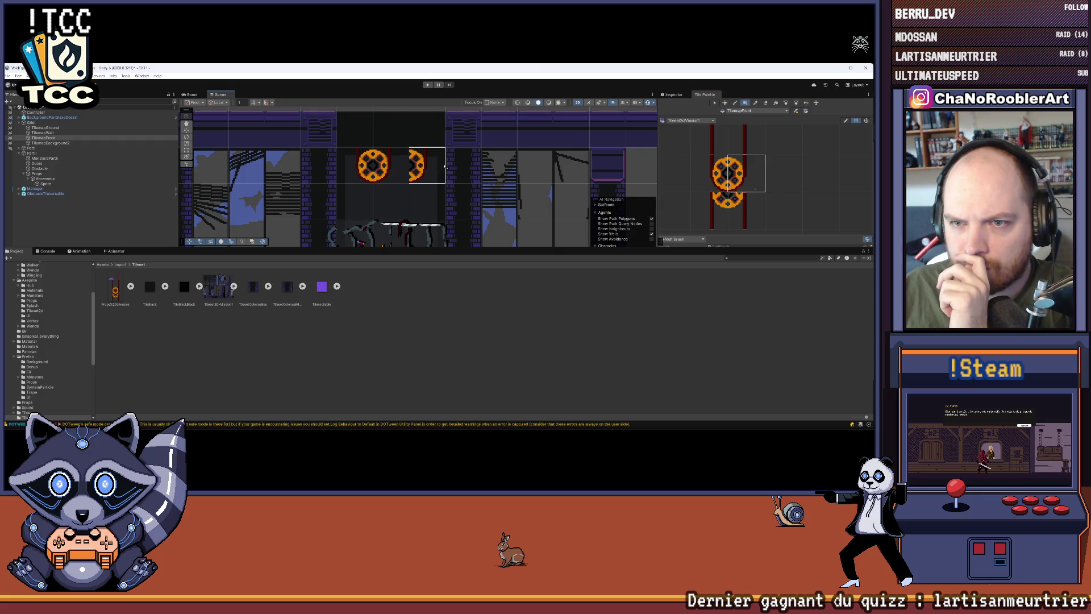
click(710, 173)
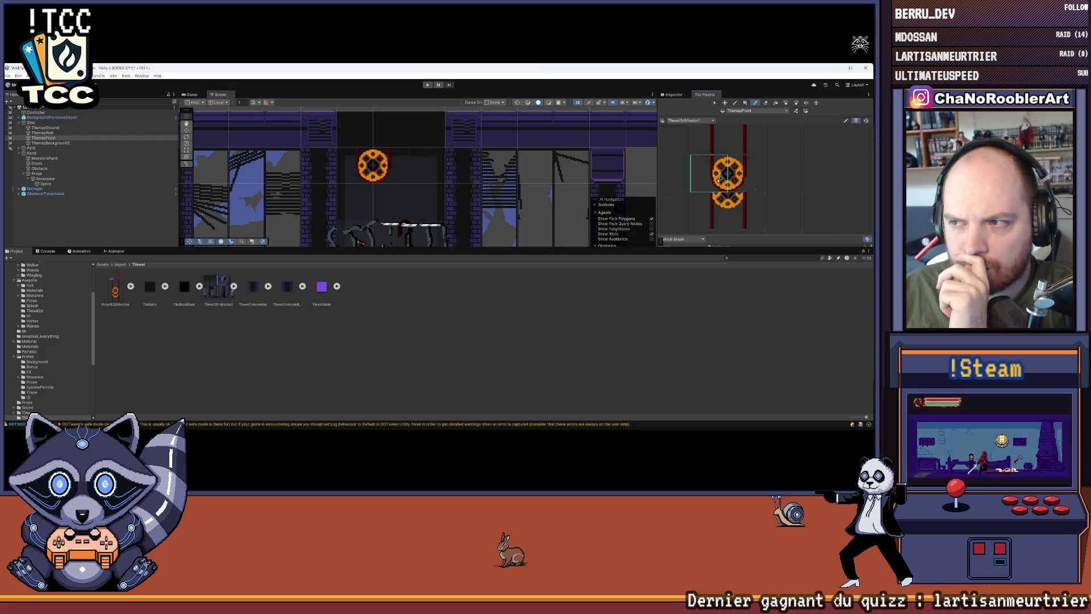
scroll(416, 172, down, 1)
scroll(416, 172, down, 1)
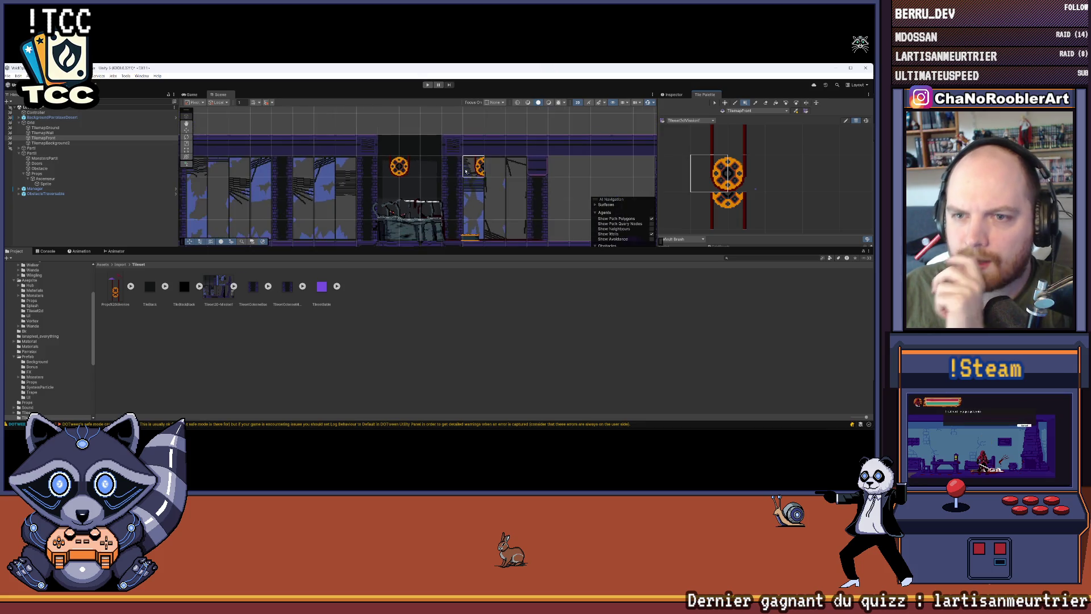
scroll(378, 174, down, 1)
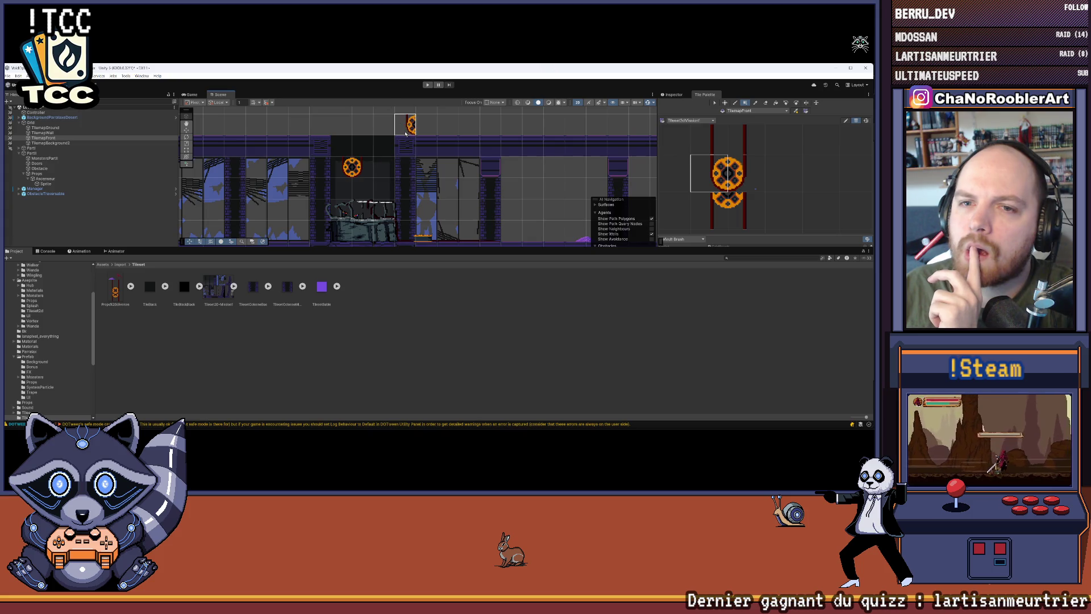
Step: Adjust the zoom and pick the palette cell above the cog tile
scroll(407, 122, up, 1)
scroll(366, 176, down, 1)
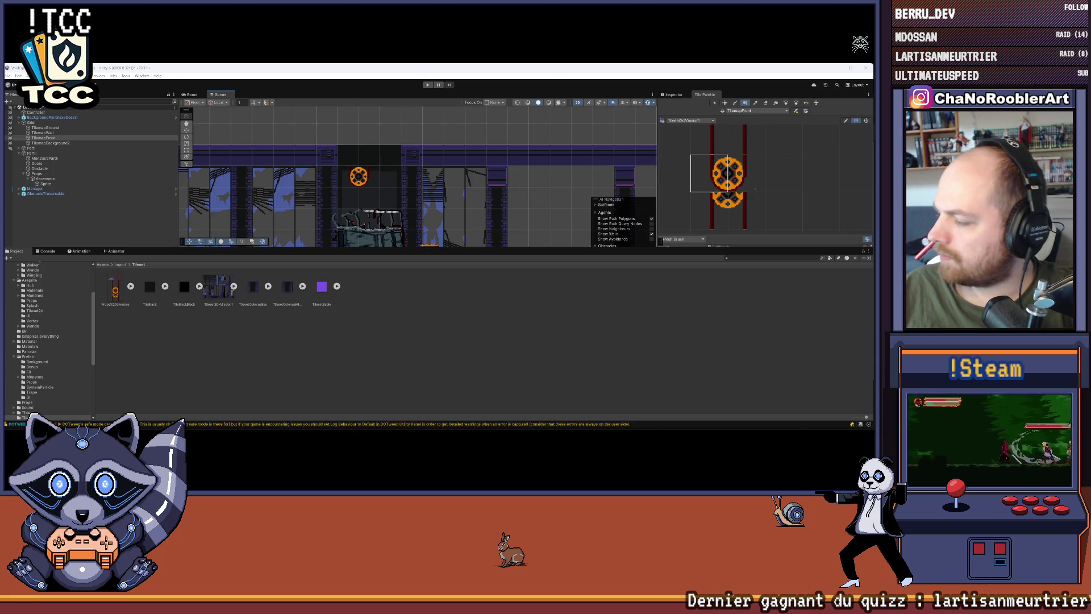
key(super)
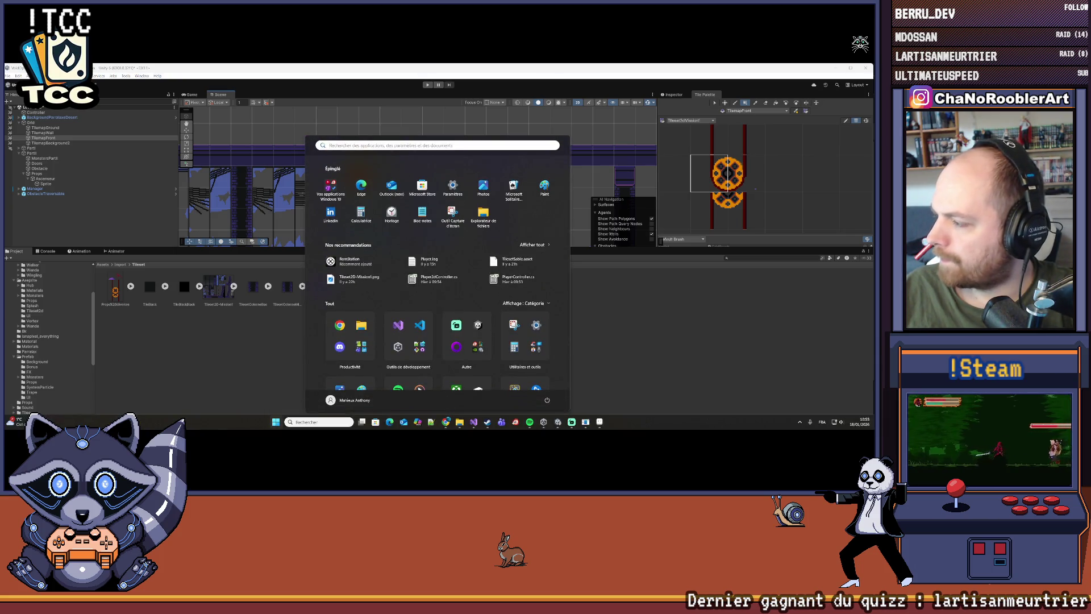
key(super)
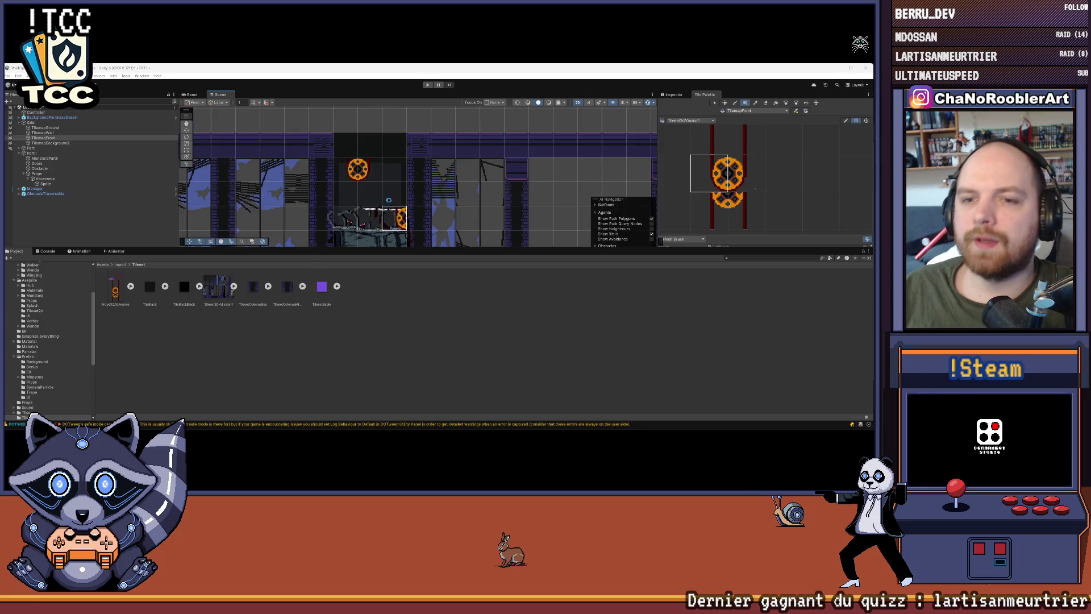
scroll(404, 221, up, 2)
scroll(415, 128, up, 2)
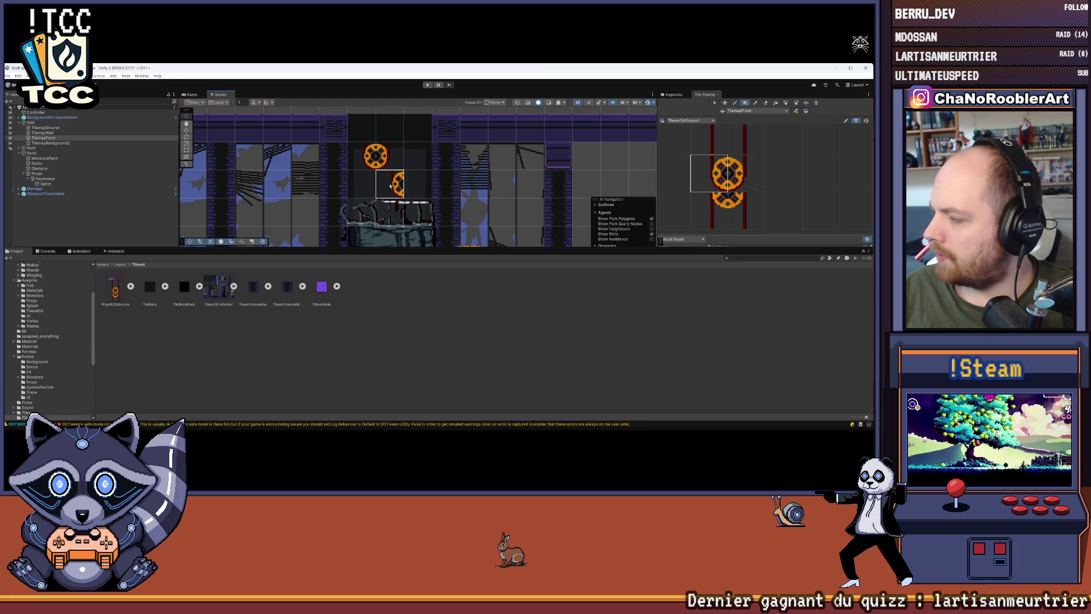
scroll(390, 186, up, 2)
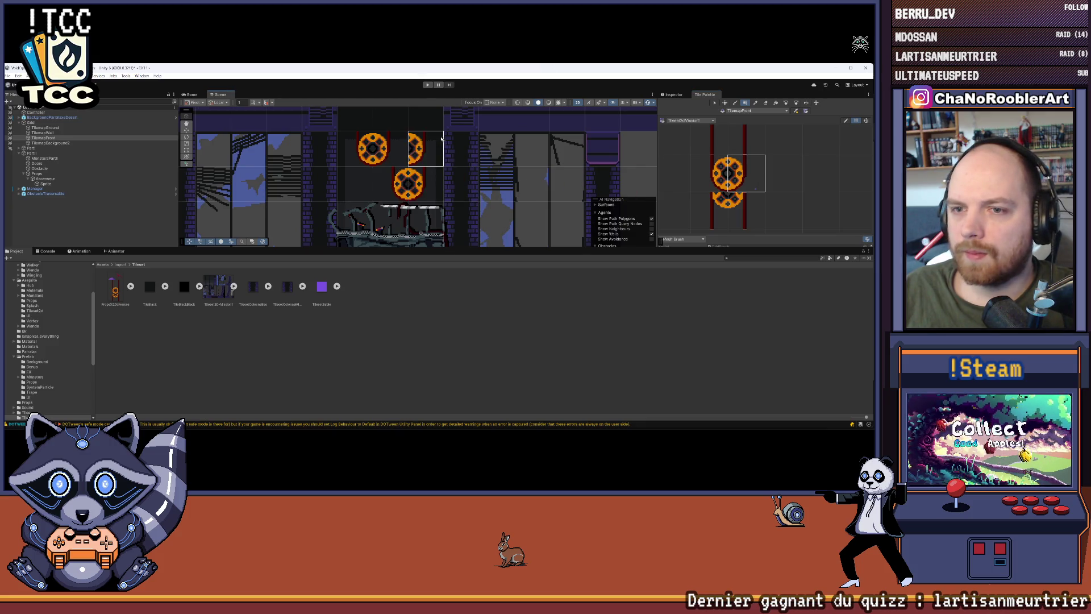
ctrl+click(432, 177)
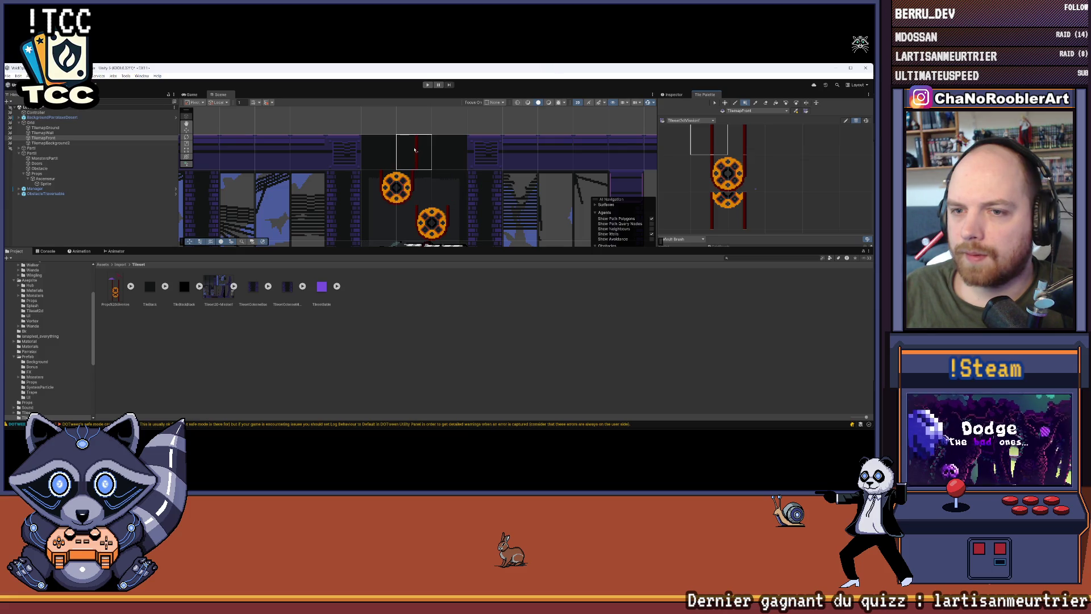
click(749, 144)
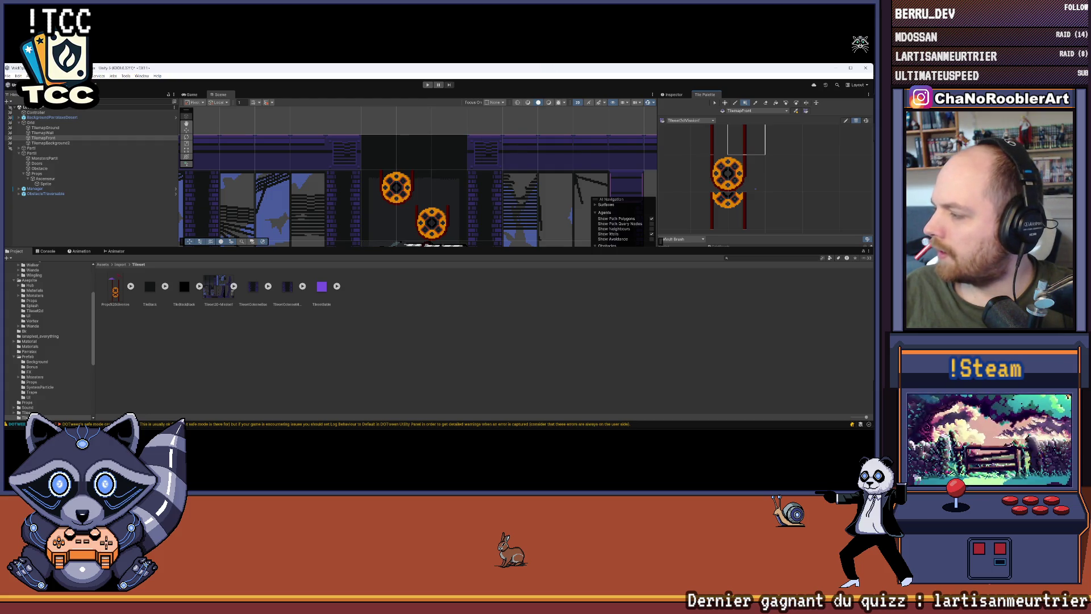
mouse_move(507, 181)
mouse_down()
mouse_move(462, 167)
mouse_move(467, 148)
mouse_up()
scroll(469, 140, down, 2)
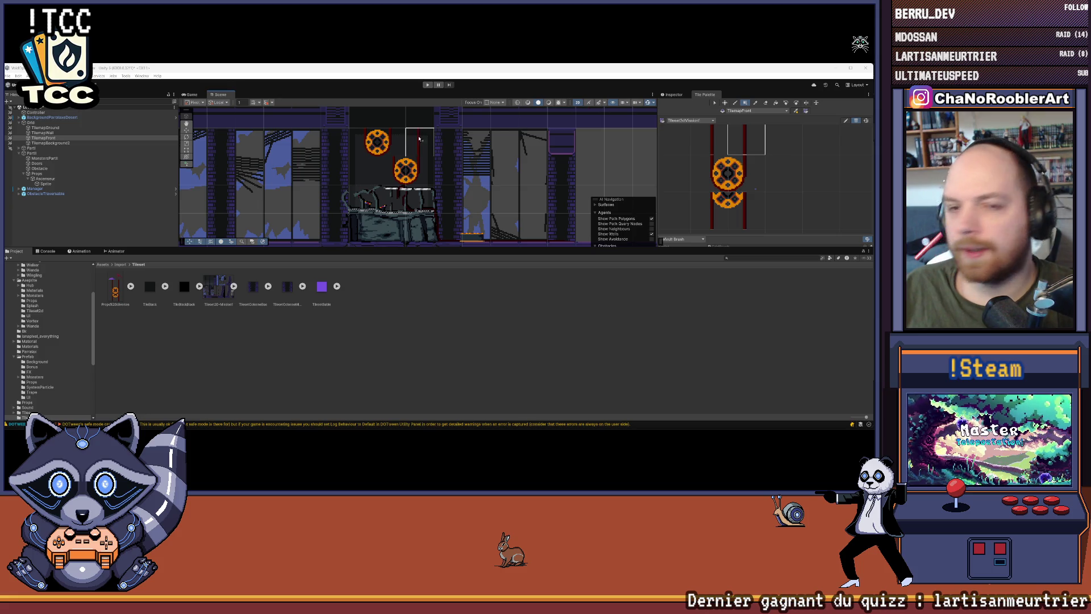
scroll(421, 137, up, 2)
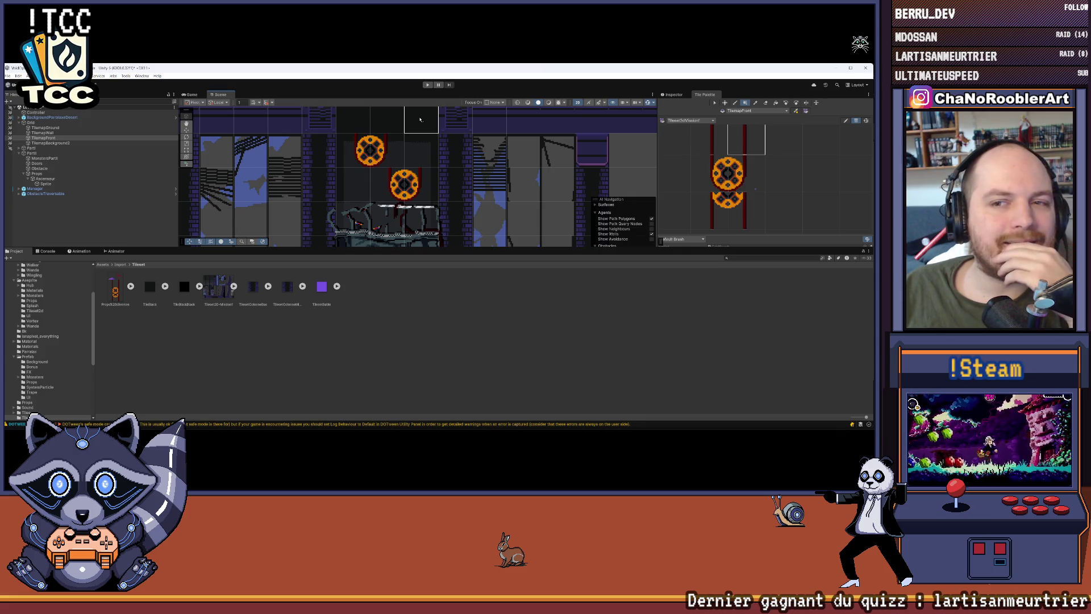
drag(483, 157, 436, 165)
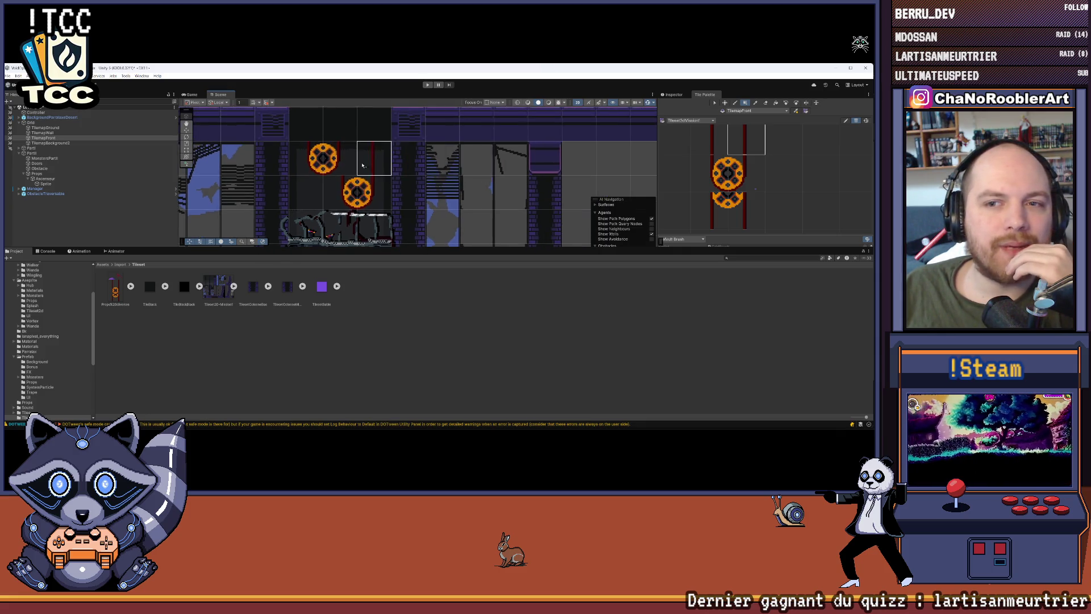
scroll(437, 164, up, 3)
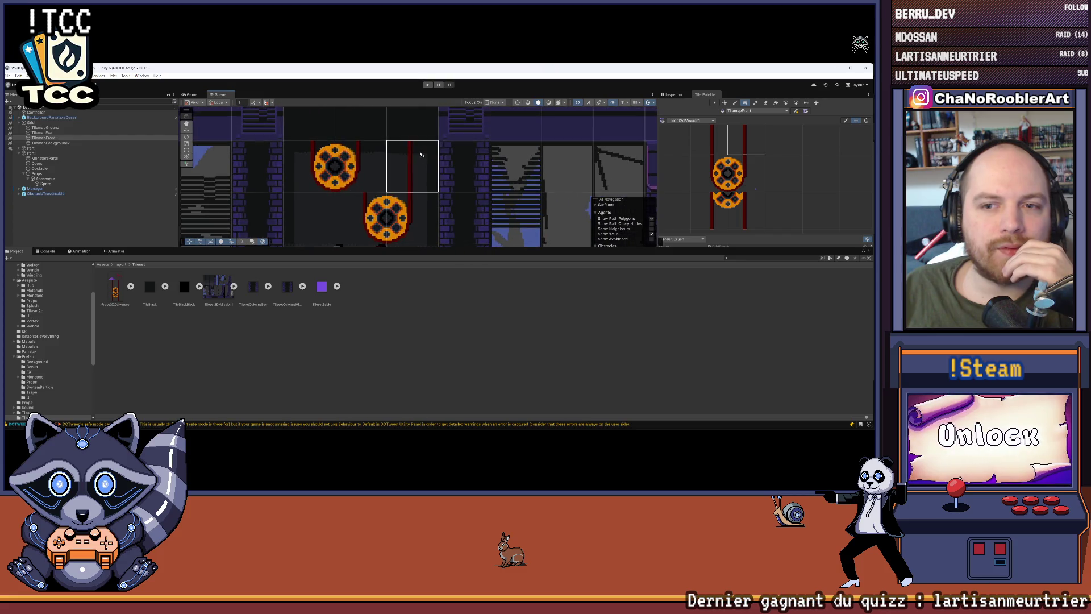
click(701, 151)
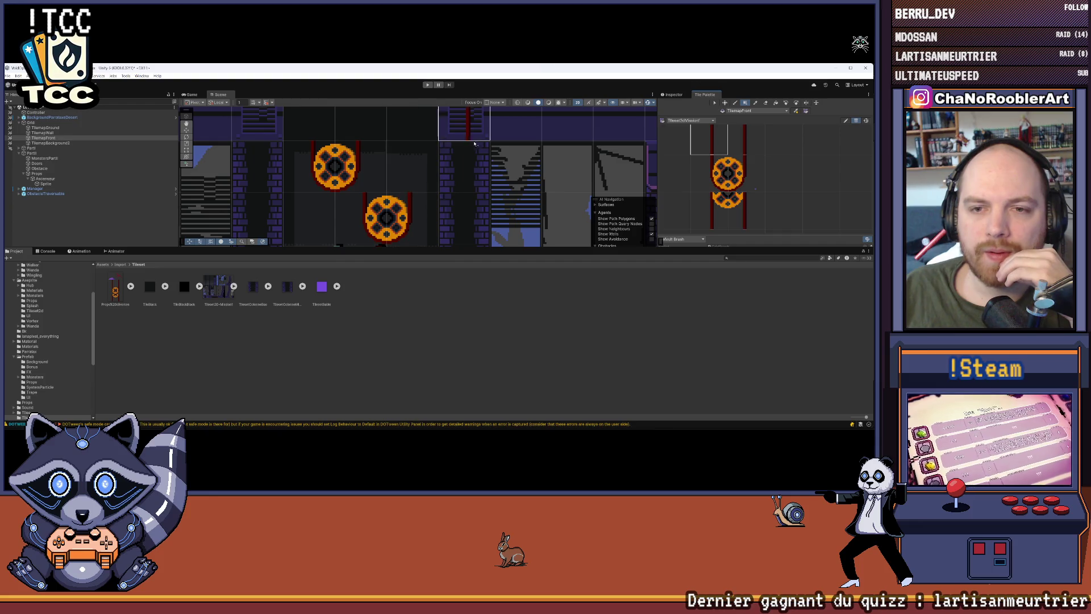
scroll(440, 172, down, 2)
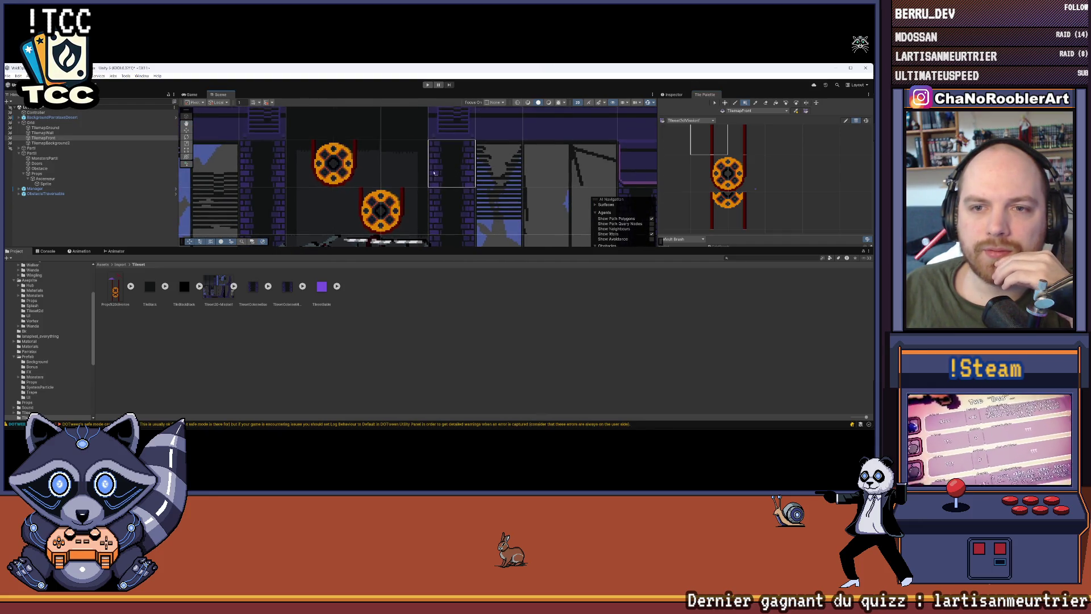
click(59, 133)
click(57, 143)
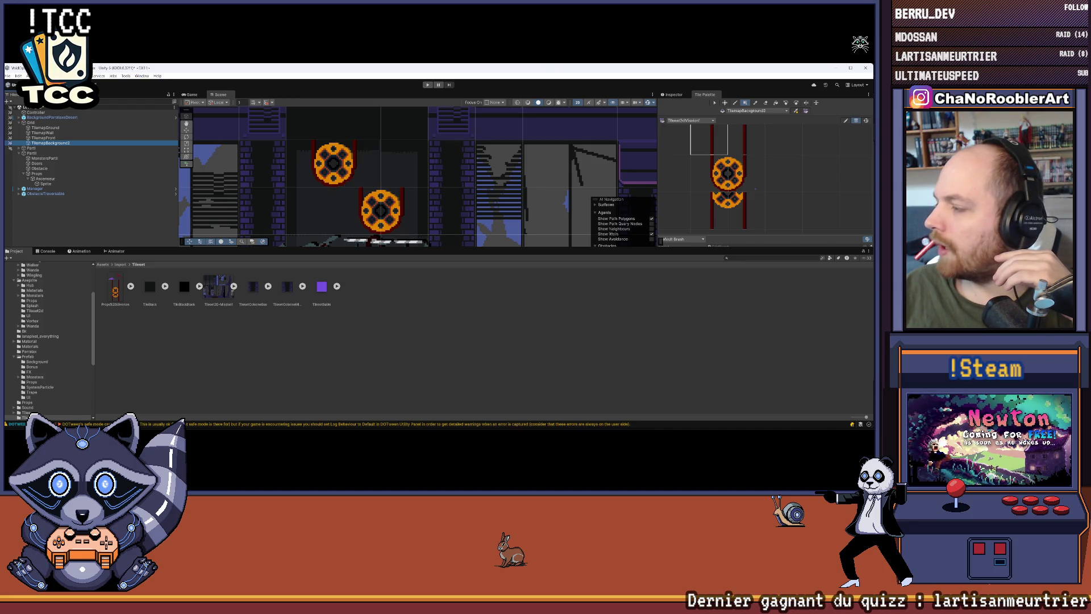
scroll(434, 161, down, 5)
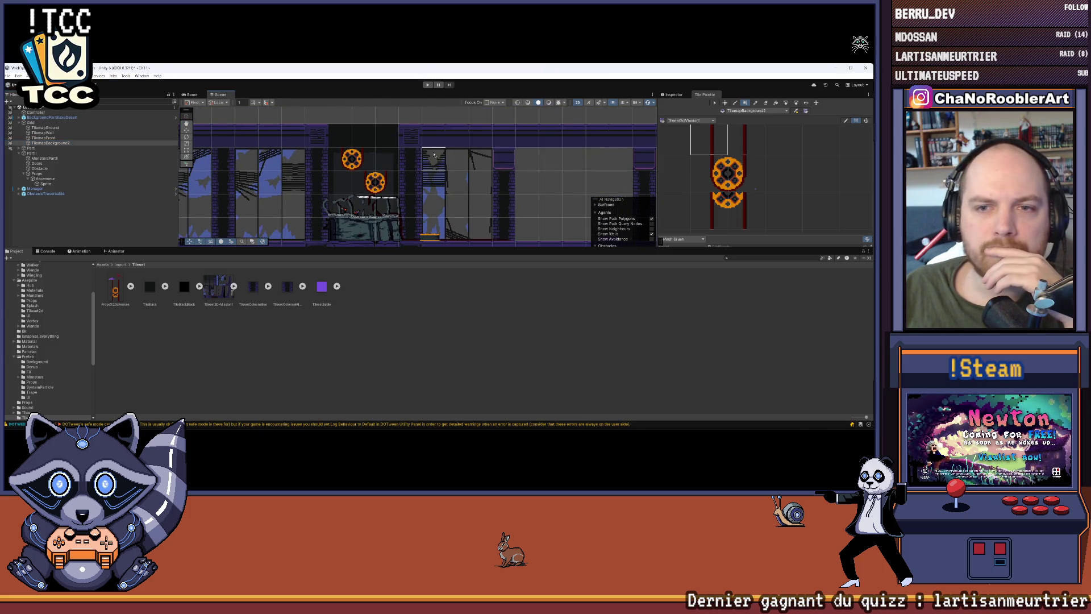
scroll(371, 148, up, 2)
scroll(371, 149, up, 2)
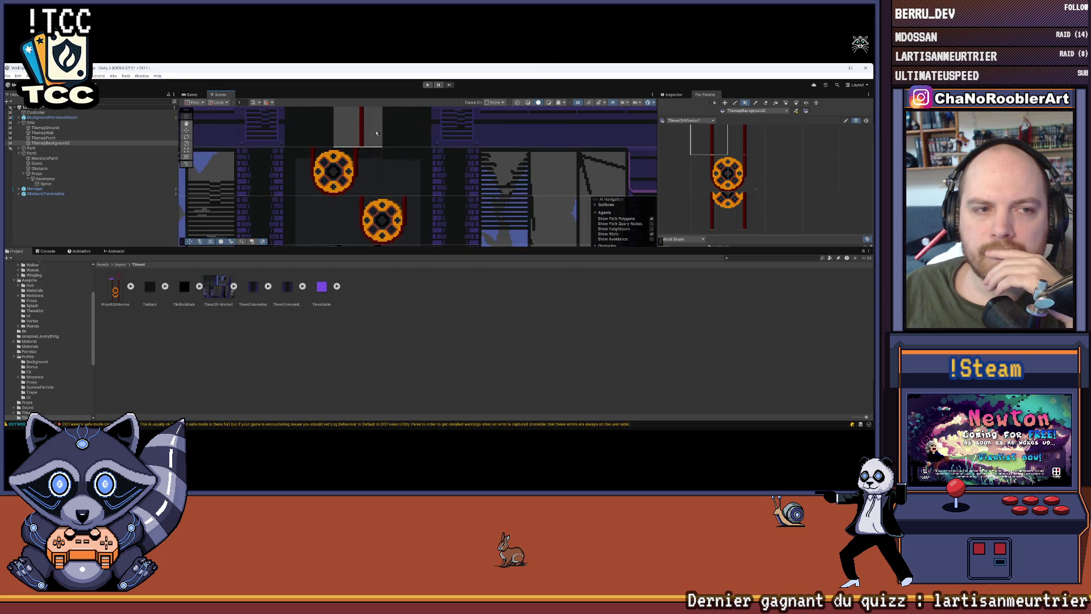
click(51, 138)
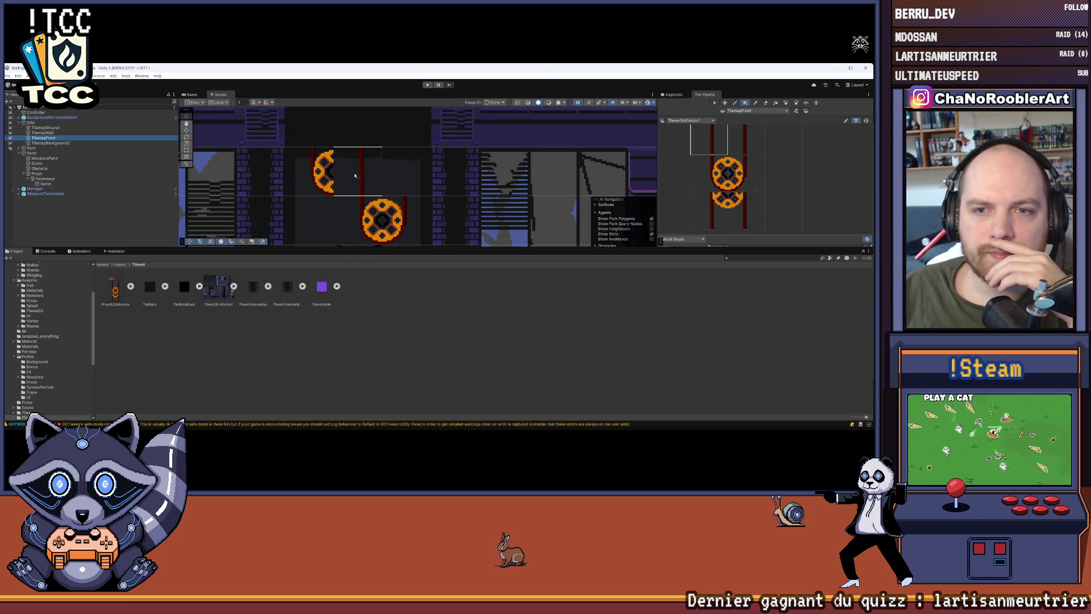
click(363, 179)
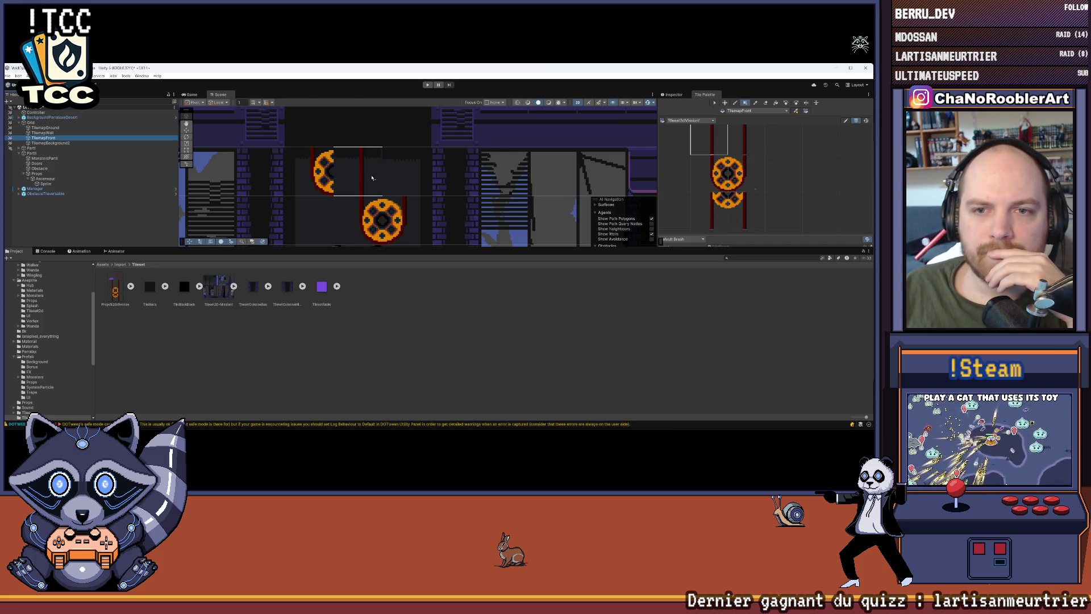
click(447, 170)
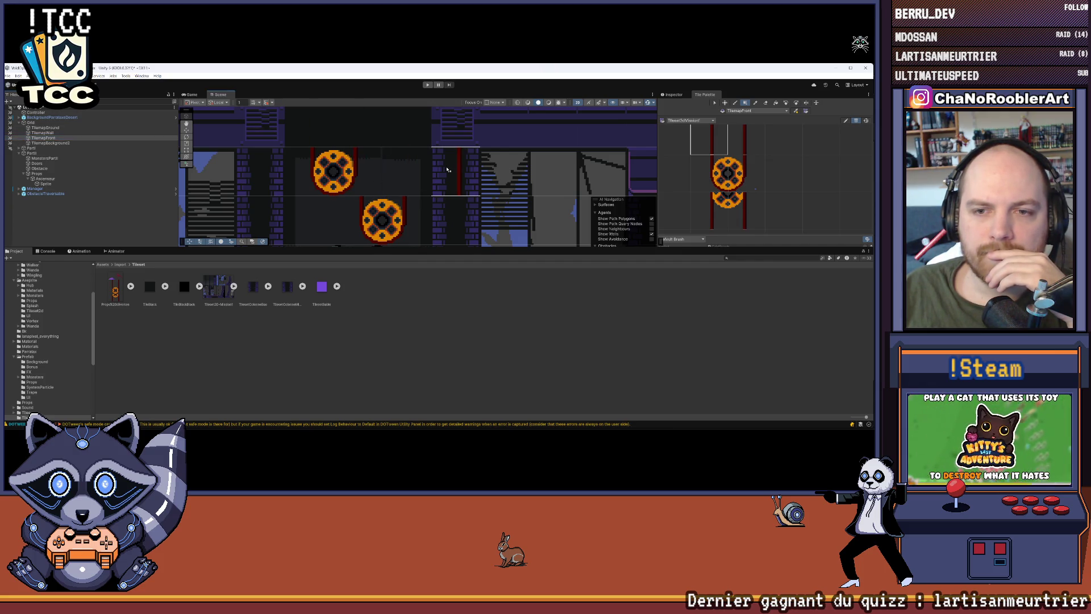
scroll(438, 168, down, 2)
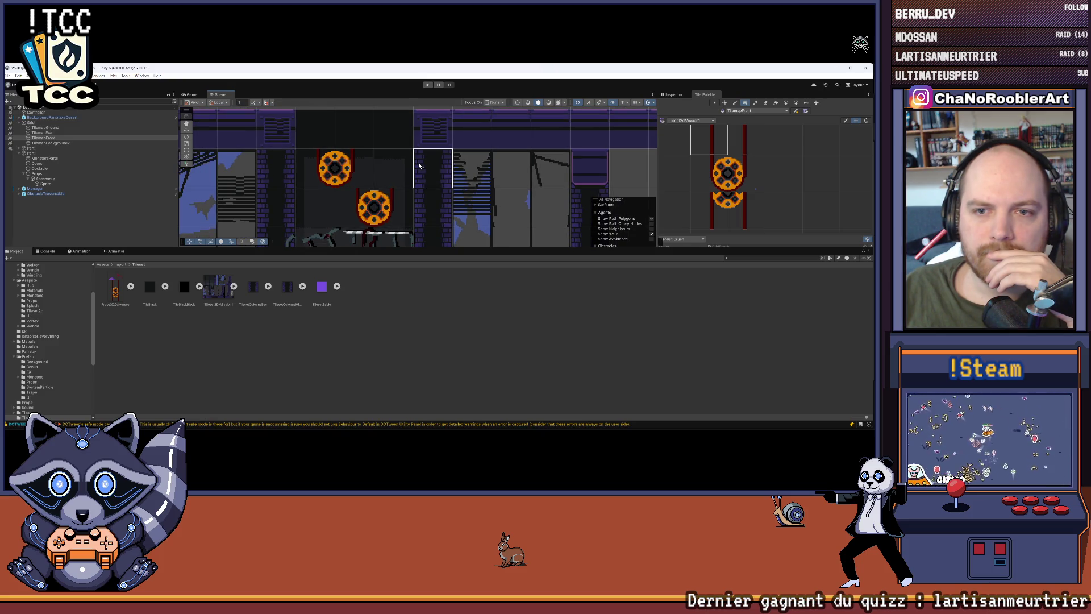
scroll(419, 165, down, 2)
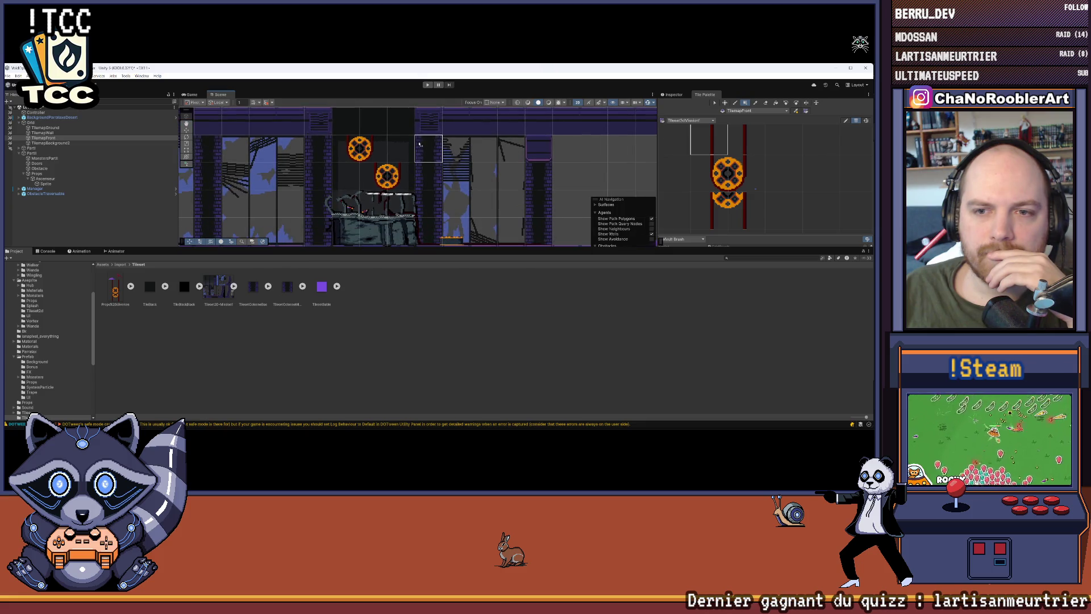
scroll(409, 147, up, 2)
scroll(425, 153, up, 1)
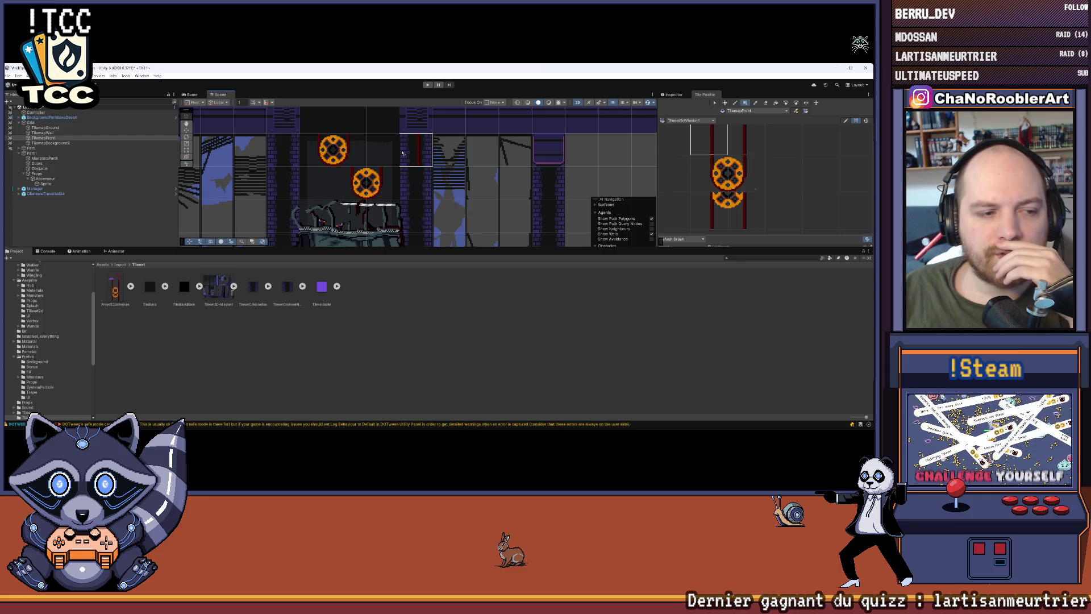
scroll(784, 191, down, 3)
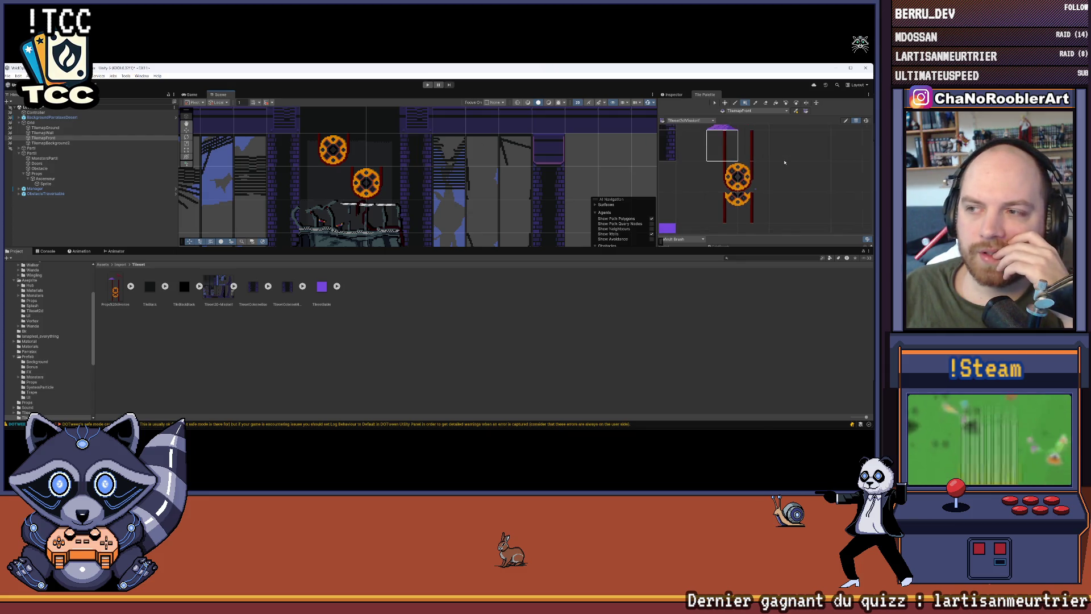
scroll(785, 192, down, 2)
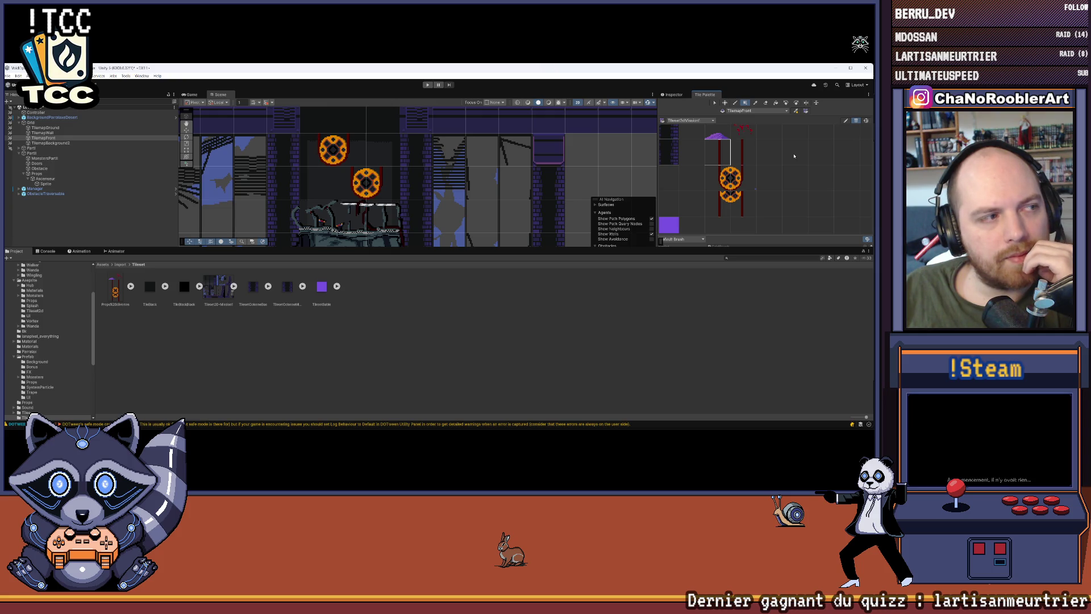
mouse_move(710, 429)
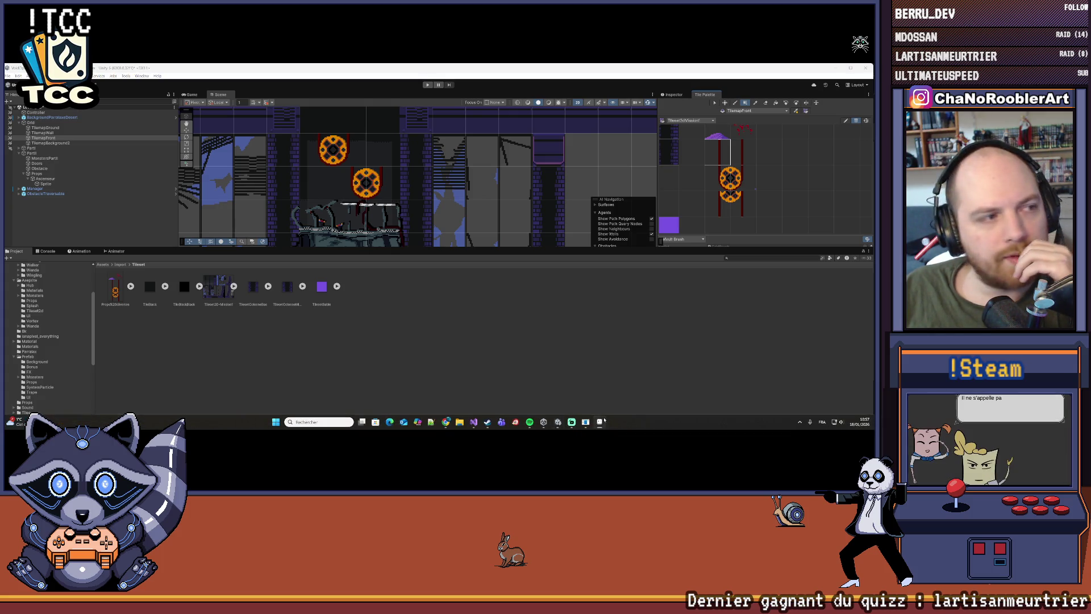
scroll(421, 186, right, 6)
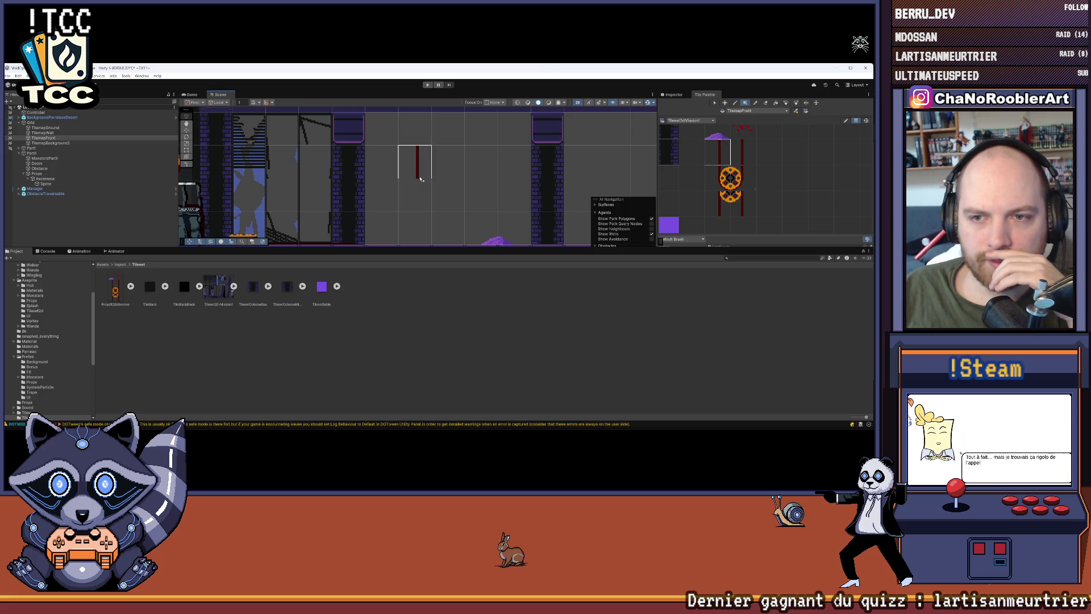
scroll(436, 176, left, 6)
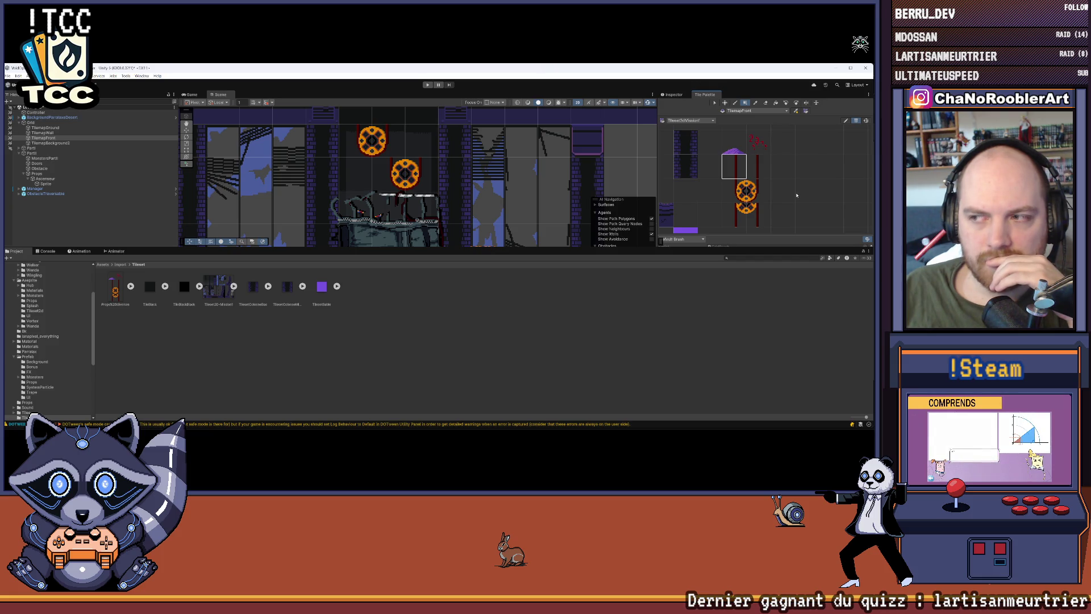
Step: Pan the props palette to its tiles and move the level view toward the cogs
drag(796, 195, 755, 178)
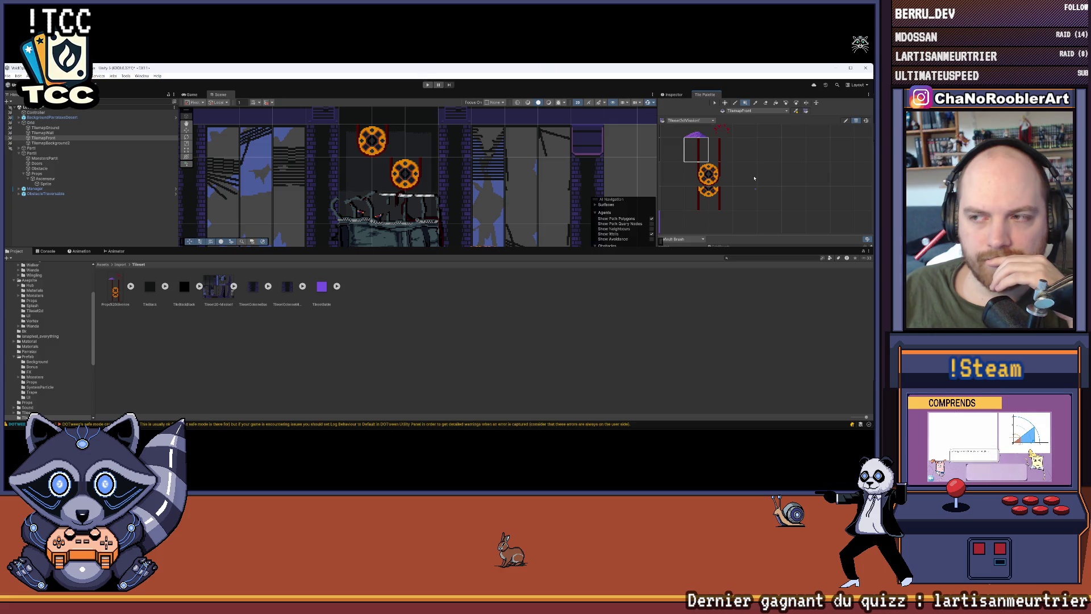
drag(408, 147, 391, 169)
scroll(417, 150, up, 2)
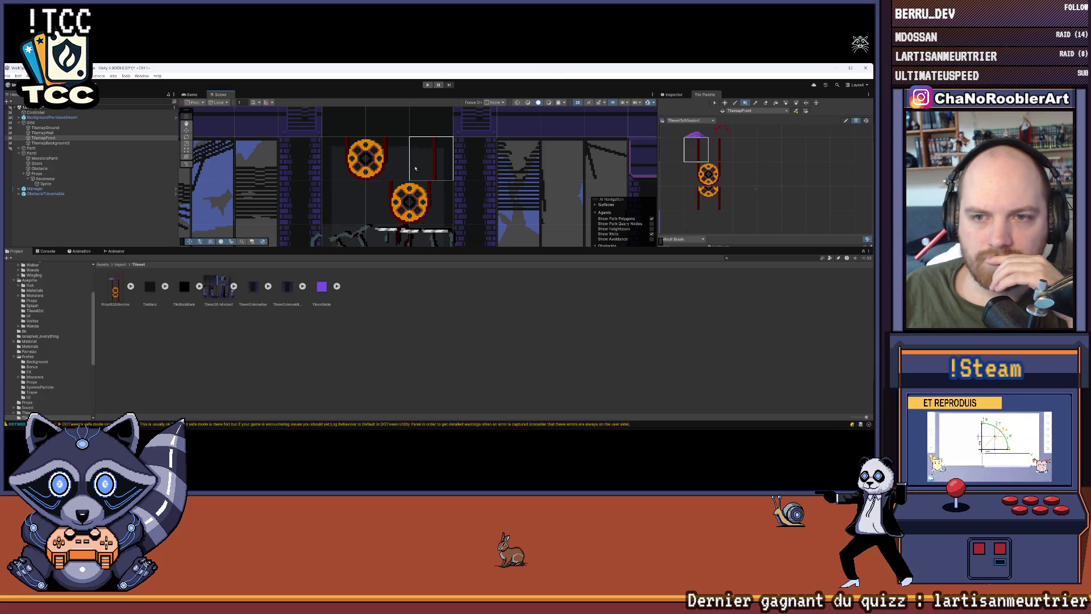
scroll(480, 165, down, 3)
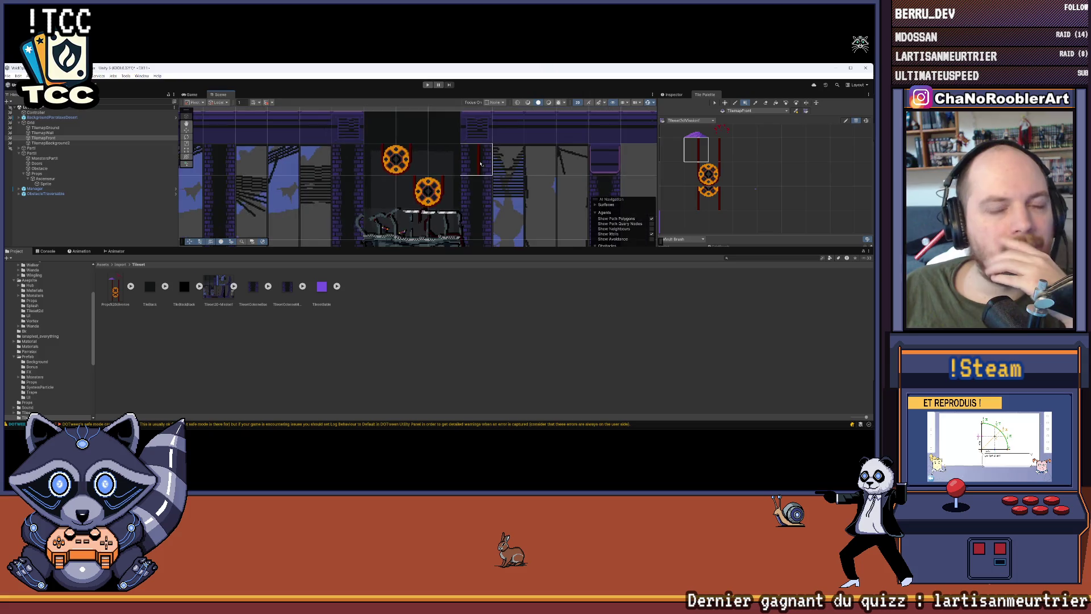
scroll(364, 196, down, 2)
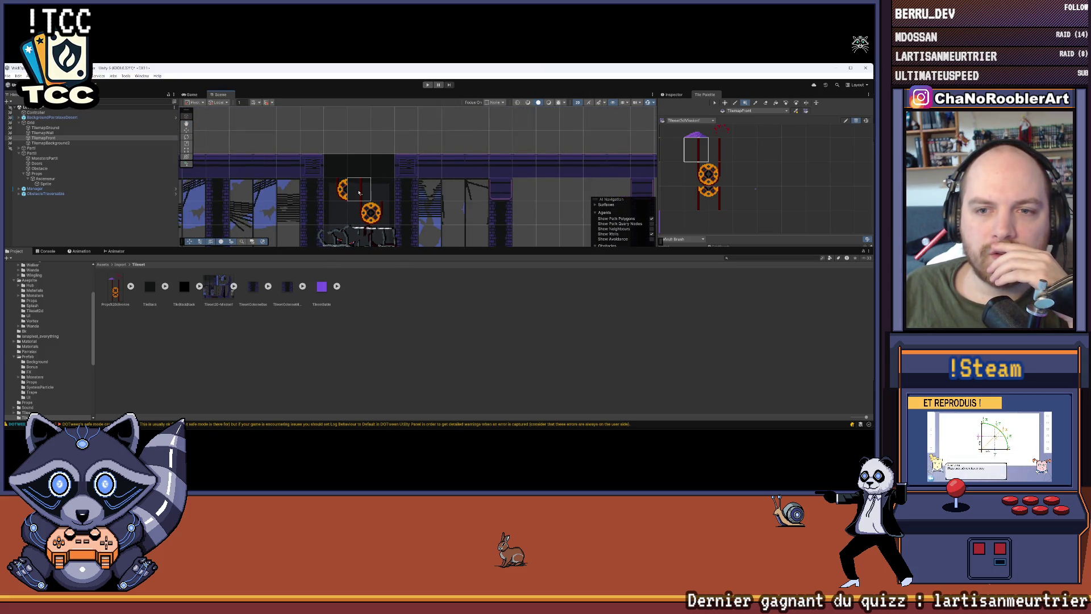
scroll(383, 190, up, 2)
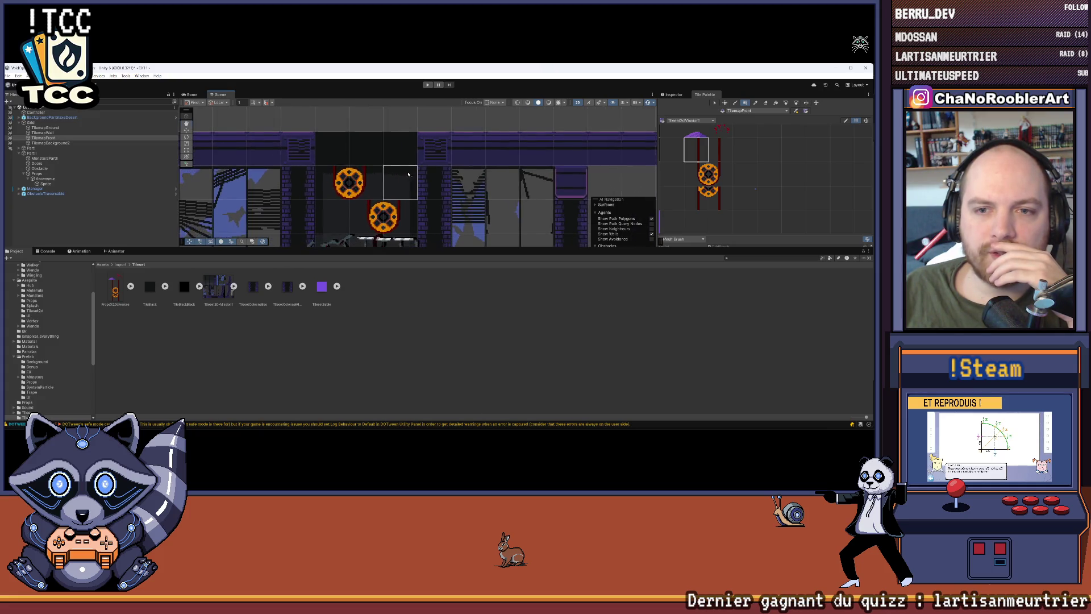
scroll(386, 187, up, 2)
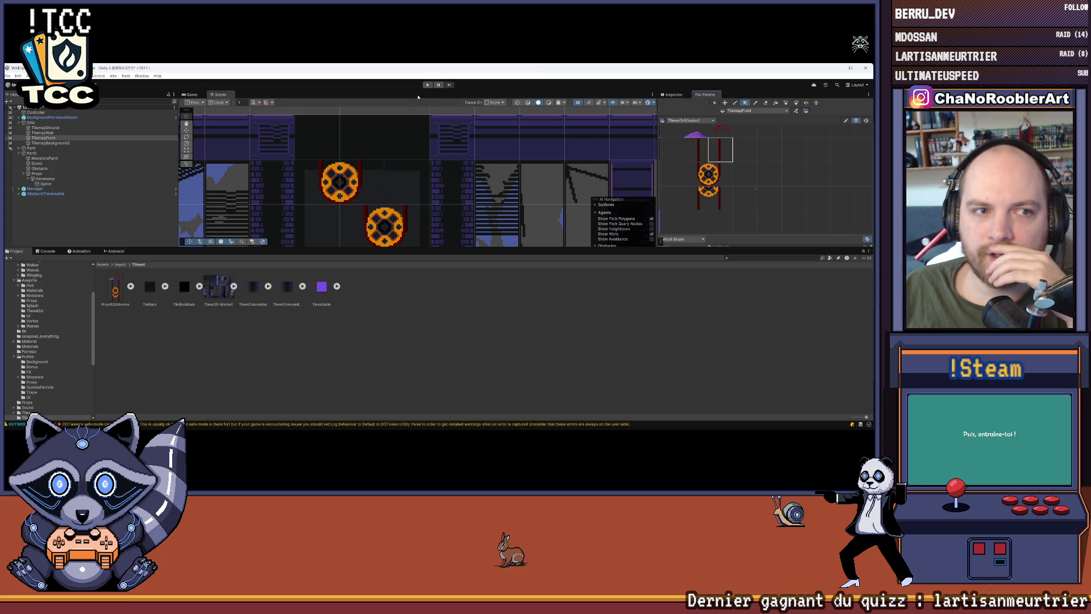
Step: Try pole tiles with a different brush mode, then show TilemapFront's Inspector settings
click(698, 152)
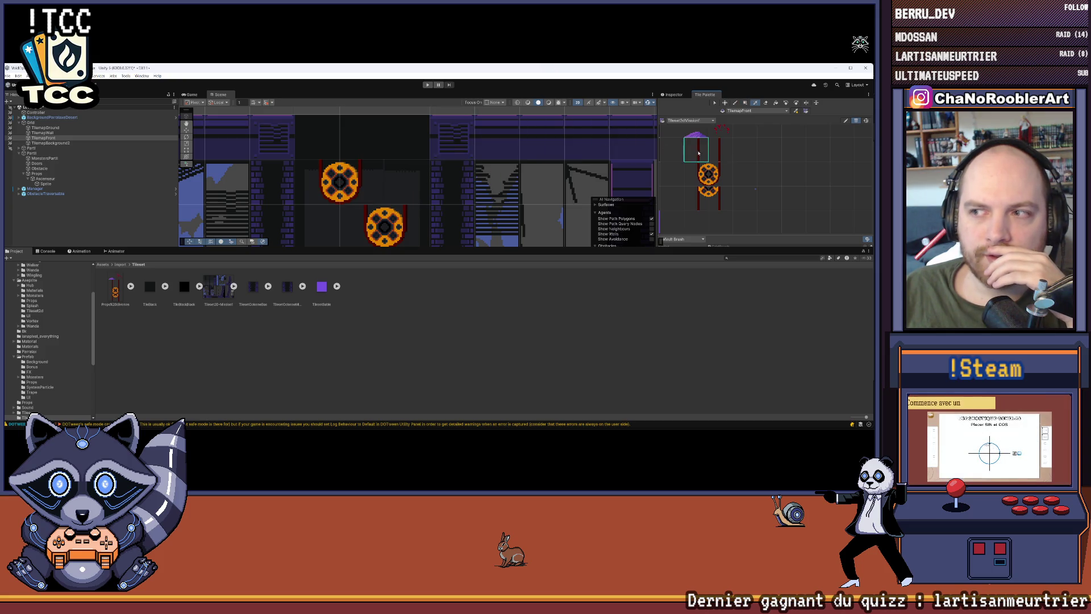
key(u)
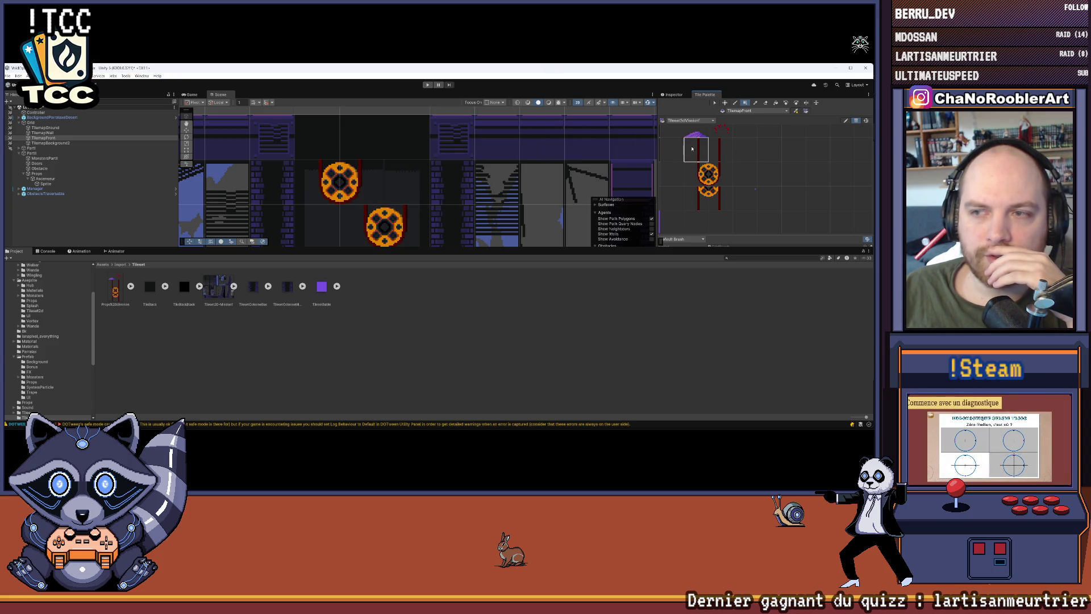
click(720, 149)
scroll(400, 177, down, 3)
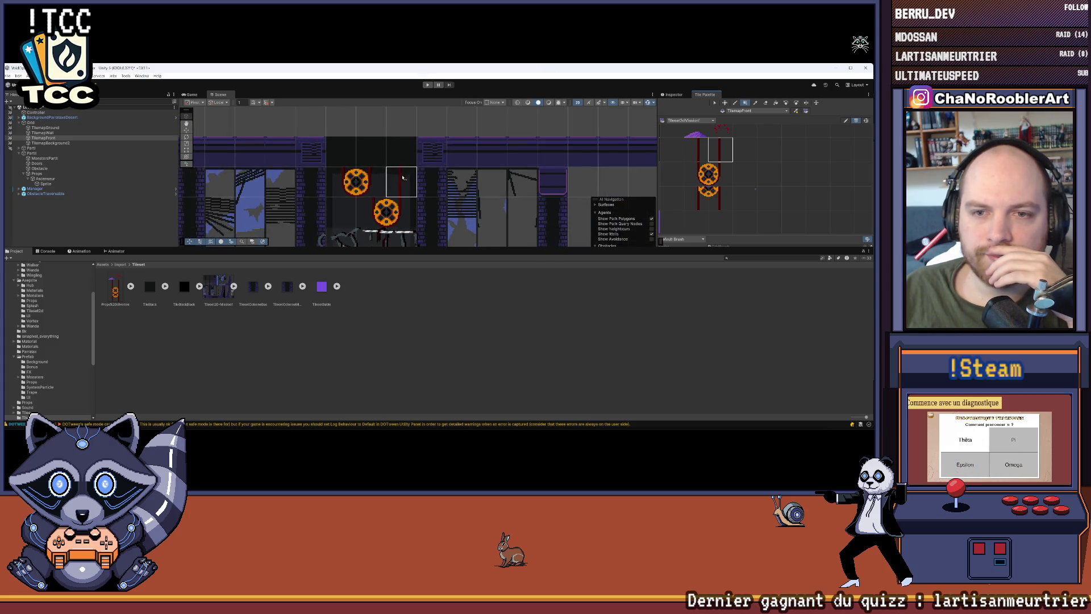
scroll(400, 177, down, 3)
click(692, 154)
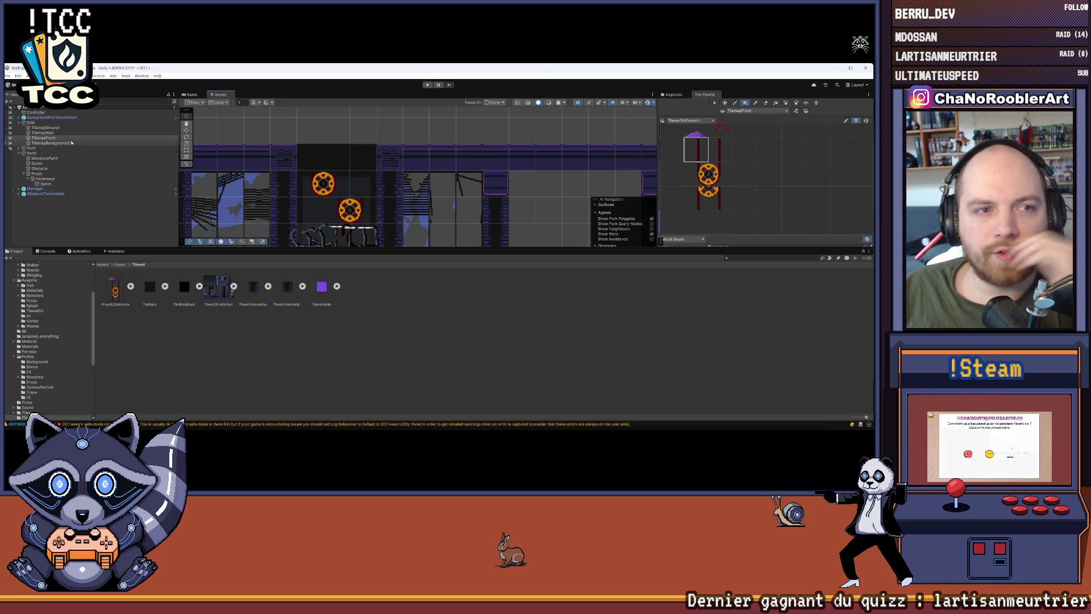
click(672, 96)
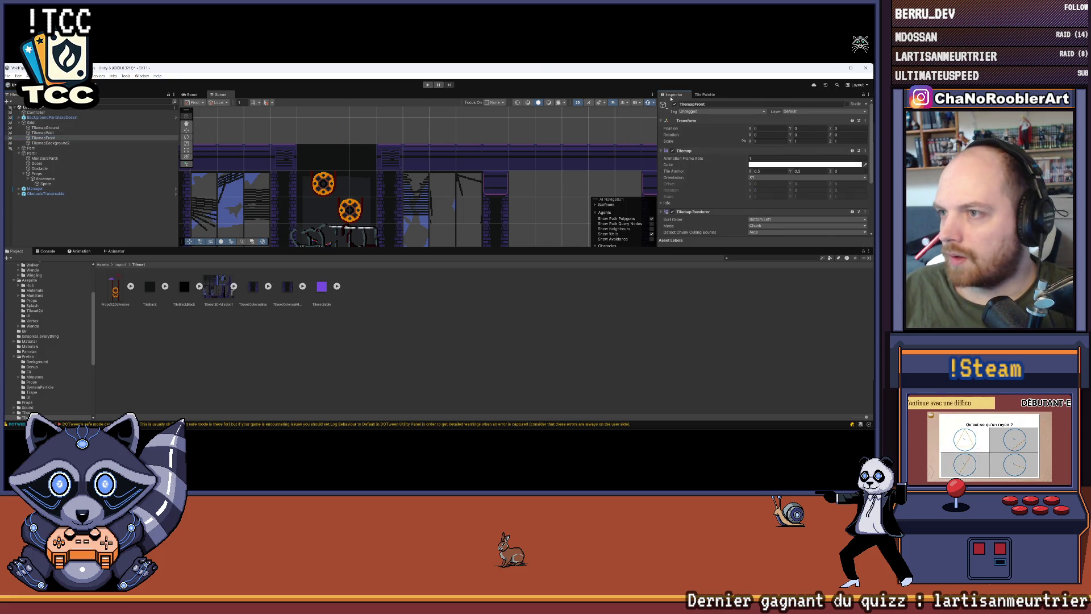
Step: Review TilemapFront's Order in Layer, browse the Grid's UI creation submenu without adding anything, then reselect TilemapFront
scroll(744, 198, down, 3)
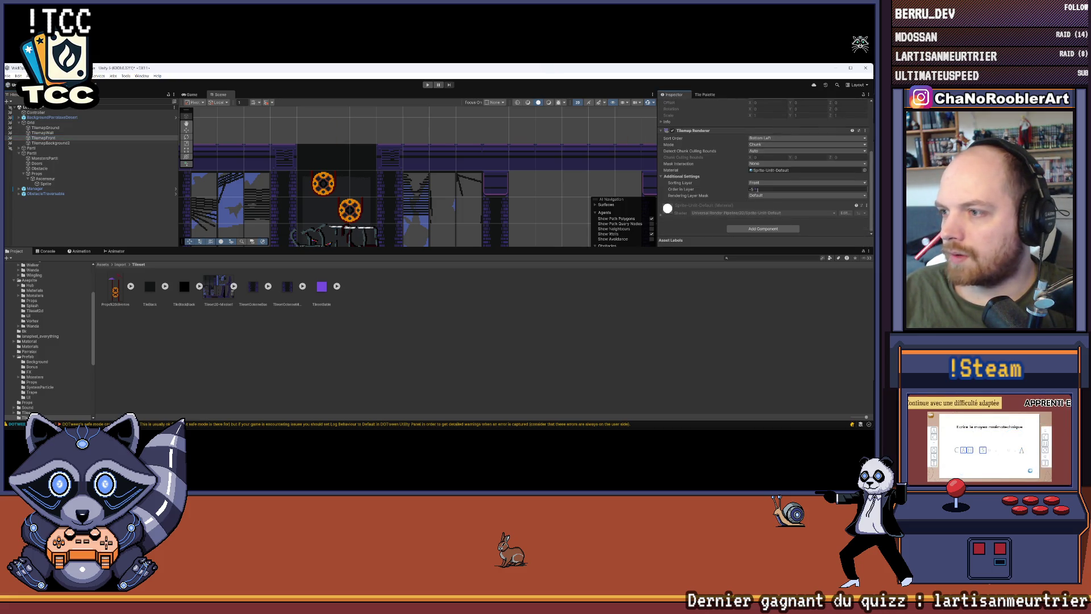
click(65, 139)
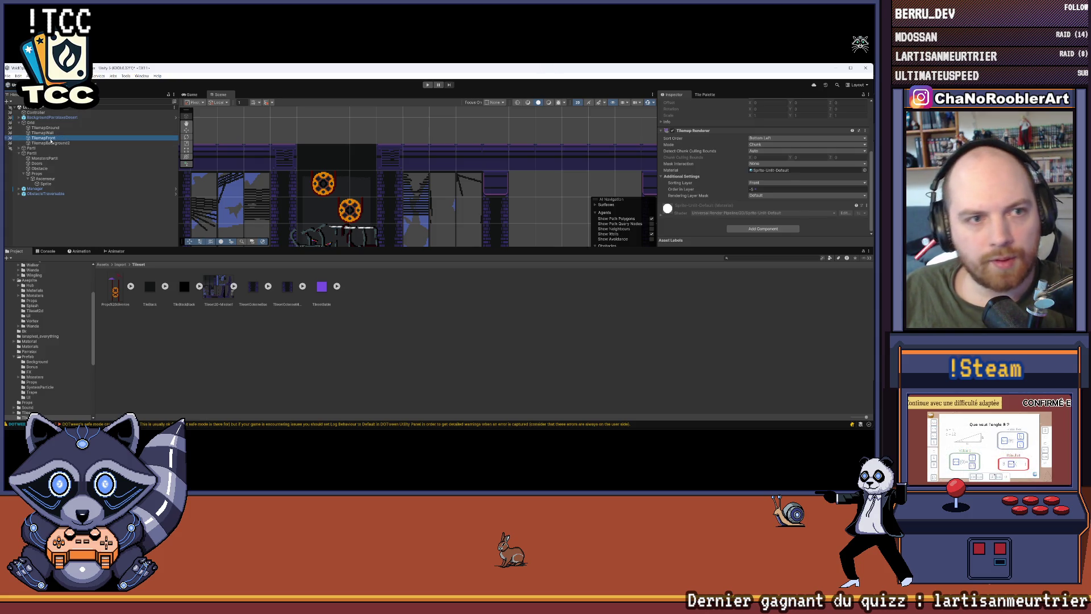
right_click(43, 123)
mouse_move(67, 255)
mouse_move(65, 288)
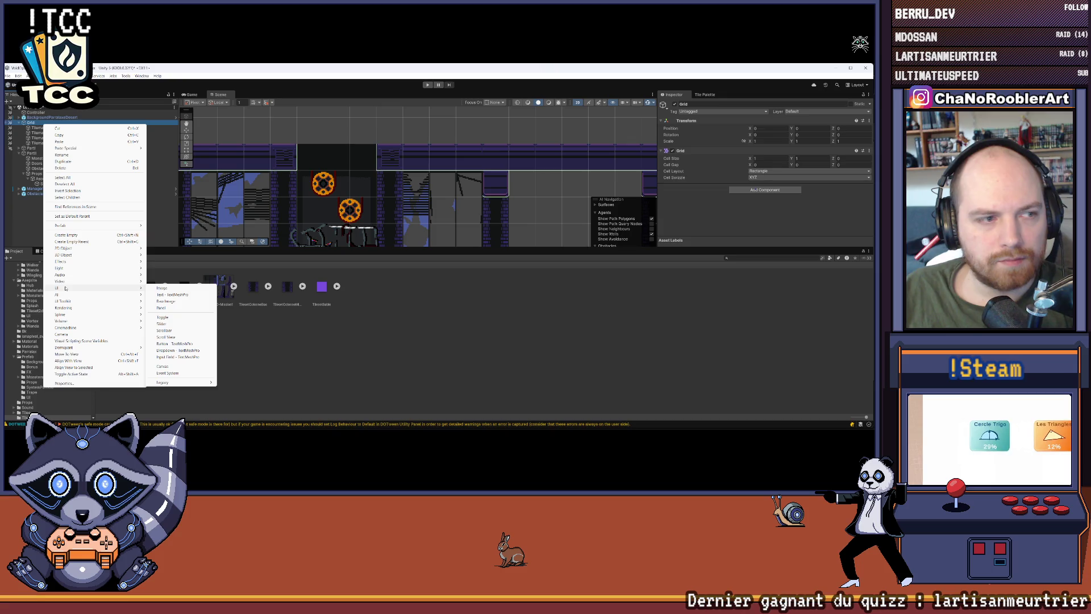
click(447, 350)
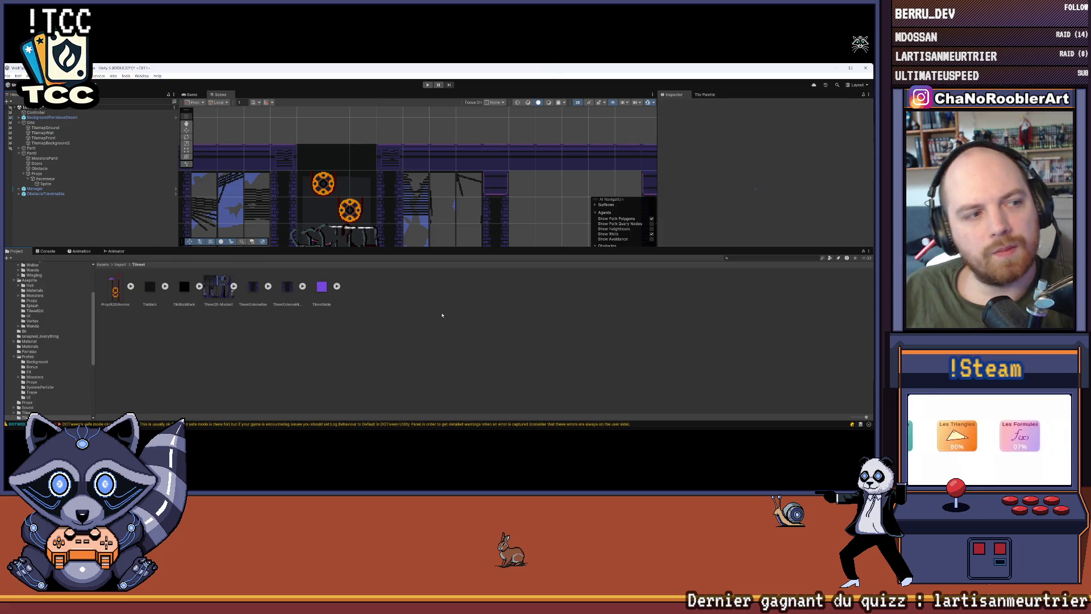
drag(372, 245, 377, 241)
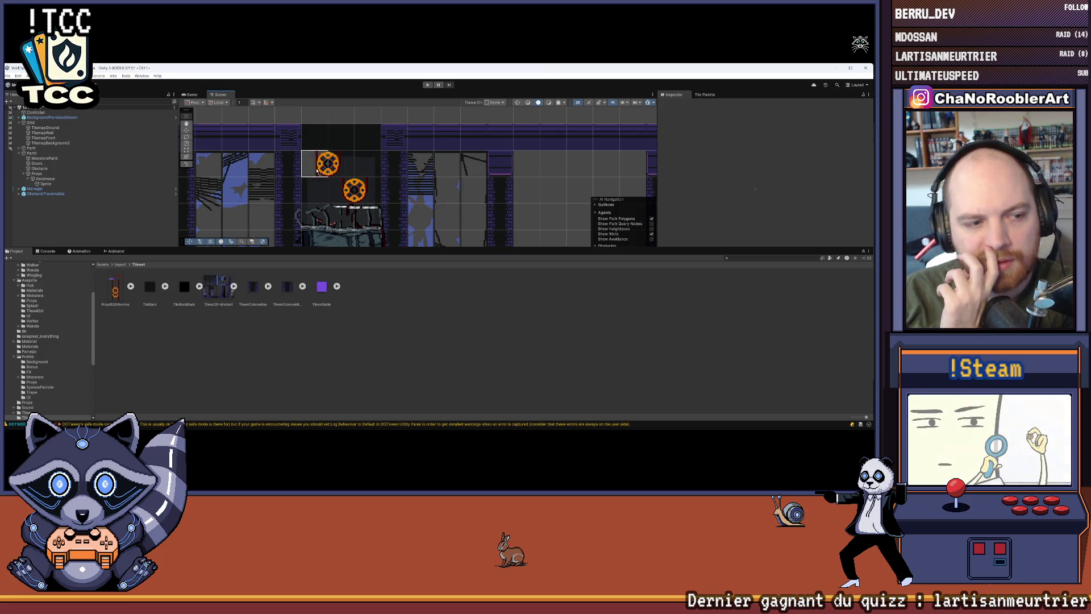
click(43, 138)
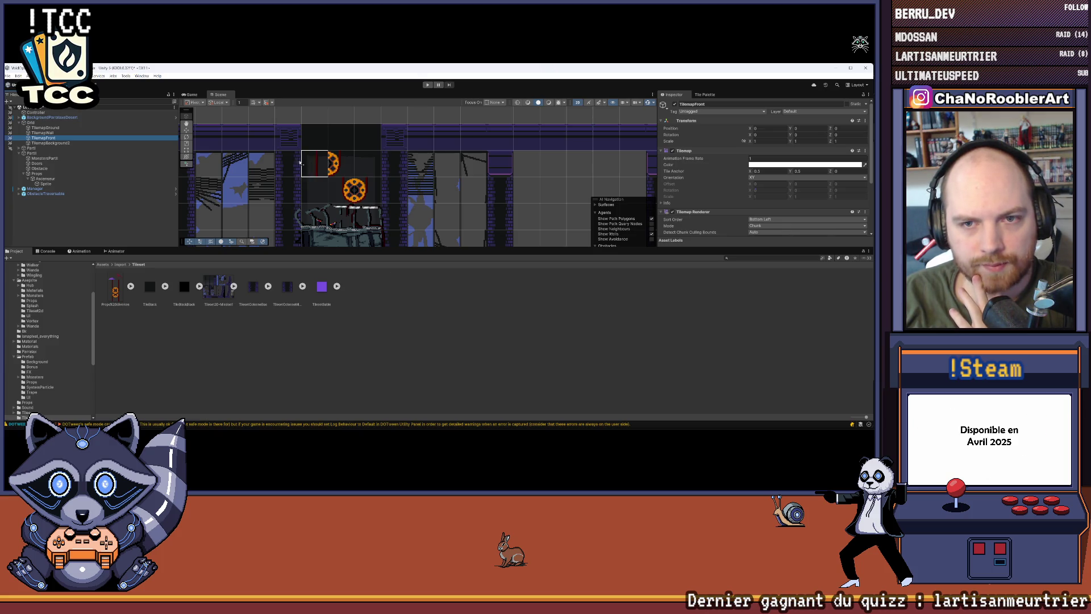
Step: Zoom in on the two cogs and their red poles, and drag the divider down to enlarge the Scene view
scroll(295, 159, up, 3)
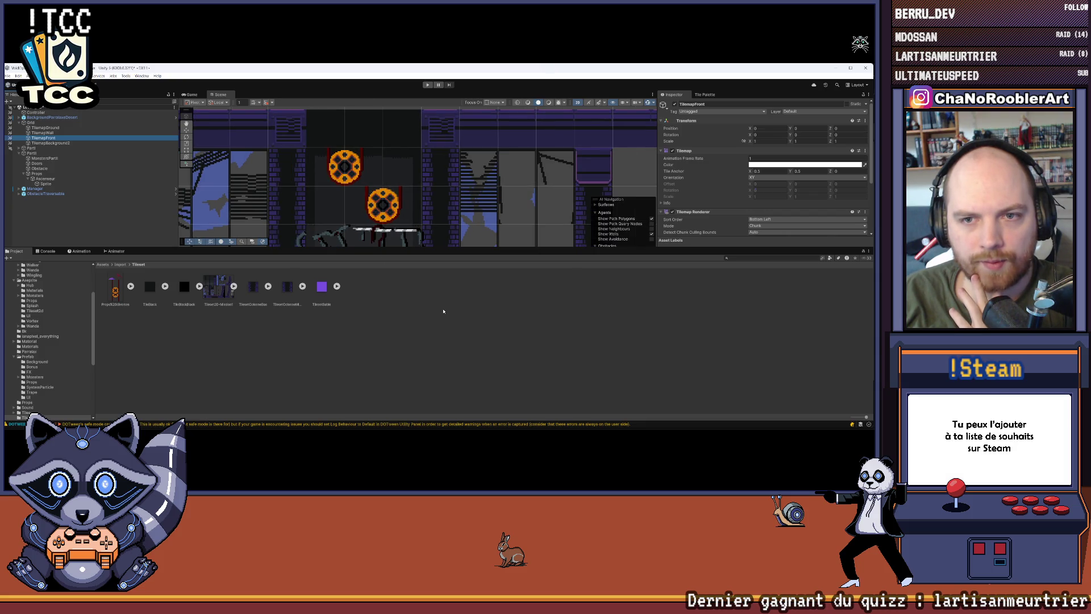
scroll(375, 171, up, 3)
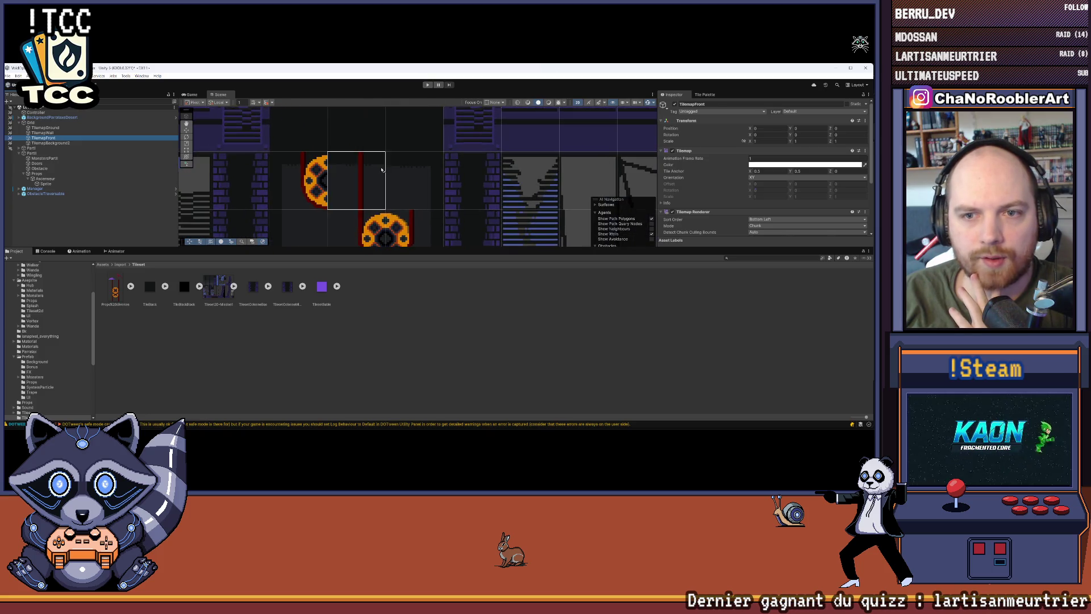
click(336, 224)
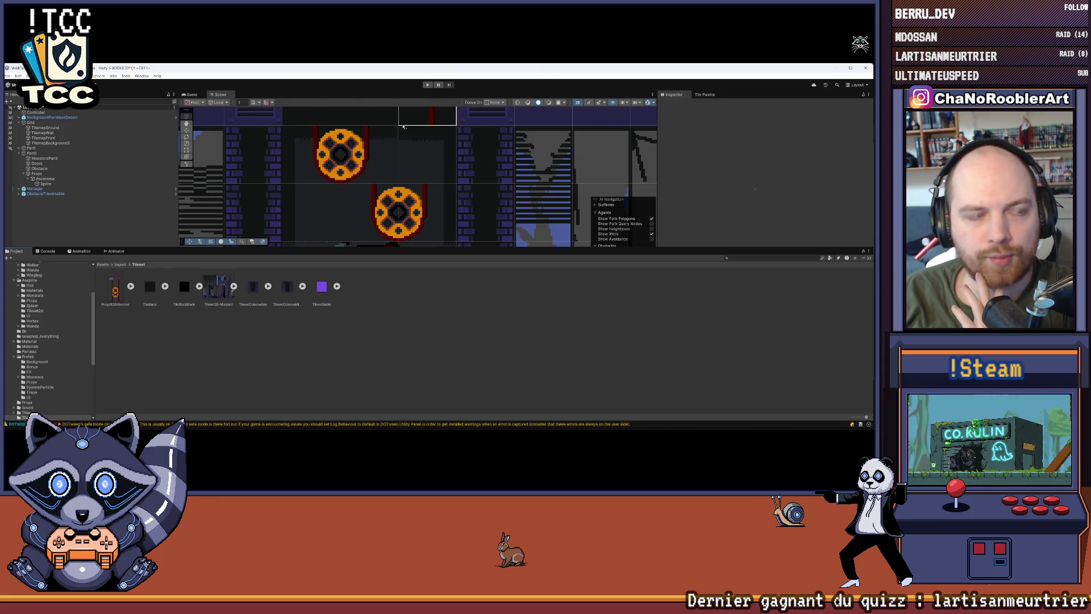
scroll(400, 137, right, 3)
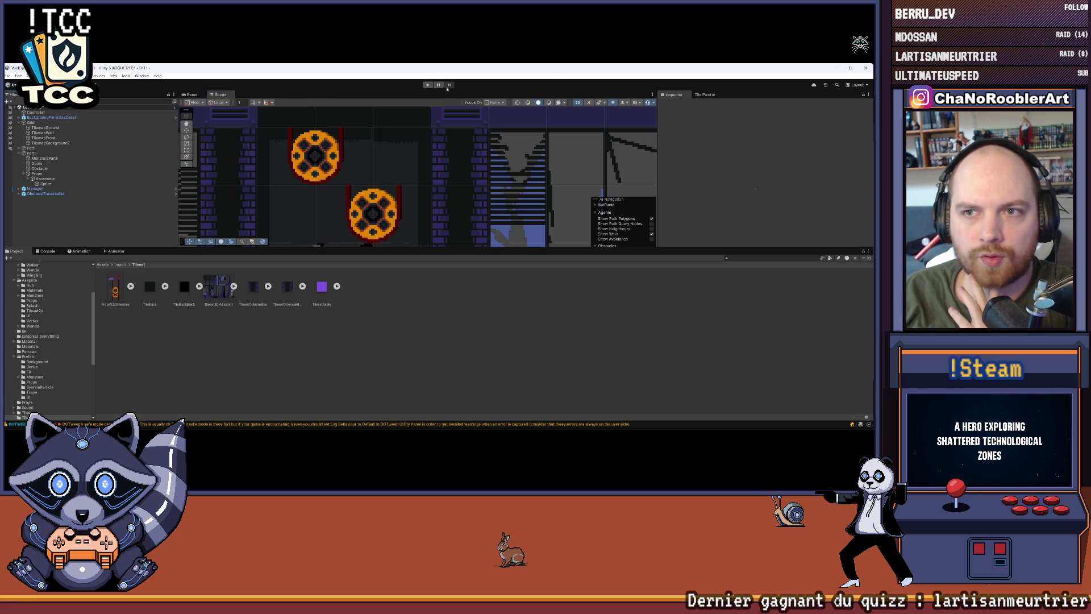
drag(548, 248, 549, 359)
scroll(548, 225, right, 5)
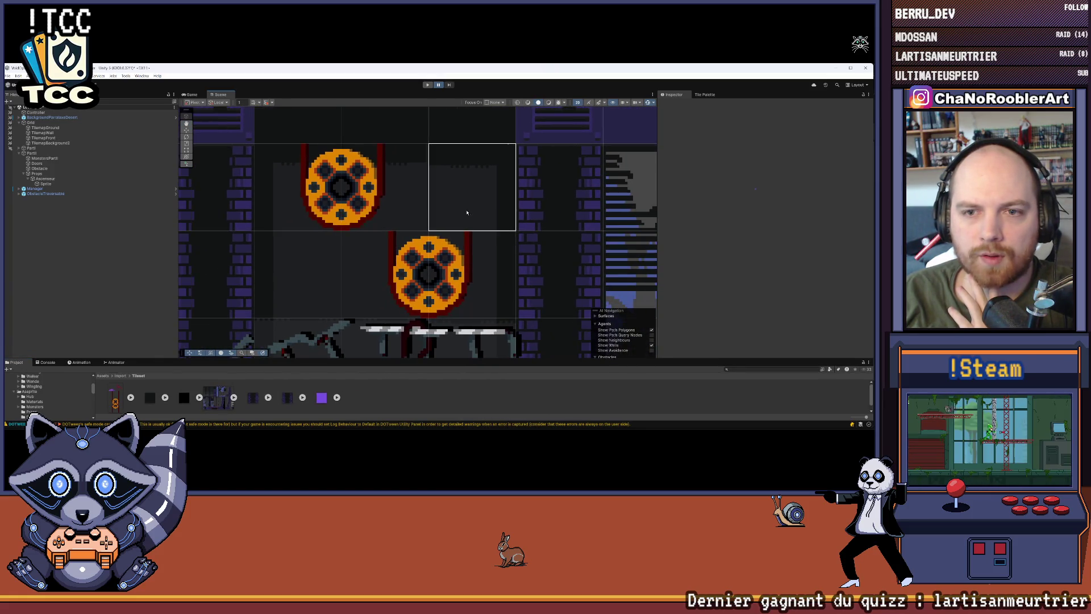
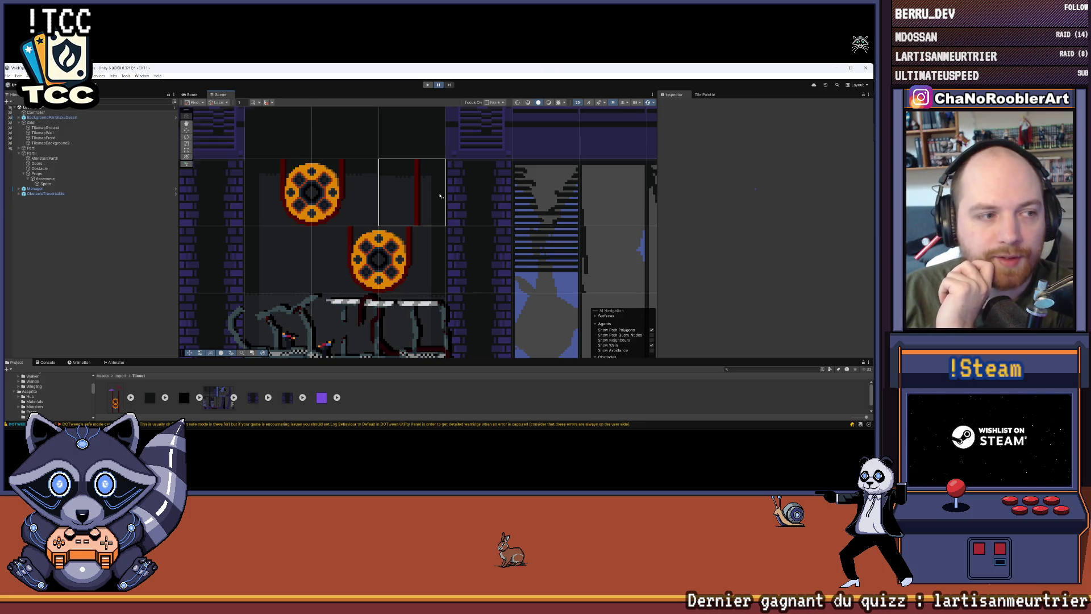
Step: Add a rectangular tilemap under Grid named TilemapFront2, placed above TilemapBackground2
scroll(440, 196, down, 5)
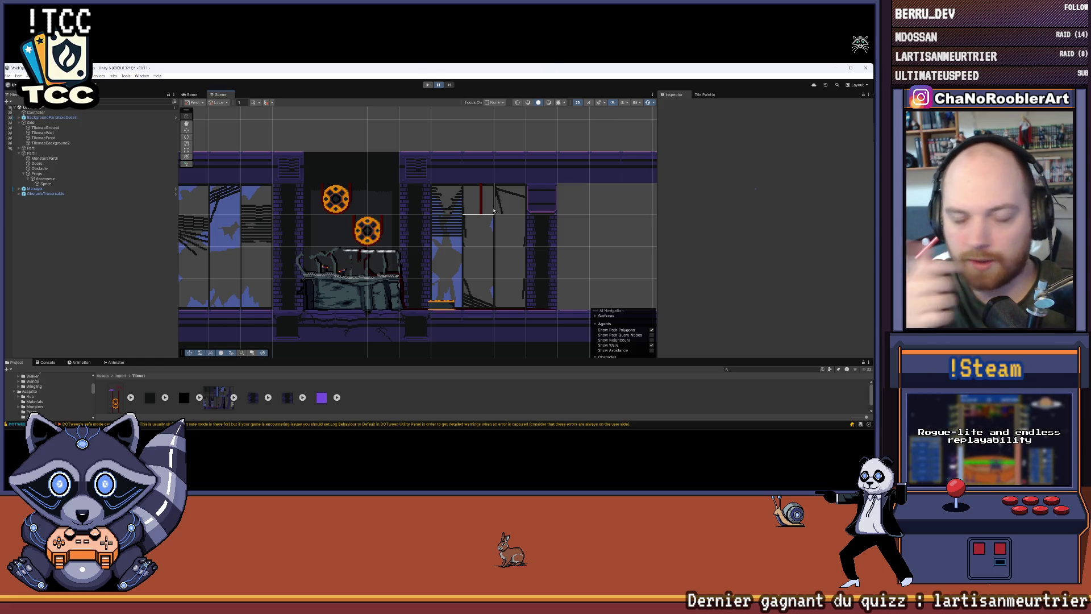
scroll(383, 176, up, 5)
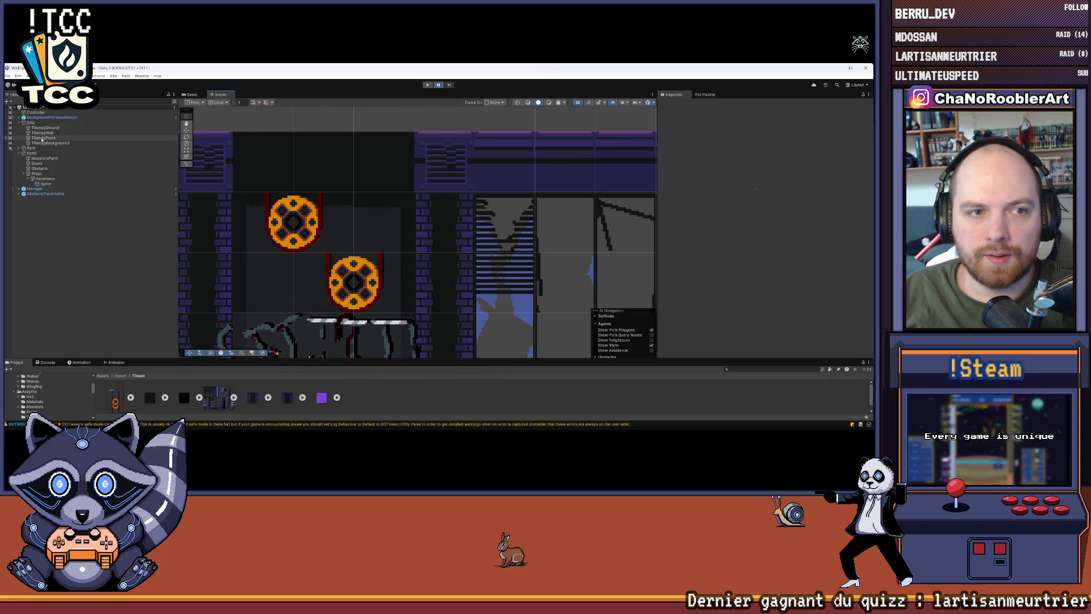
click(31, 122)
right_click(36, 123)
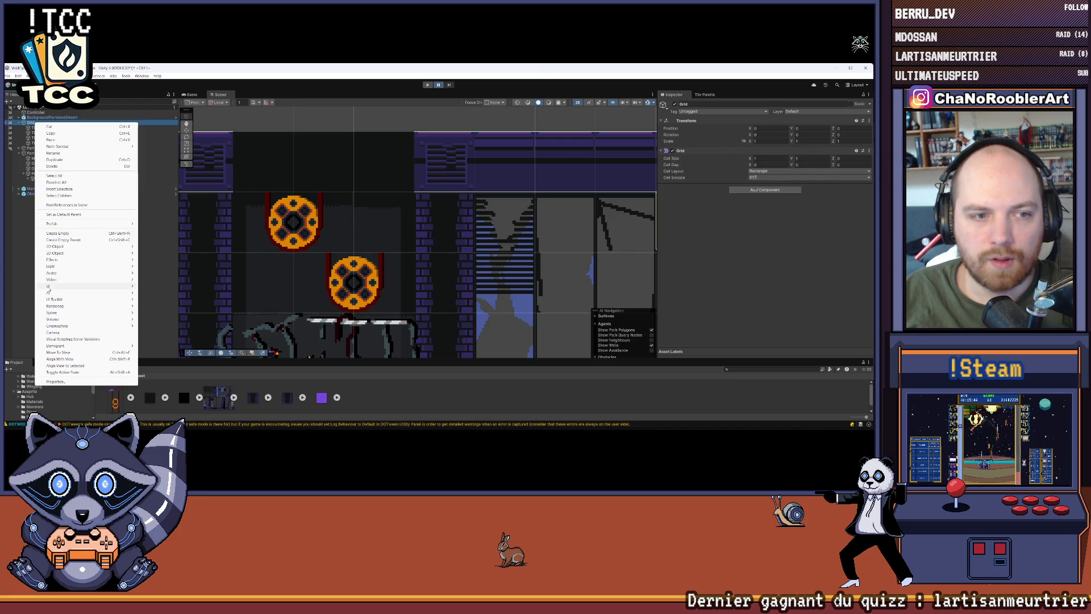
mouse_move(57, 286)
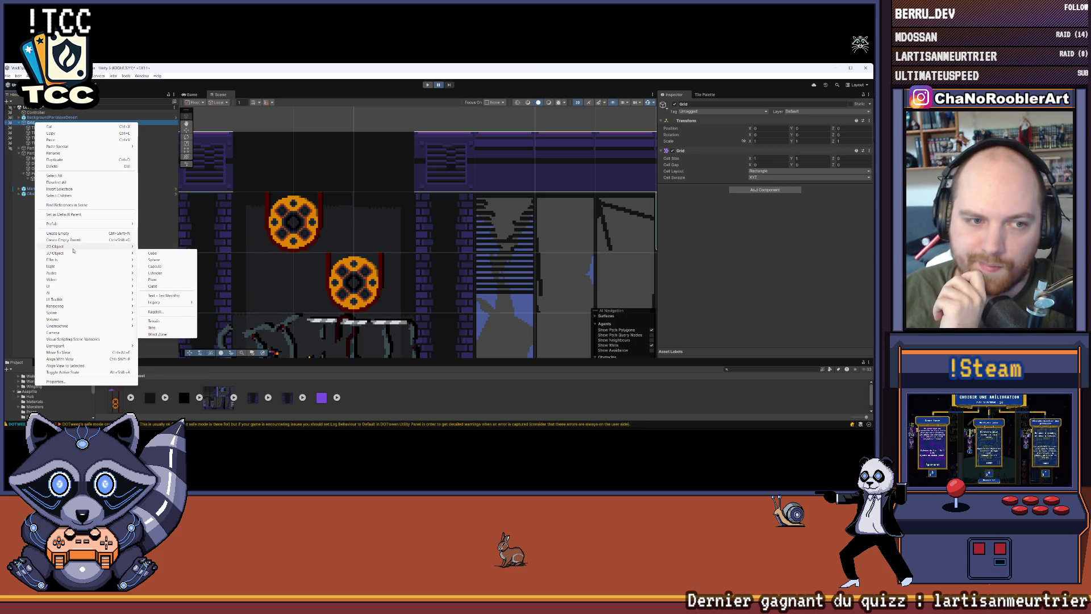
mouse_move(73, 248)
mouse_move(154, 259)
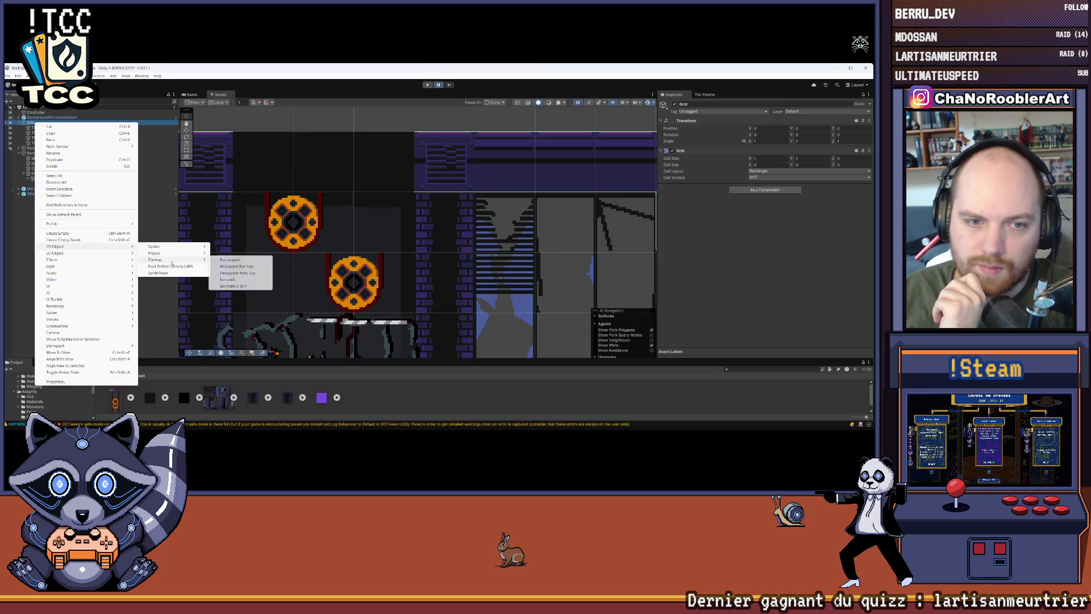
click(239, 260)
click(54, 149)
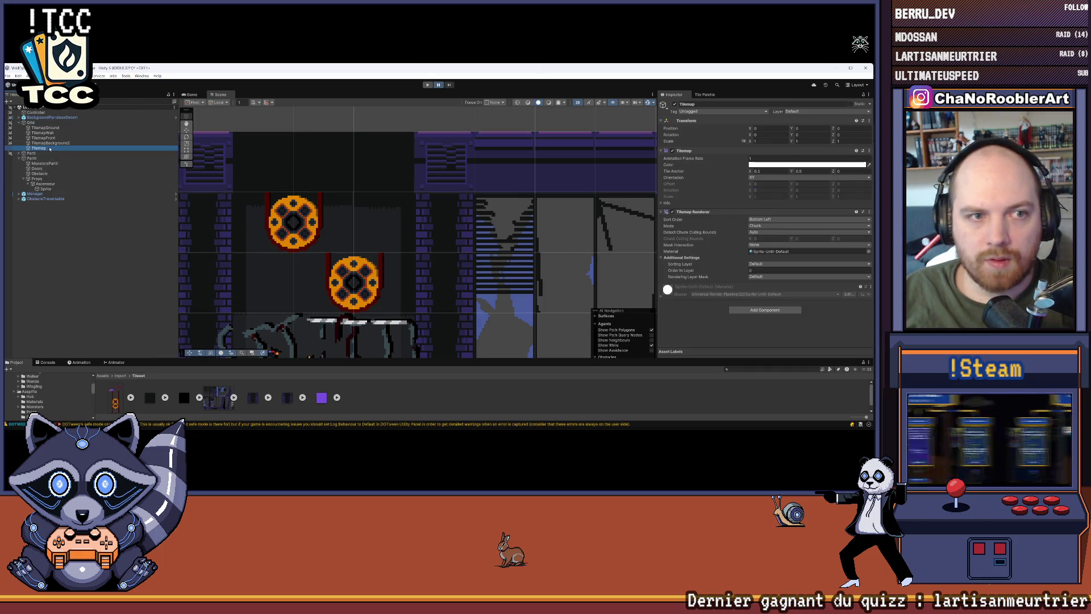
right_click(55, 149)
click(82, 181)
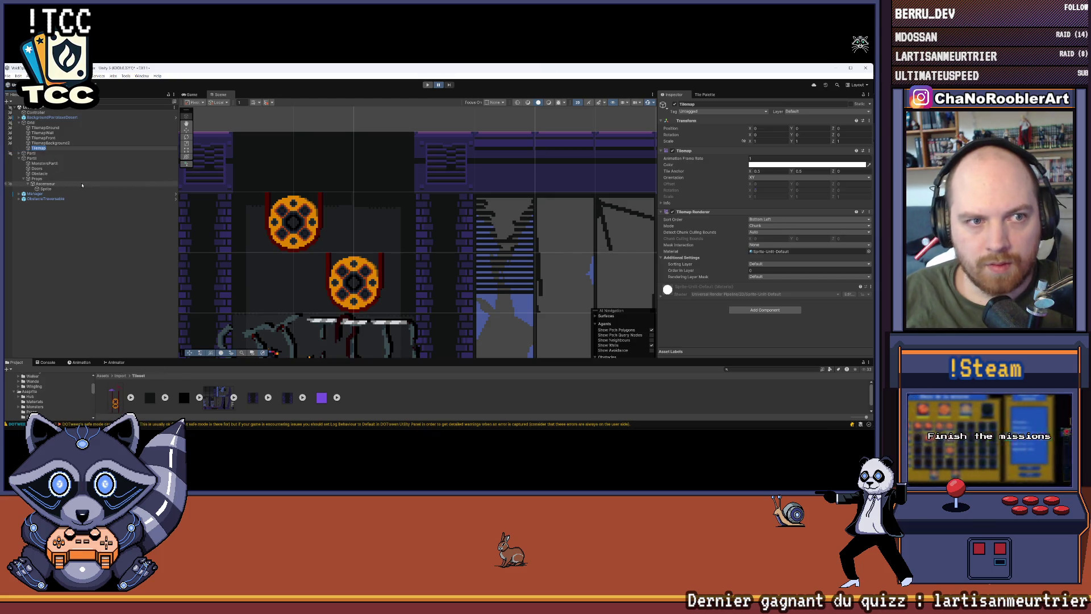
text(Front2)
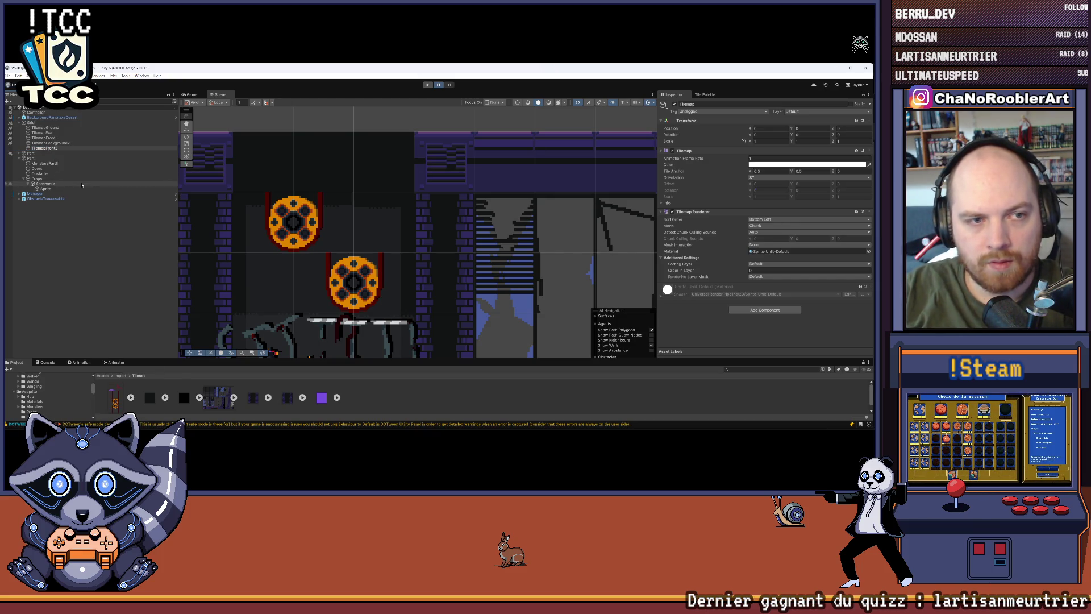
key(Return)
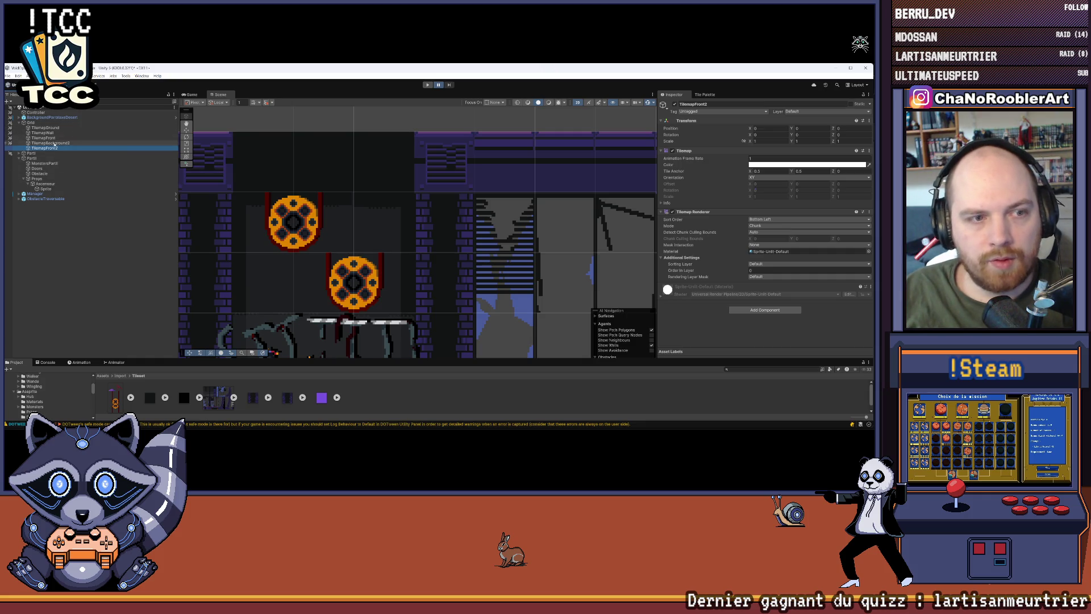
drag(45, 149, 57, 140)
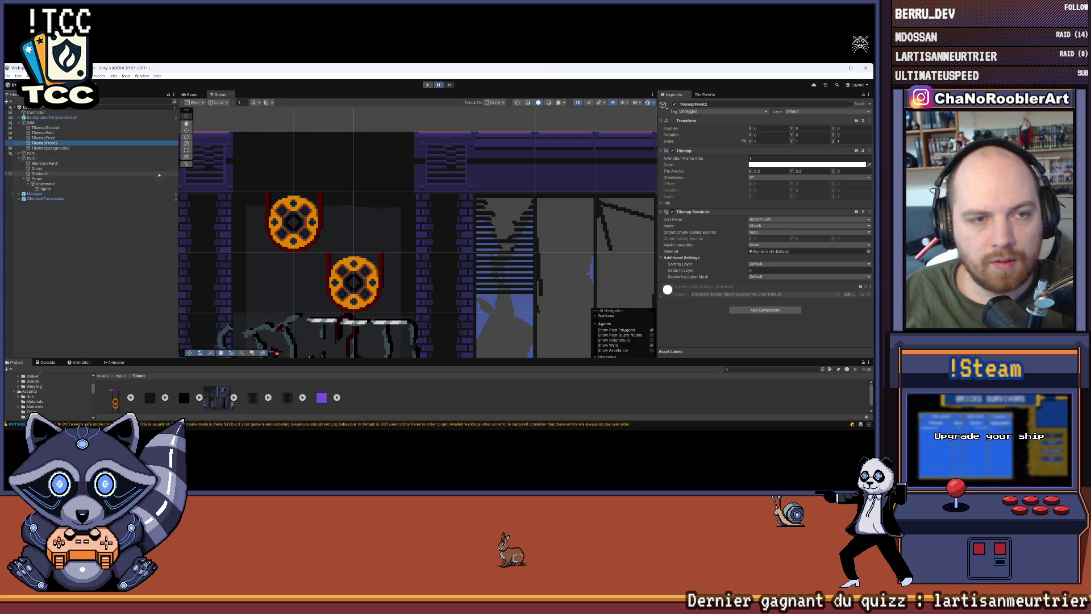
Step: Paint red chain tiles upward from the pulley wheels on TilemapFront2
click(348, 185)
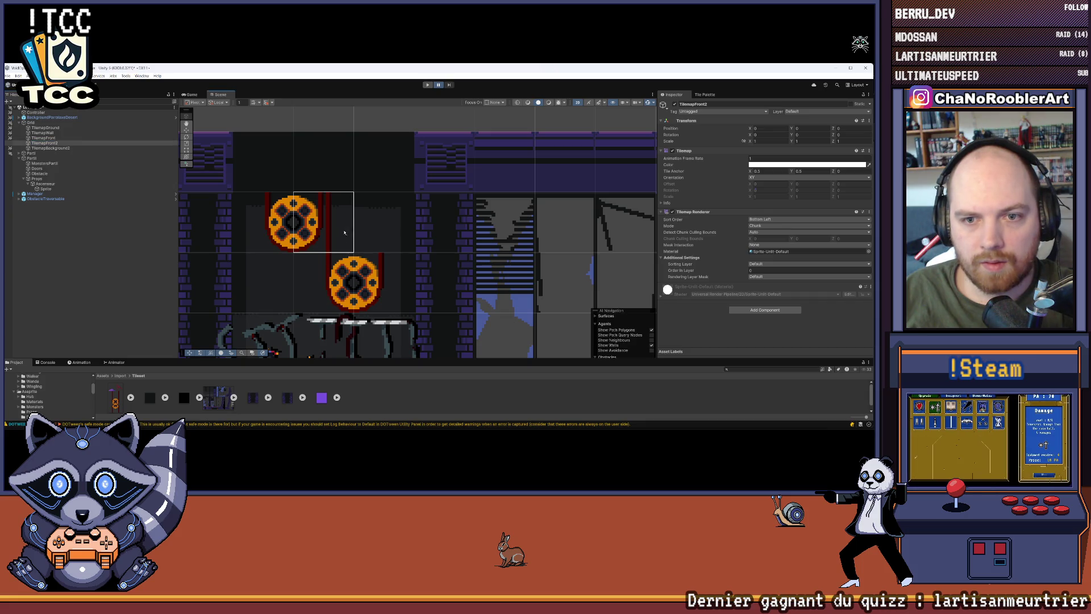
click(46, 138)
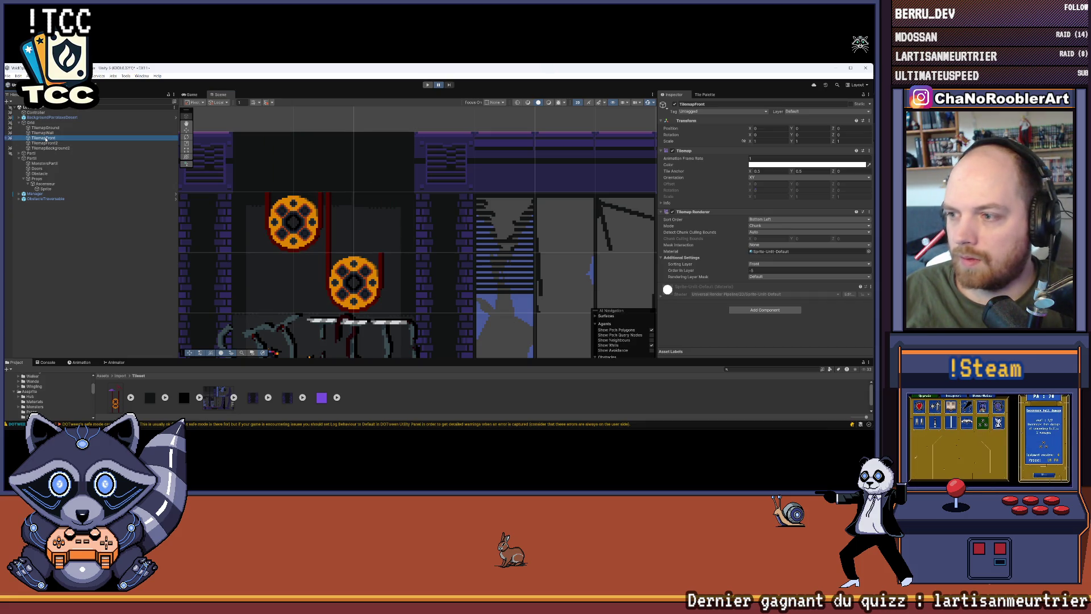
click(47, 143)
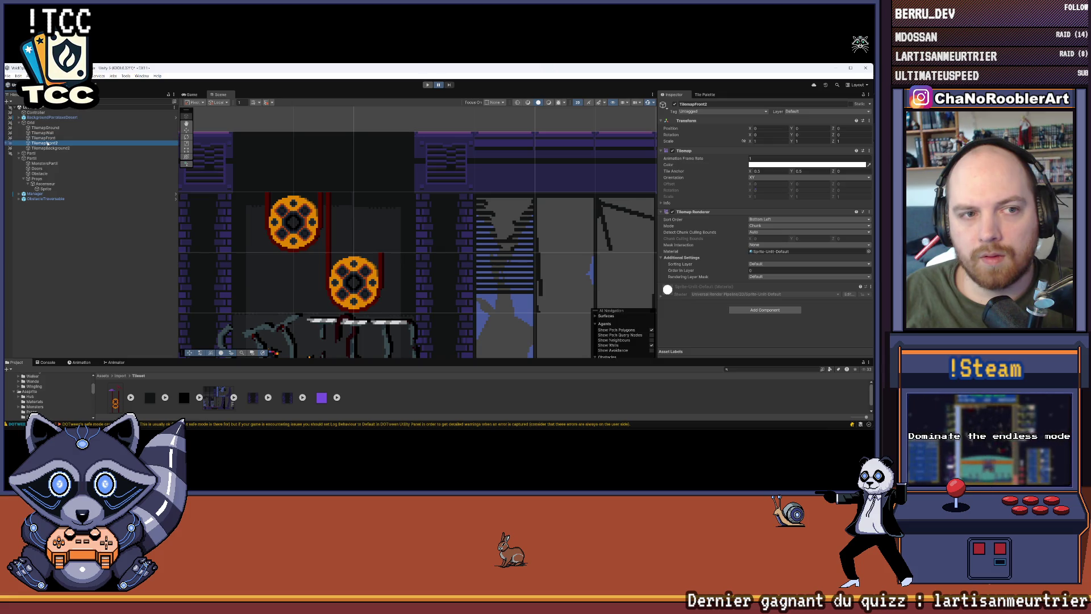
scroll(337, 210, down, 5)
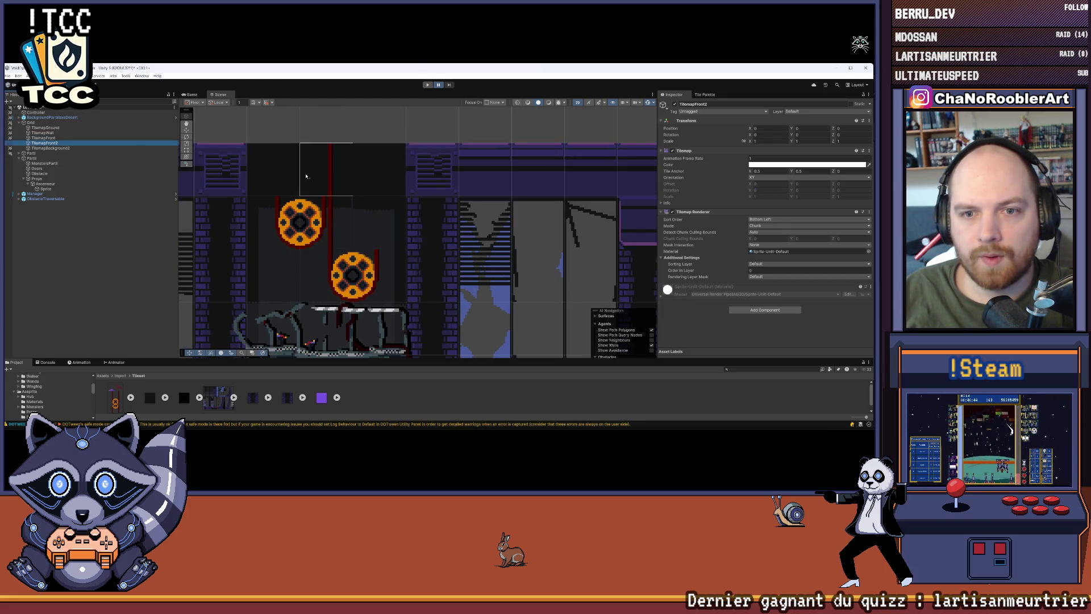
mouse_move(340, 217)
mouse_down()
mouse_move(324, 170)
mouse_move(330, 122)
mouse_up()
key(Down)
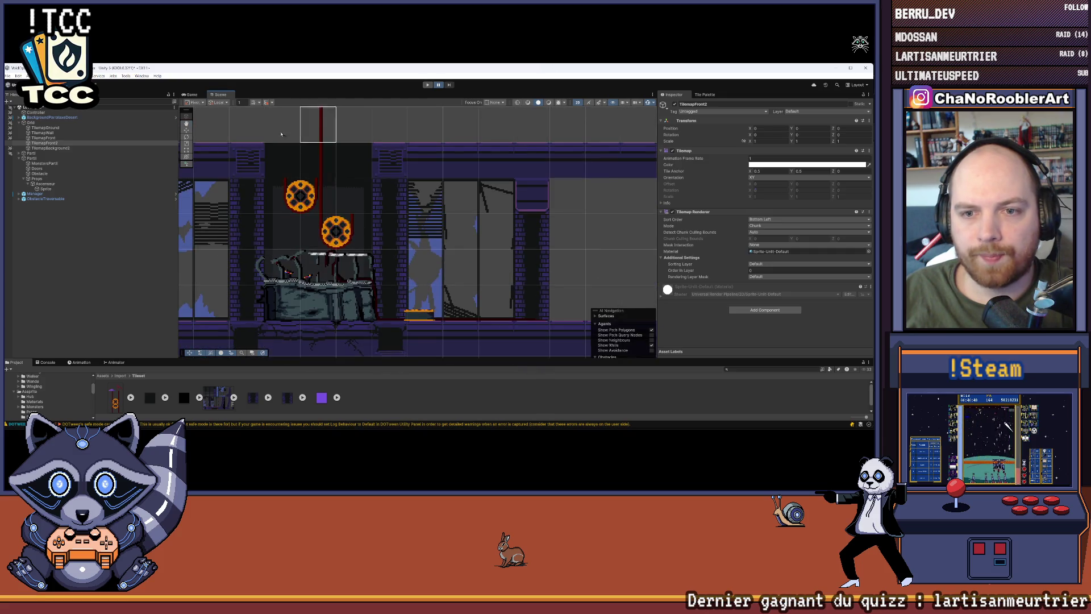
click(707, 96)
key(Up)
key(Up)
key(Up)
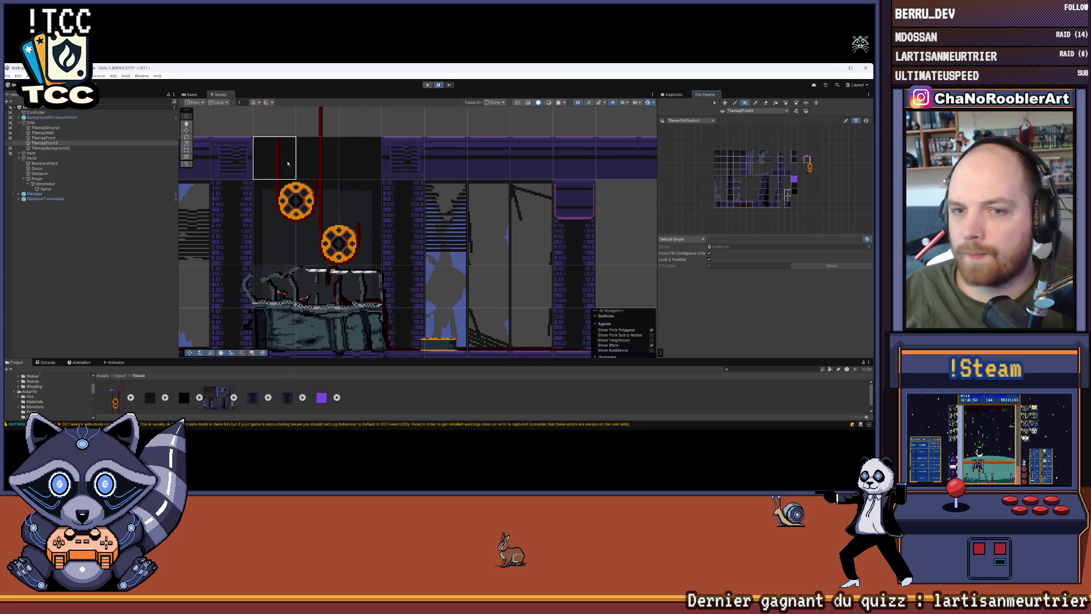
Step: Paint another red chain column above the pulleys, then try TilemapBackground2, TilemapWall and TilemapFront as targets
drag(267, 205, 275, 155)
key(Left)
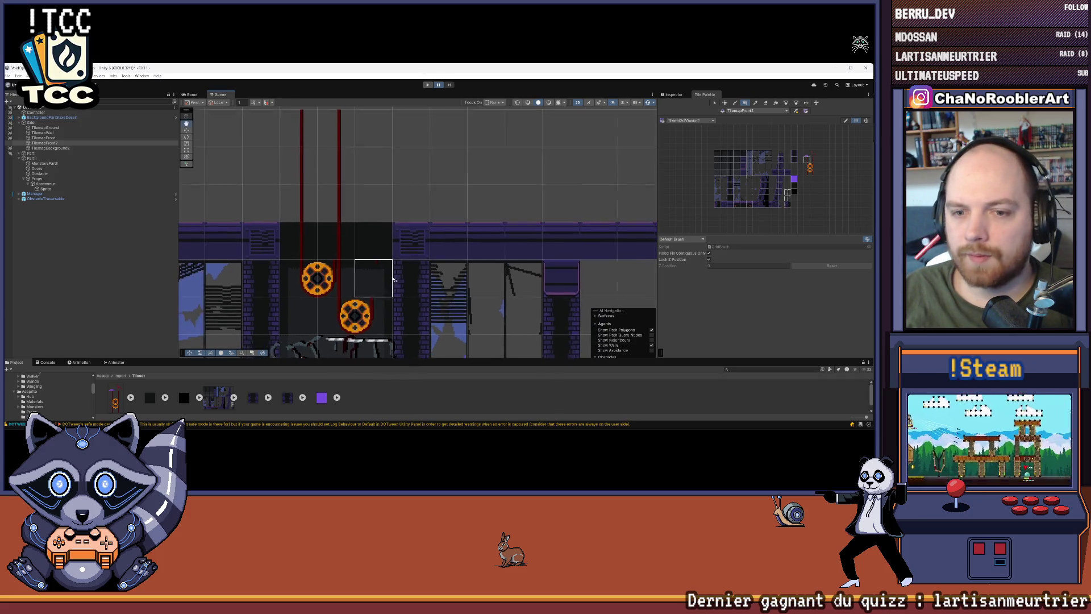
scroll(471, 223, up, 1)
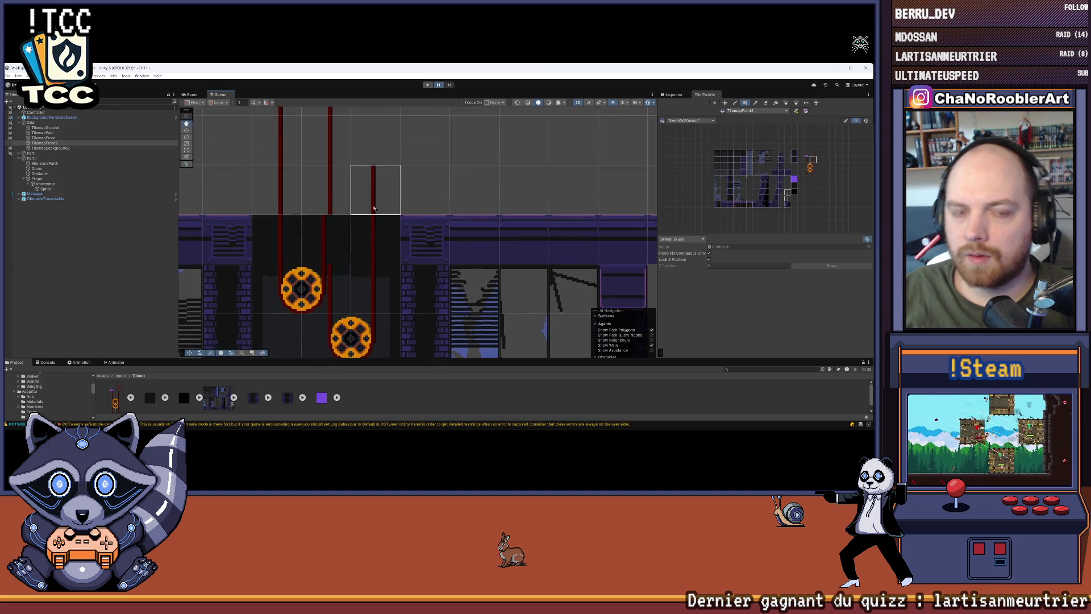
click(51, 148)
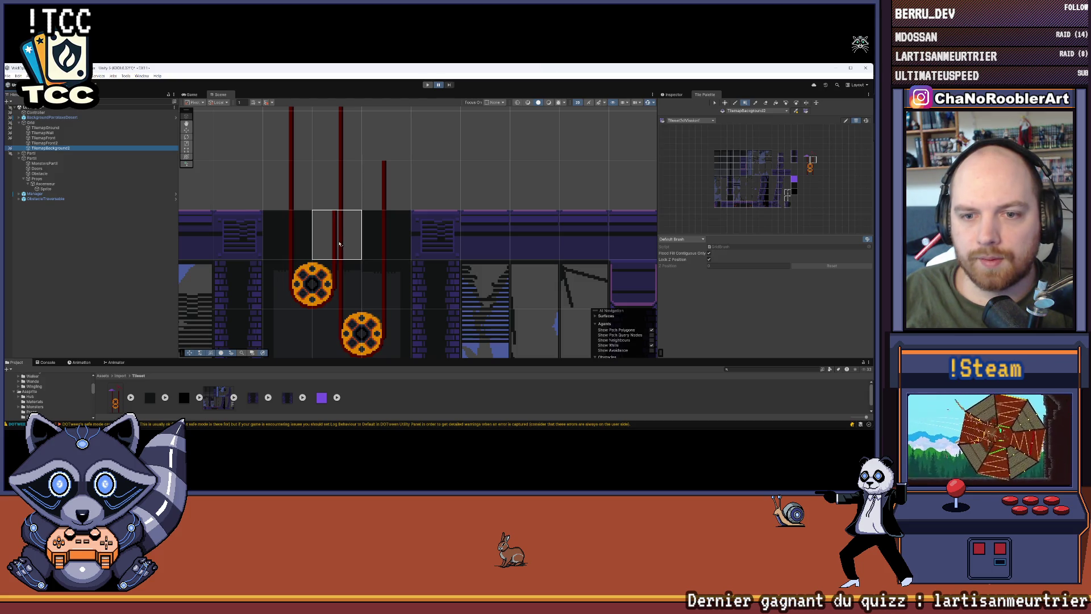
click(74, 132)
click(73, 137)
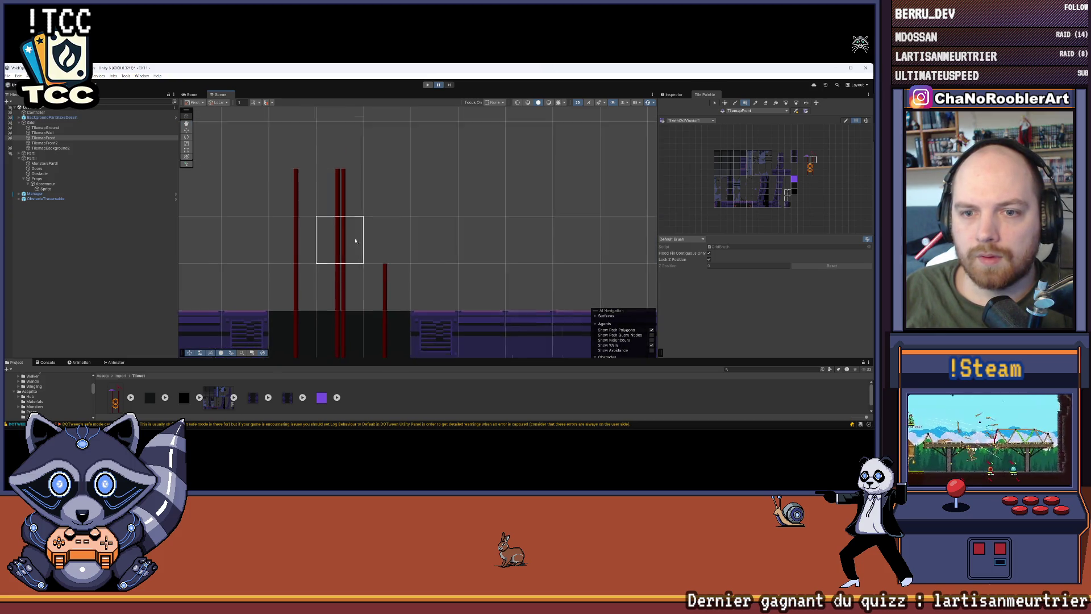
Step: Make TilemapFront the paint target and recentre the view on the pulley area
scroll(424, 176, down, 2)
scroll(432, 177, down, 2)
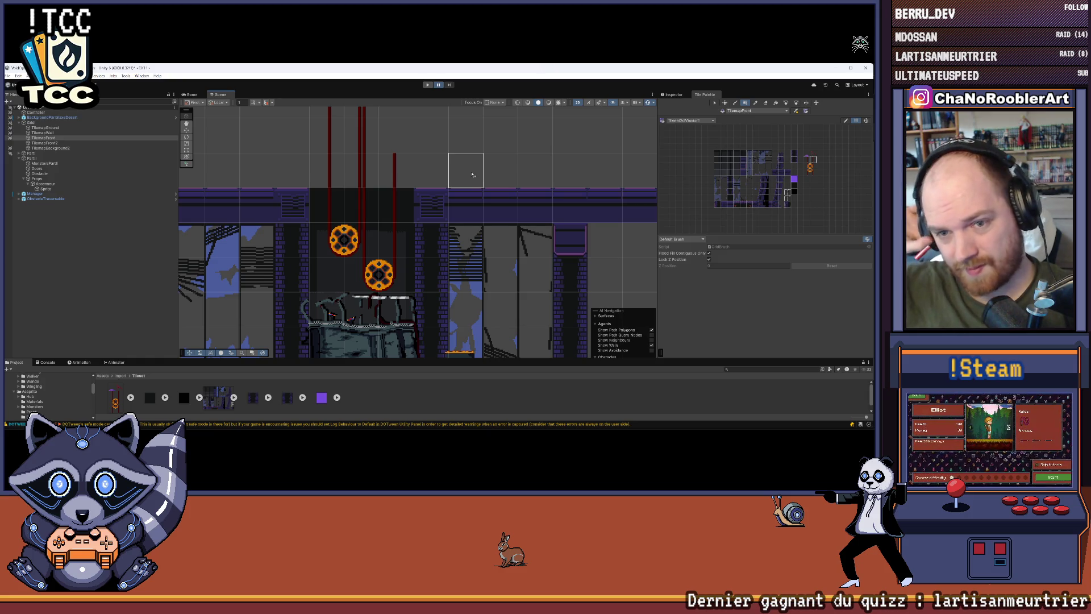
scroll(483, 199, up, 3)
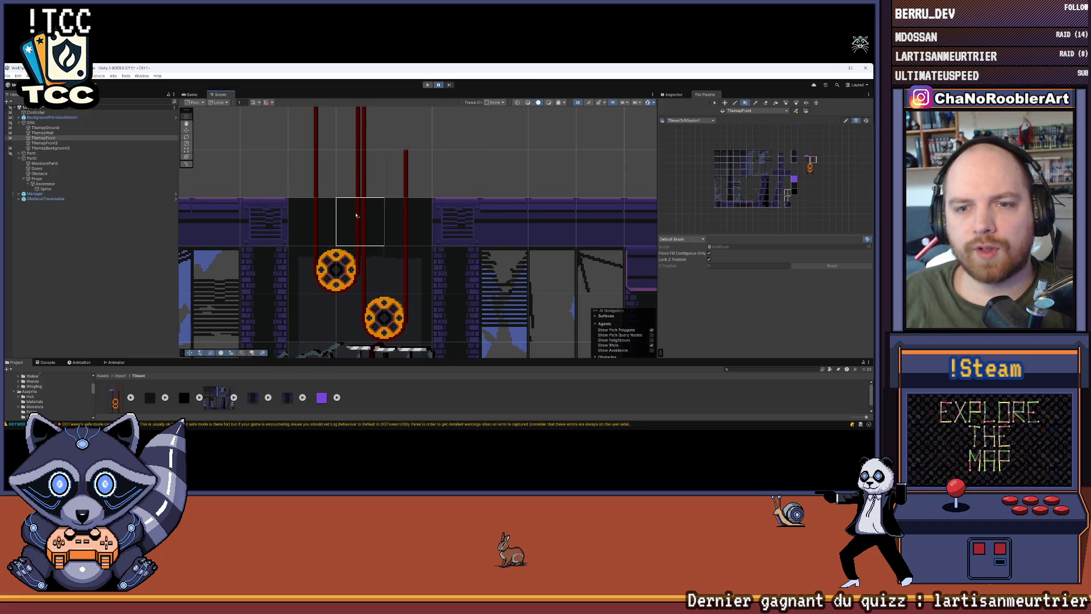
scroll(494, 231, down, 5)
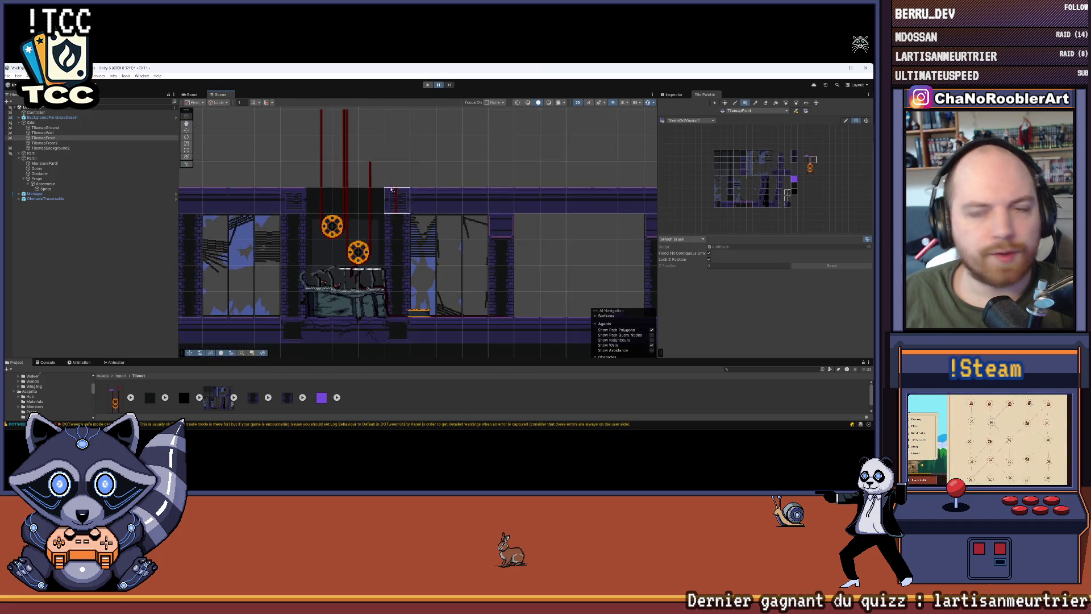
click(81, 138)
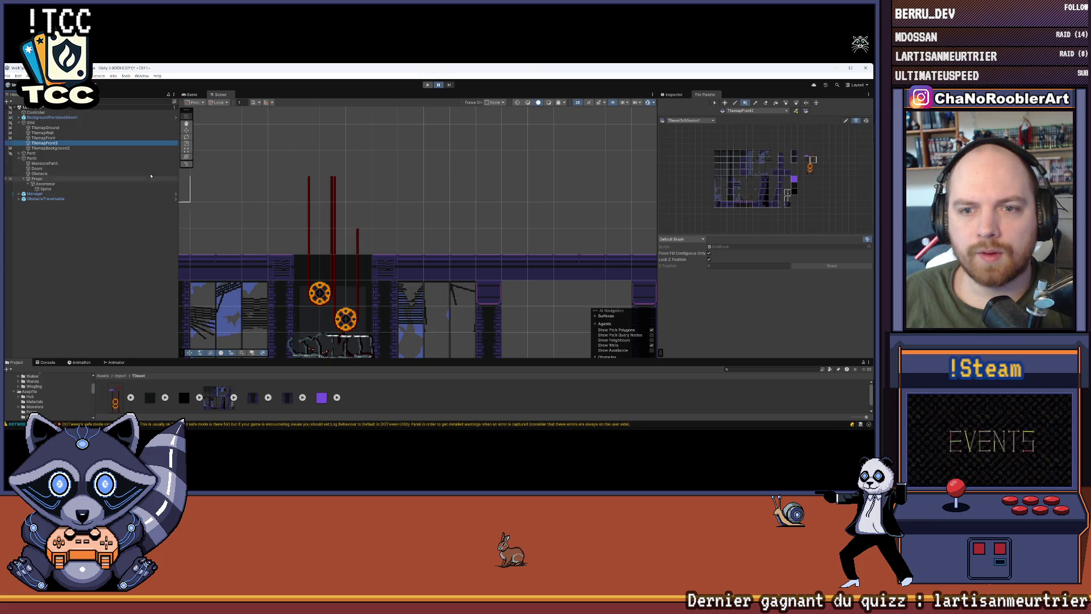
scroll(432, 238, down, 2)
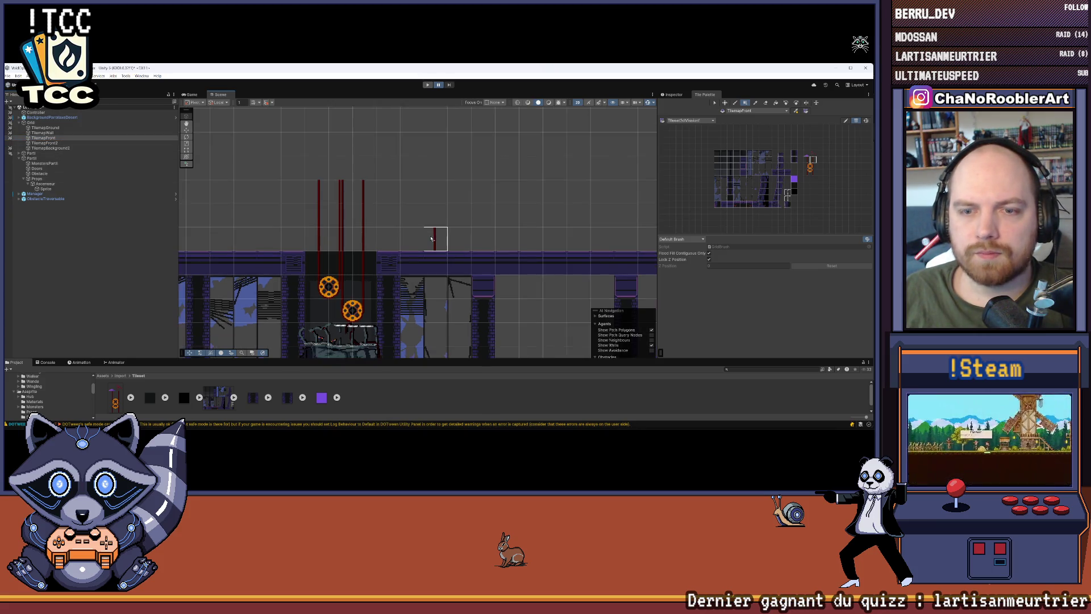
scroll(428, 182, down, 2)
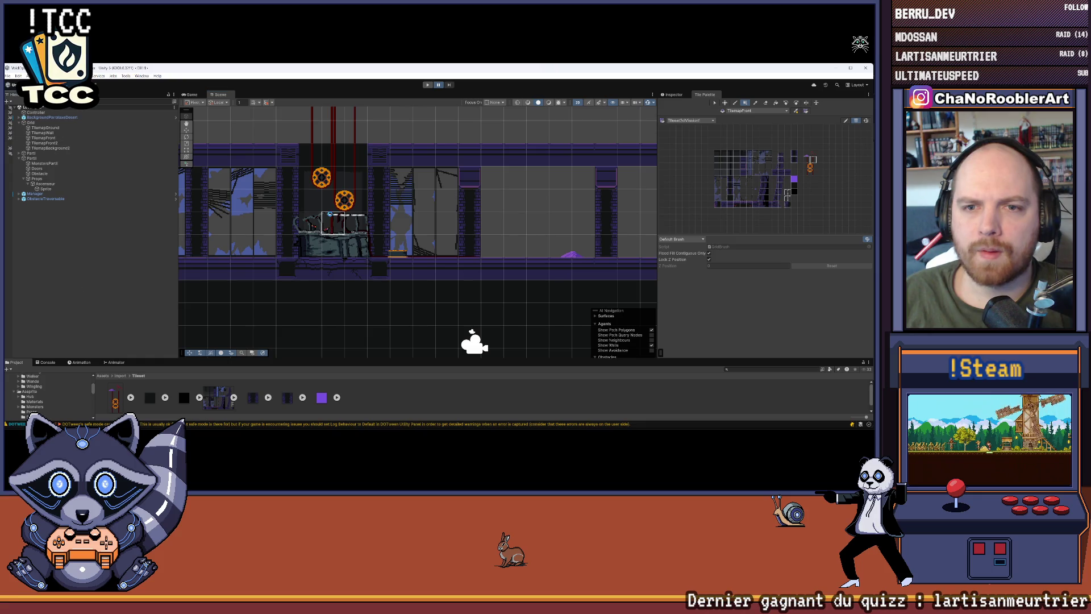
scroll(356, 187, up, 5)
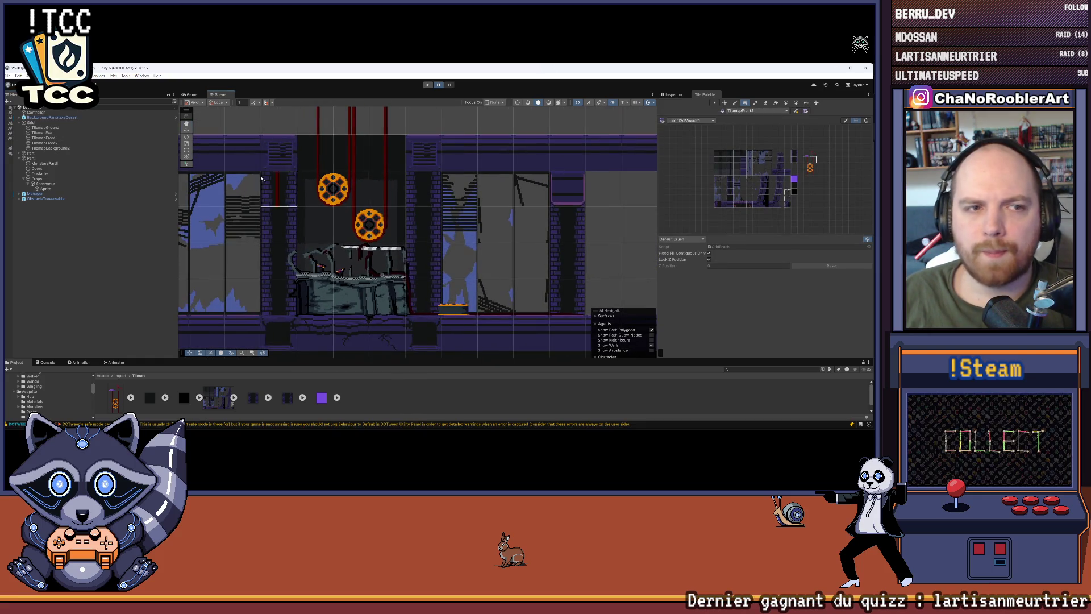
drag(353, 208, 300, 194)
click(8, 75)
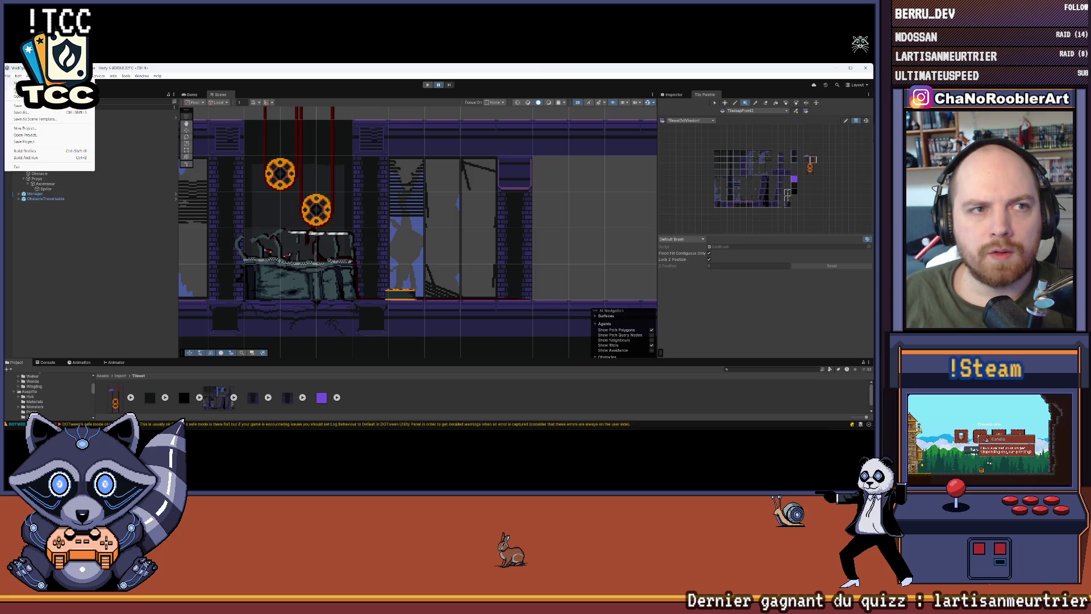
Step: Save the scene via File > Save
click(17, 105)
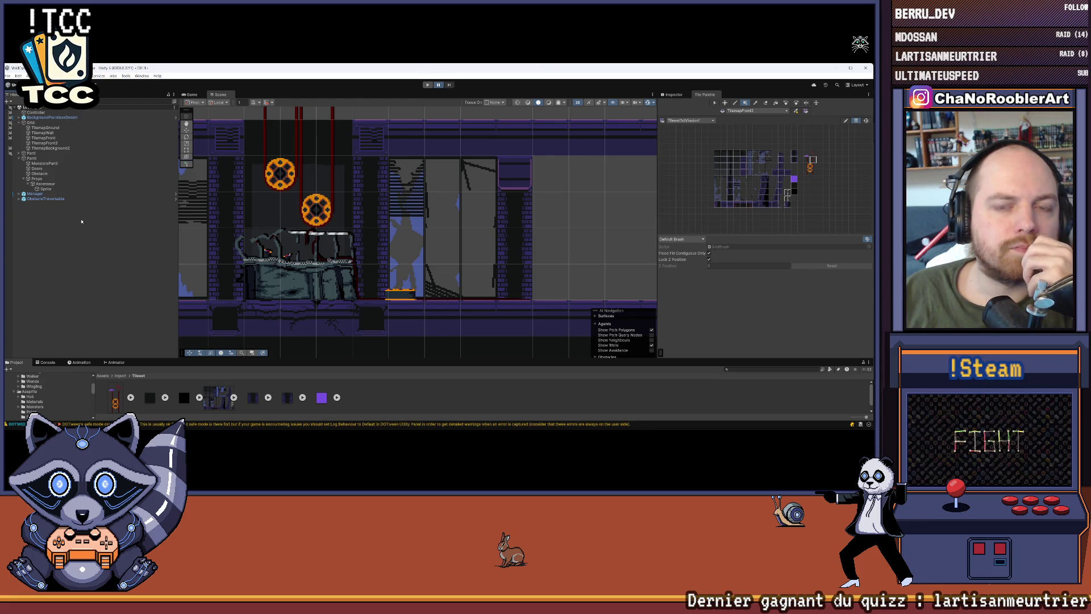
scroll(421, 188, down, 1)
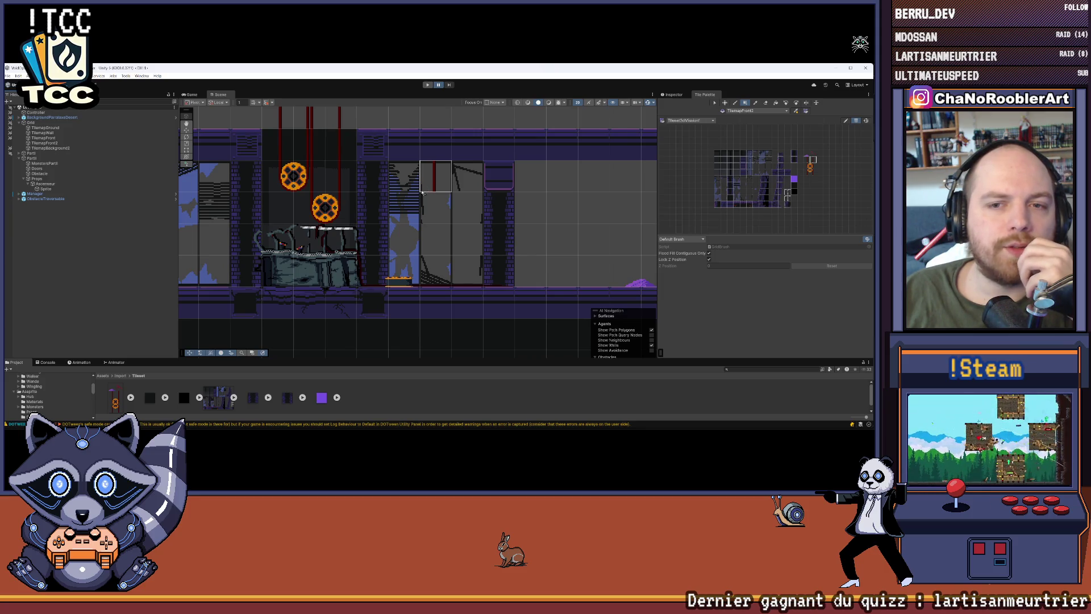
click(8, 76)
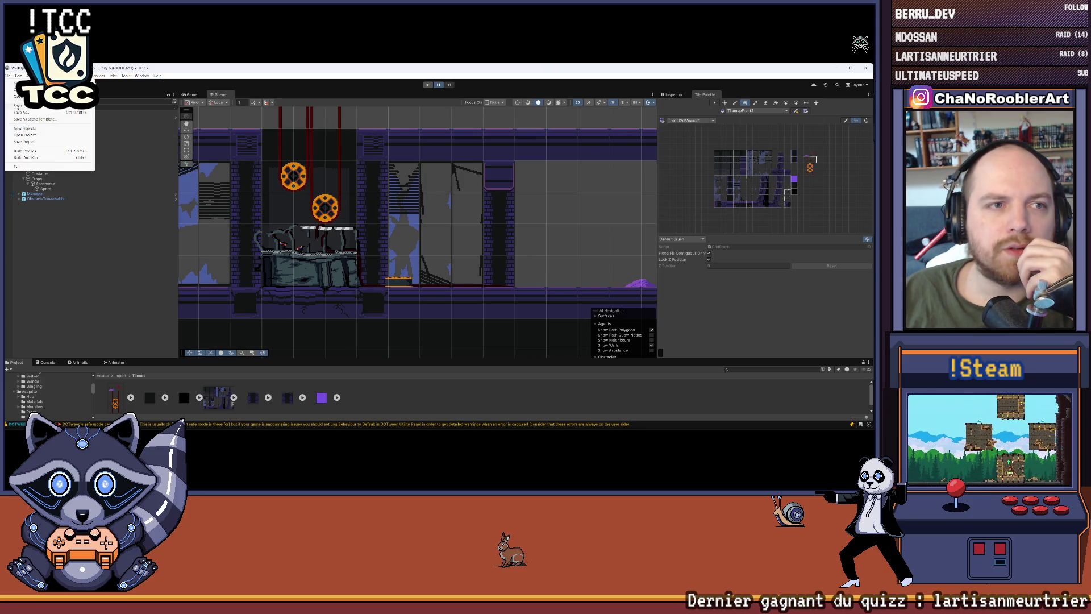
click(18, 105)
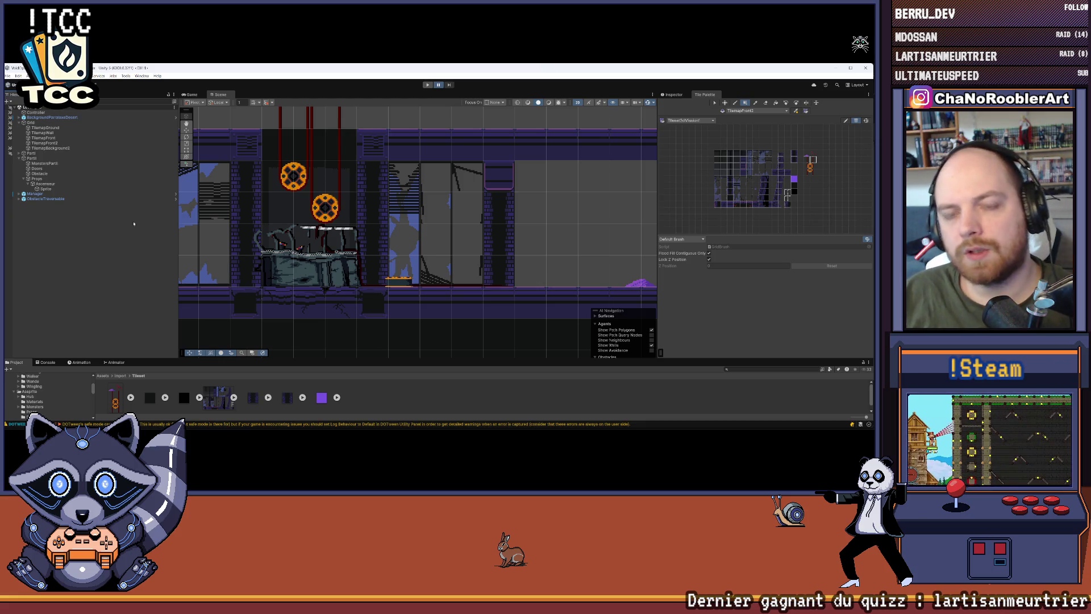
scroll(405, 245, down, 5)
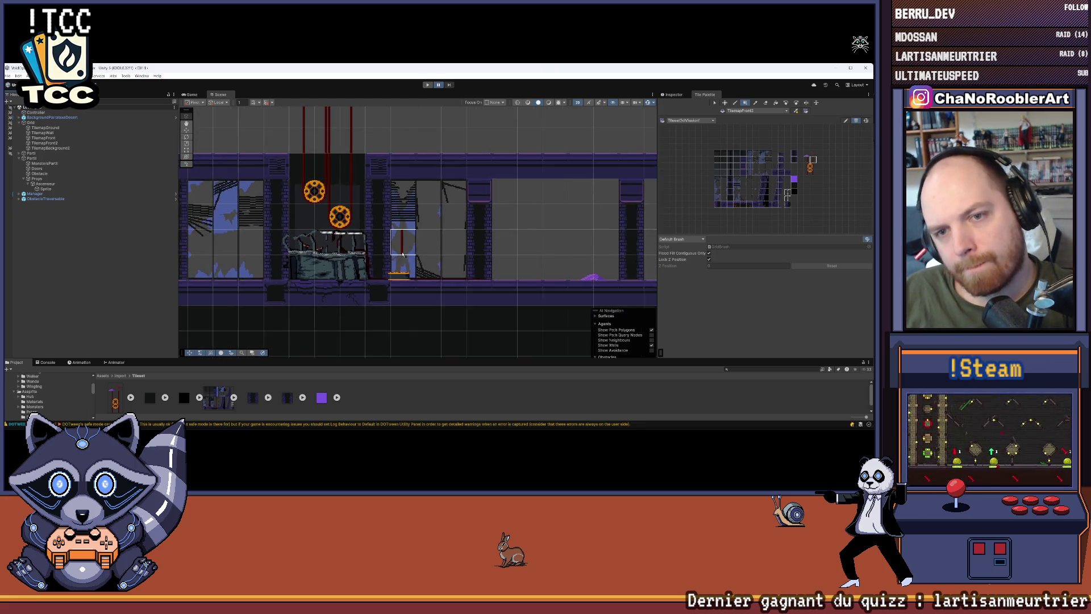
scroll(407, 247, down, 3)
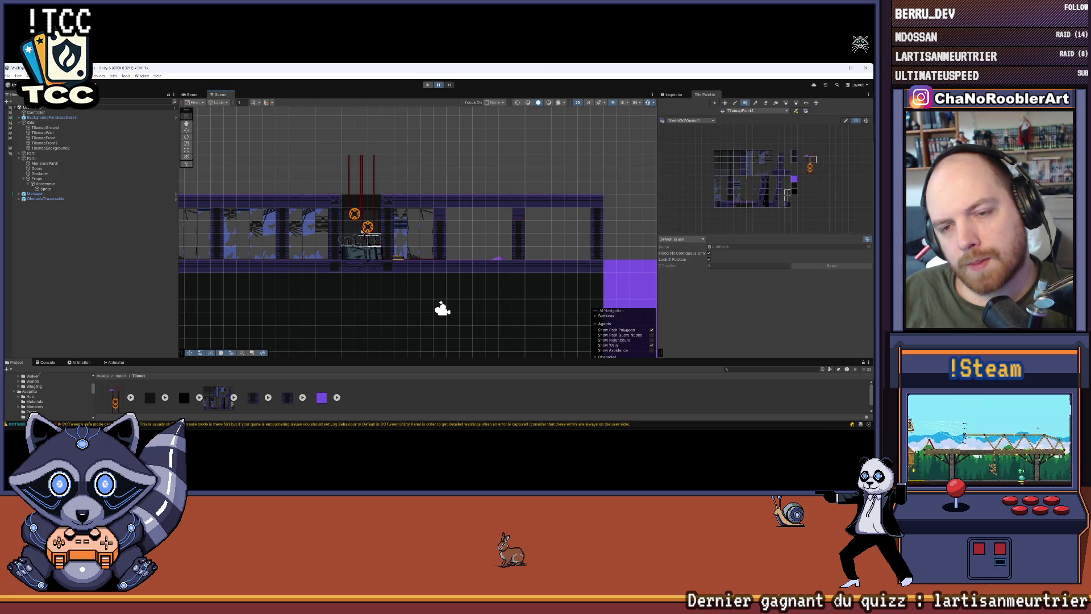
scroll(372, 239, up, 8)
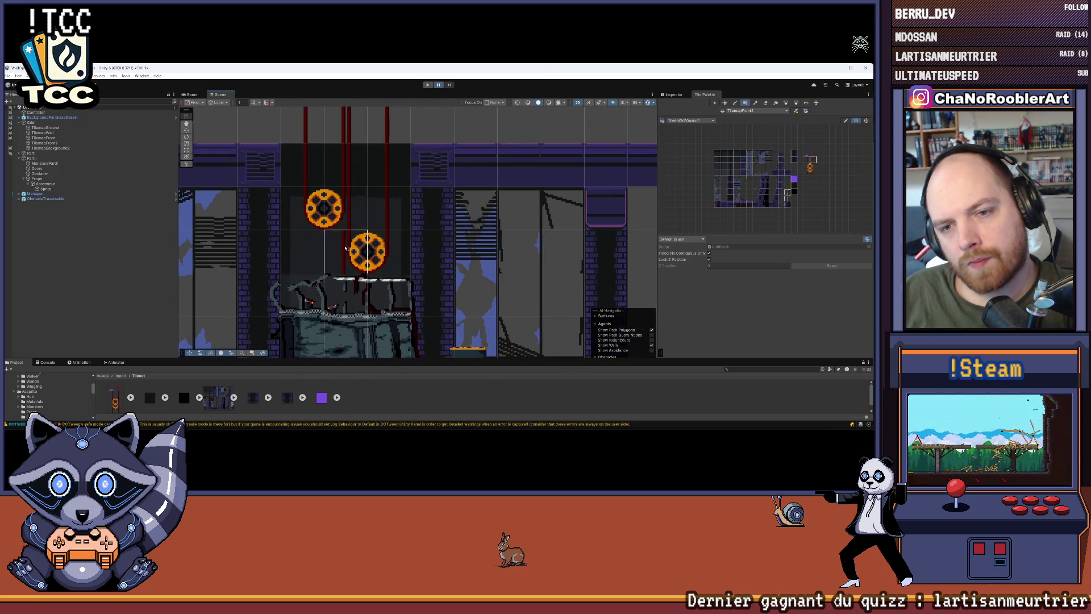
drag(345, 248, 334, 250)
Step: Collapse Ascenseur to hide its Sprite child and enlarge the Project assets panel
click(8, 76)
key(Escape)
click(43, 185)
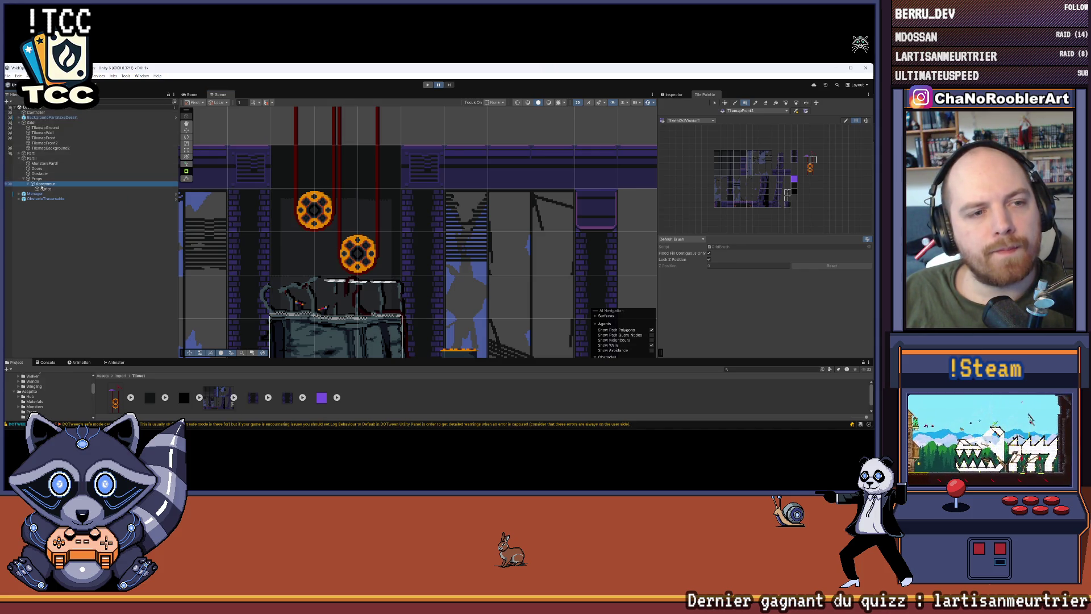
click(28, 185)
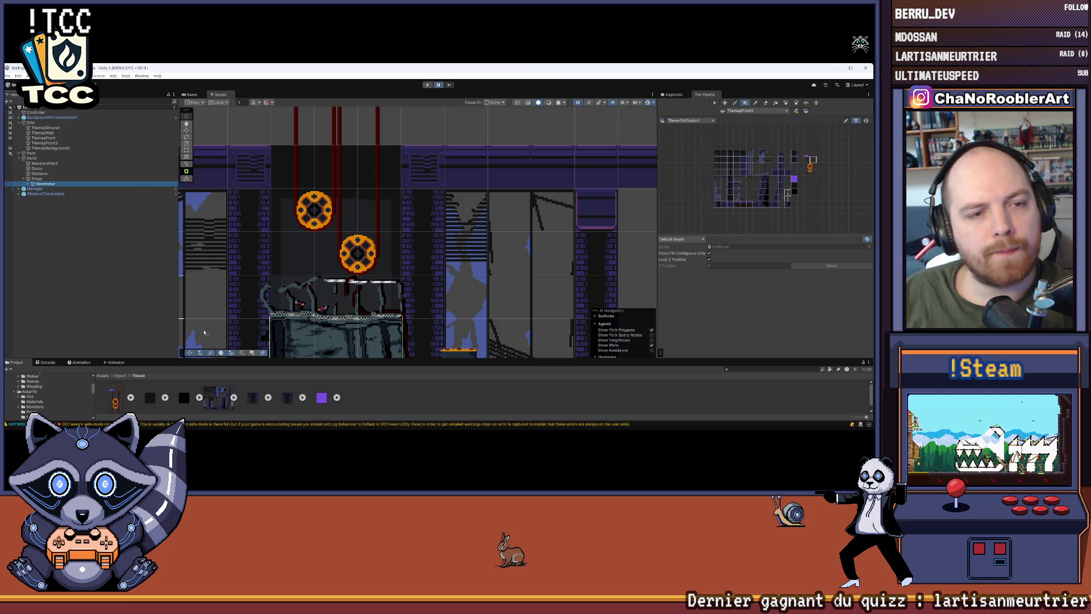
drag(305, 360, 306, 283)
scroll(473, 214, down, 5)
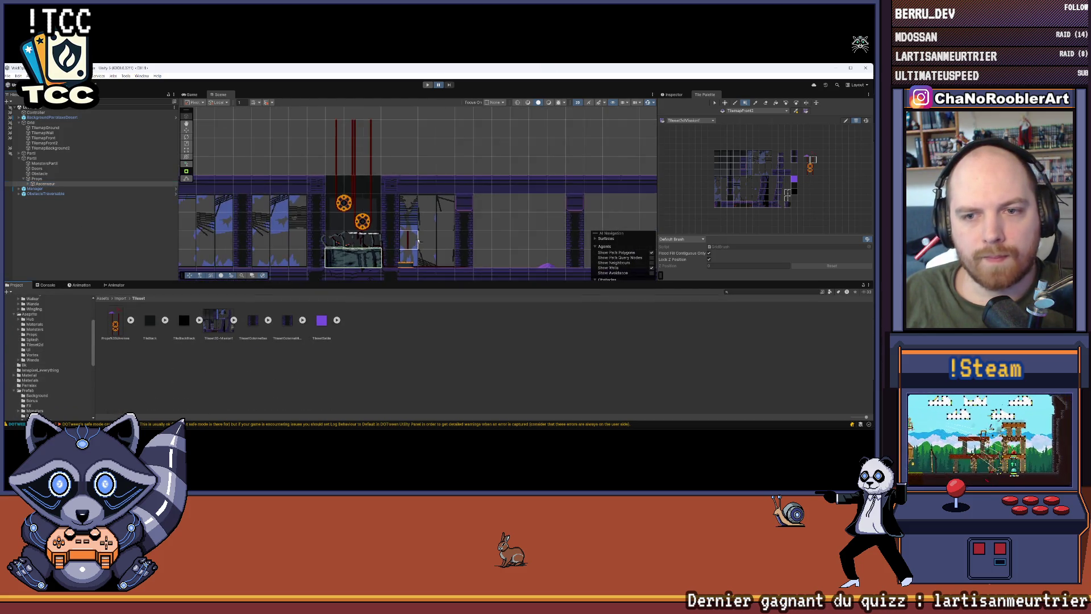
scroll(472, 217, down, 2)
click(448, 360)
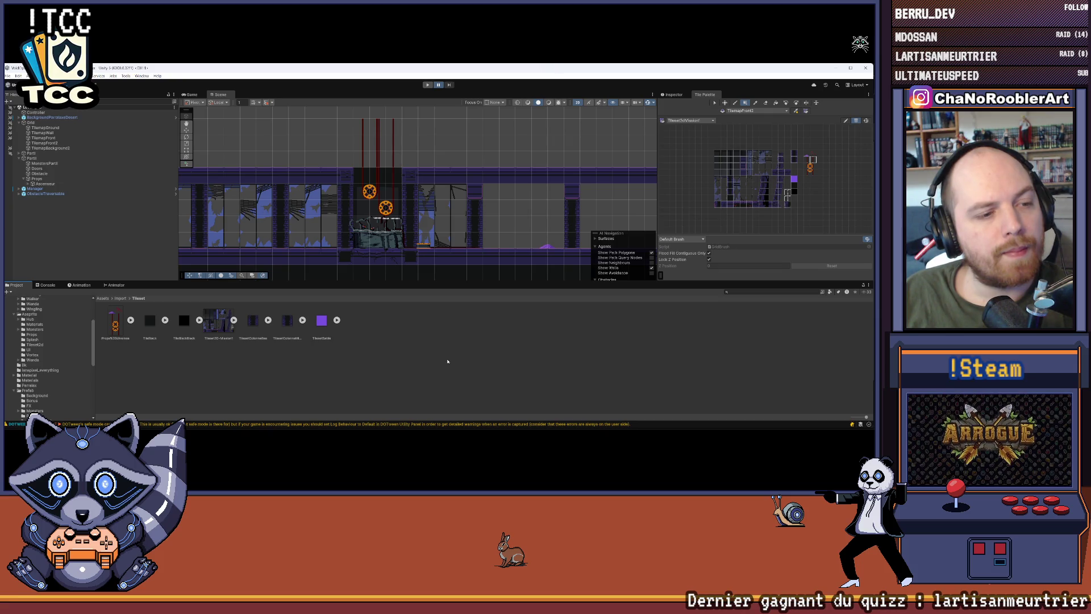
scroll(427, 235, up, 3)
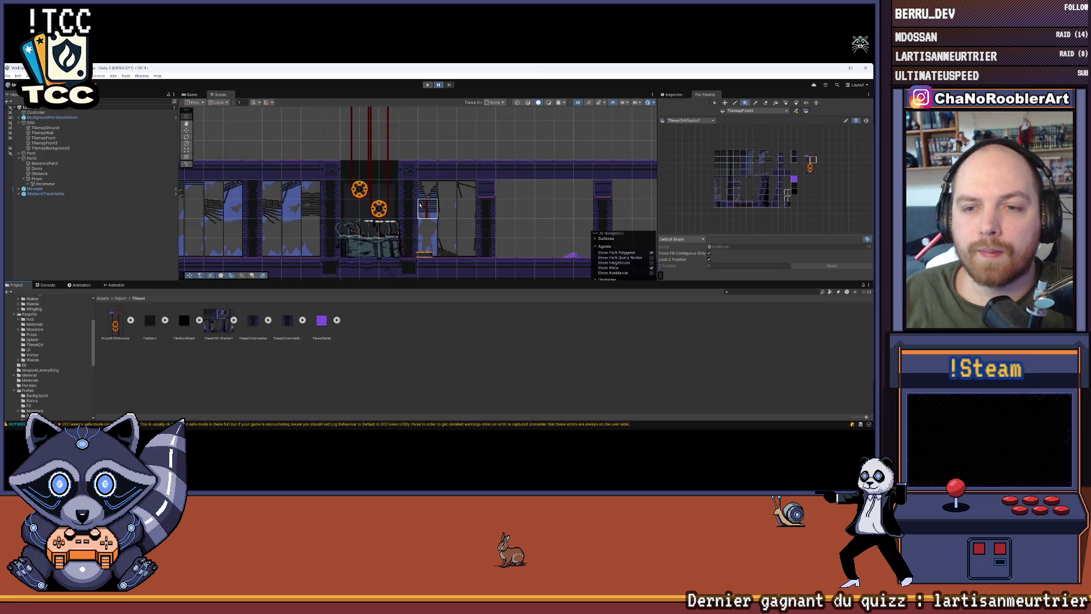
scroll(427, 235, down, 5)
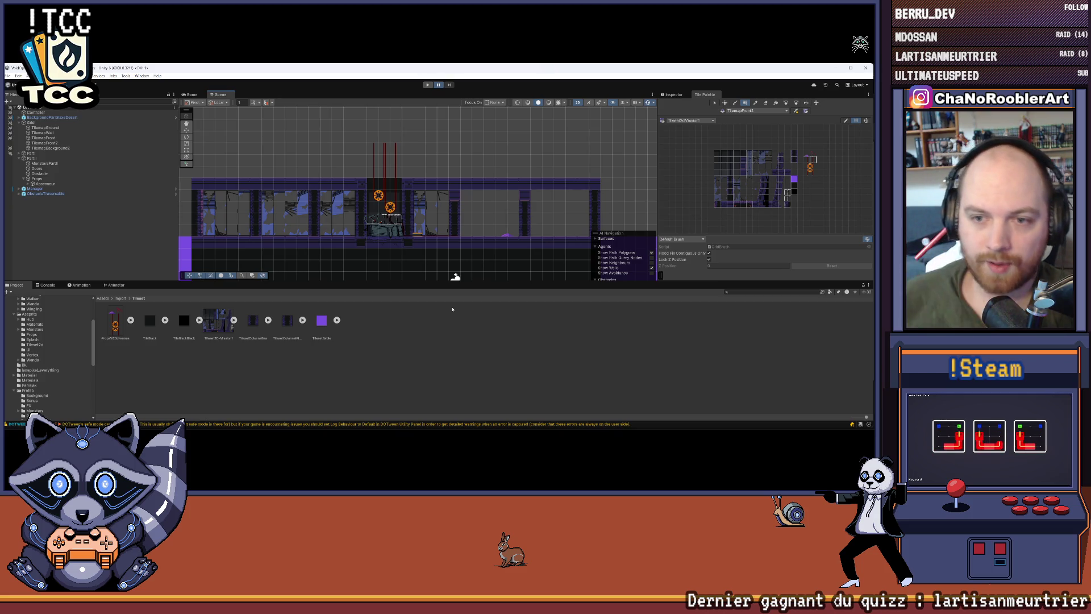
scroll(398, 187, up, 5)
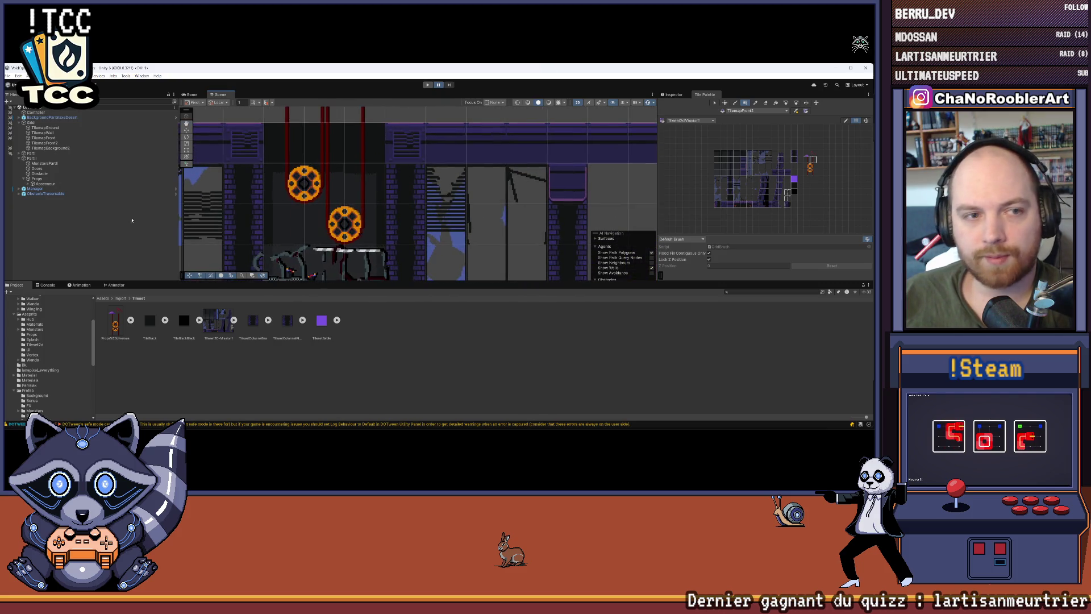
Step: Save the scene, then add an empty object named PropsPoule under Props
click(7, 76)
click(17, 106)
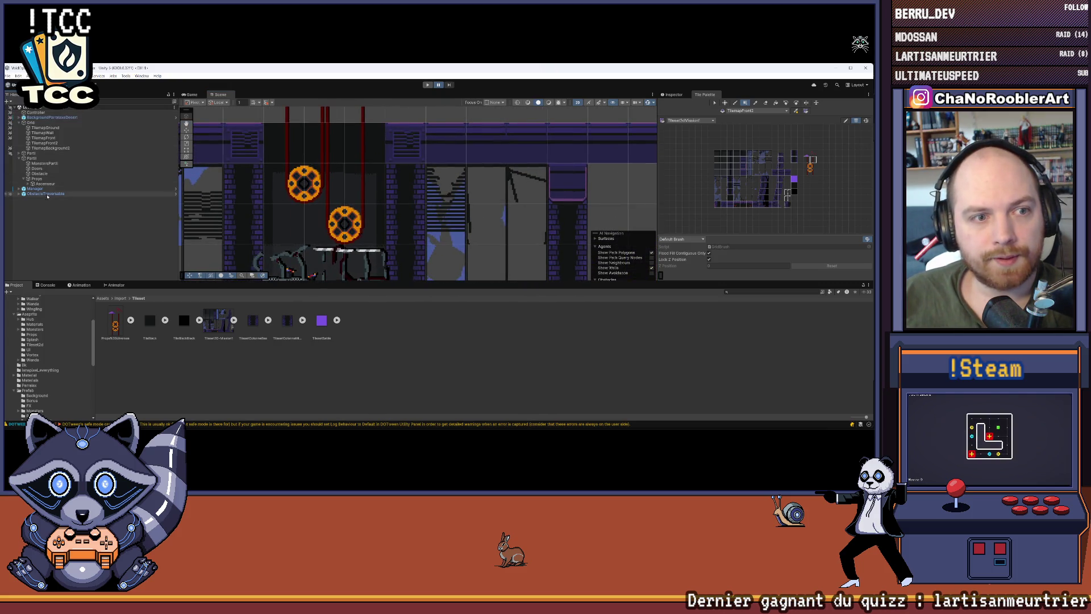
right_click(37, 179)
click(50, 264)
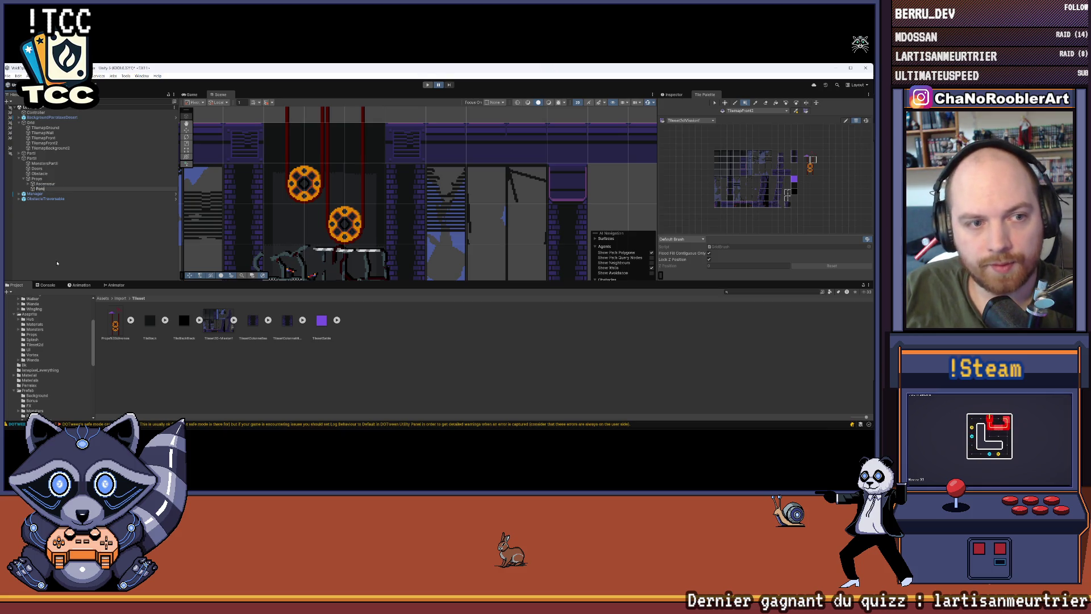
text(lie)
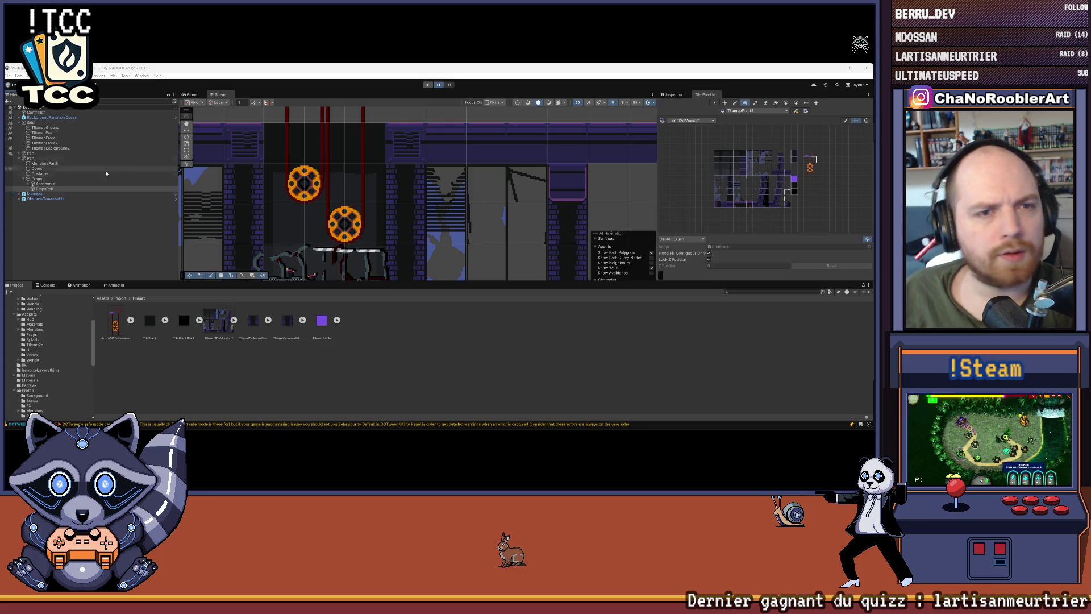
right_click(61, 189)
click(66, 184)
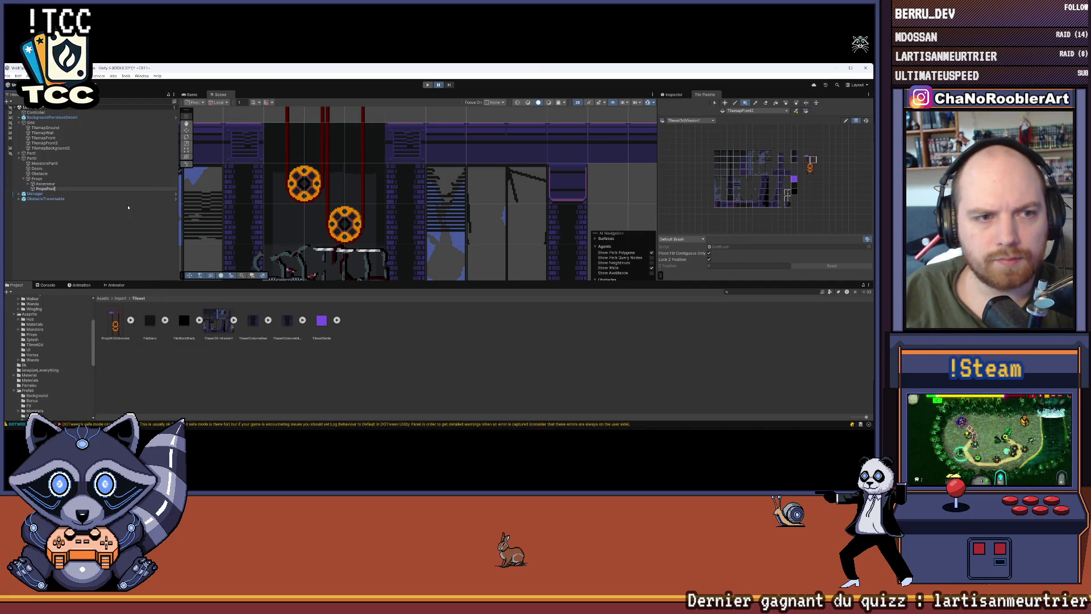
key(Return)
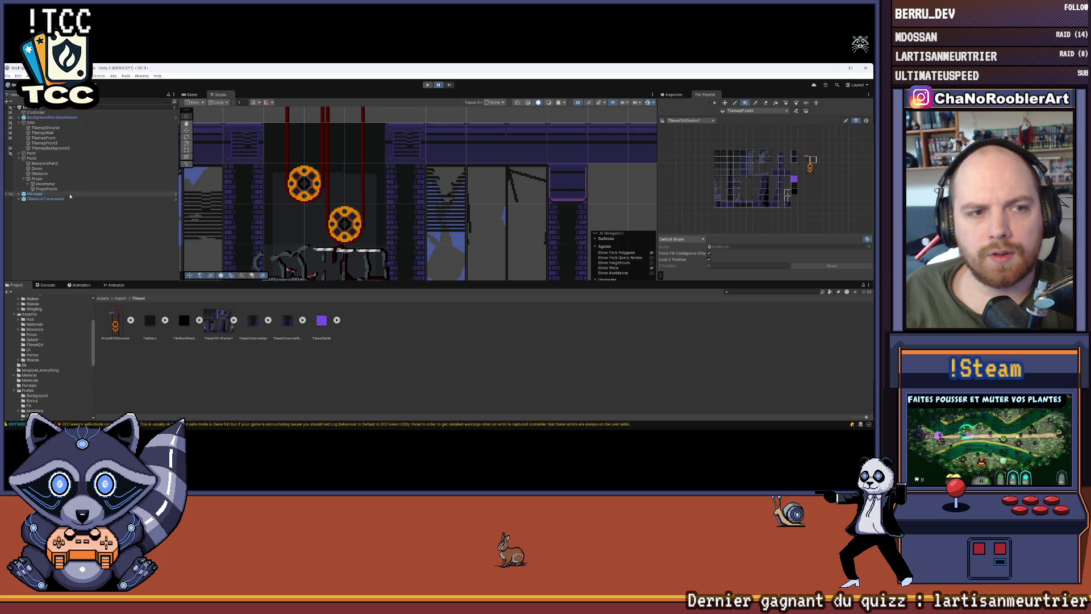
Step: Add a Square sprite under PropsPoule using the Props%20diverses_4 pulley image
right_click(50, 189)
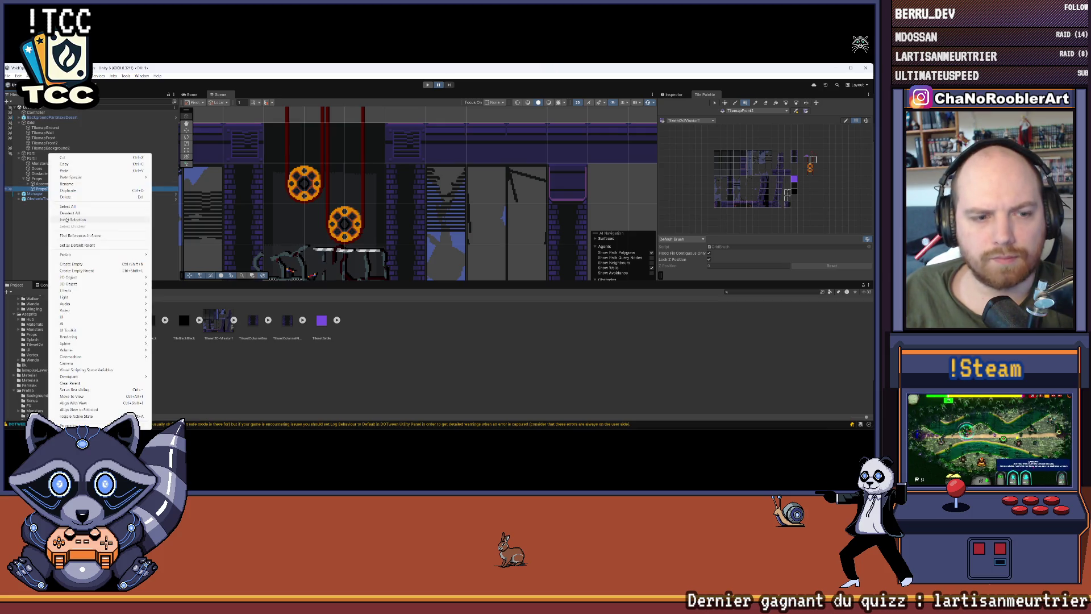
mouse_move(88, 320)
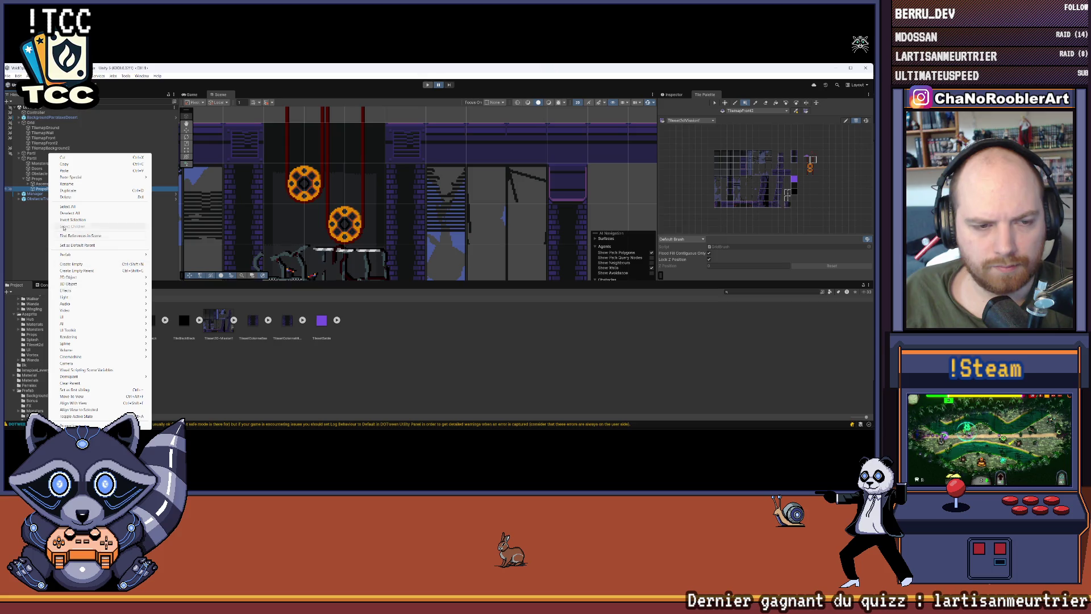
mouse_move(71, 291)
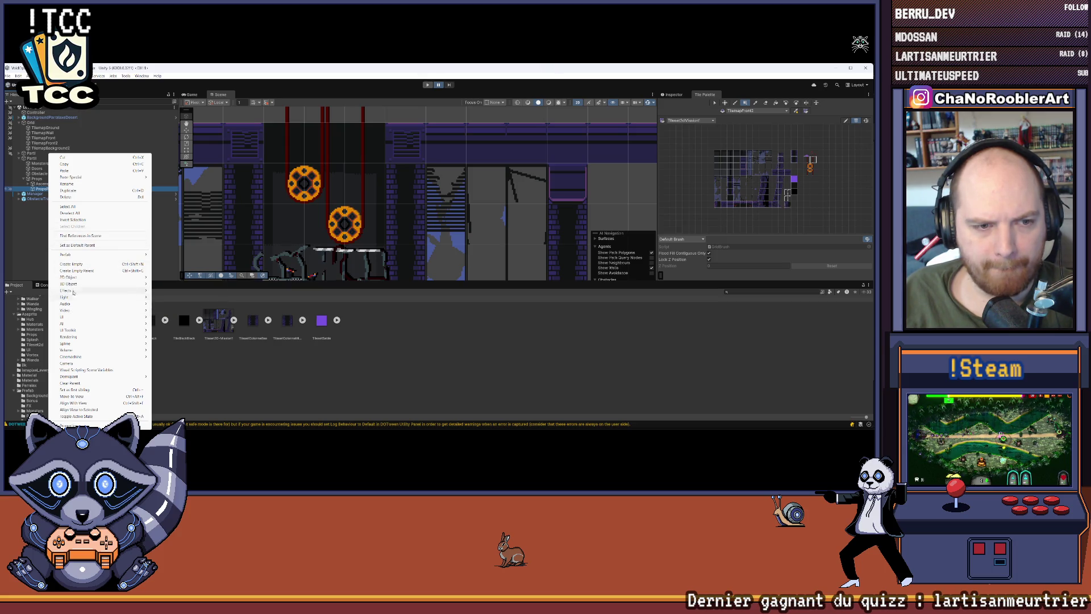
mouse_move(177, 283)
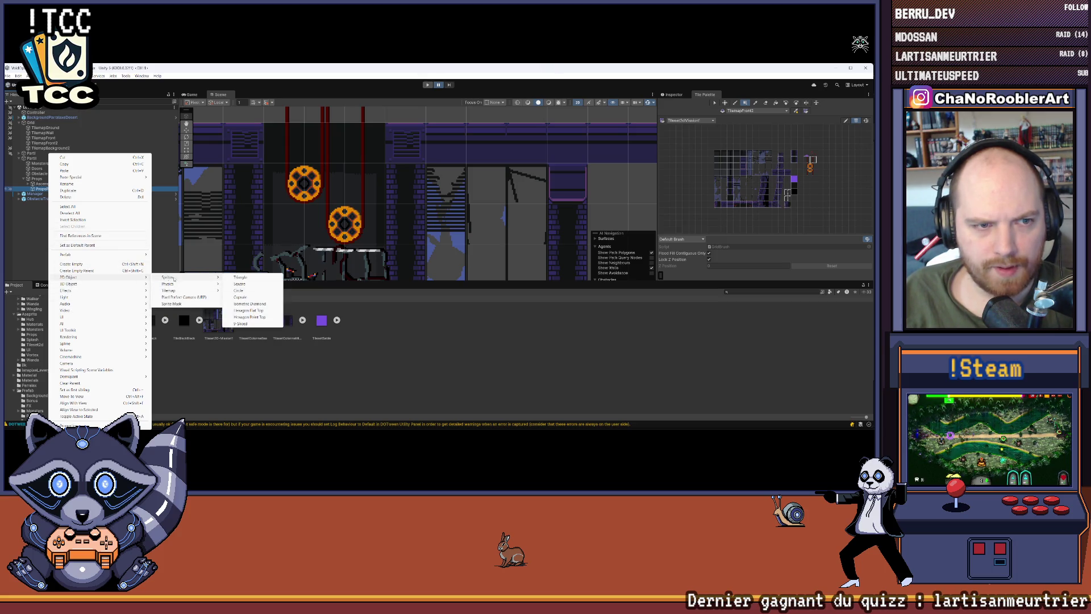
click(241, 284)
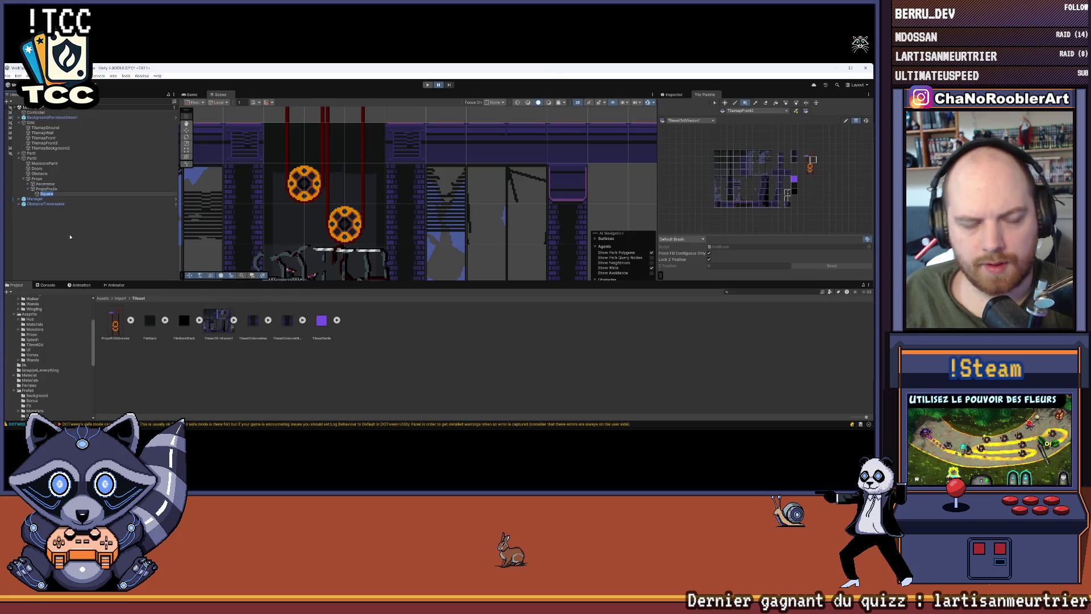
key(Return)
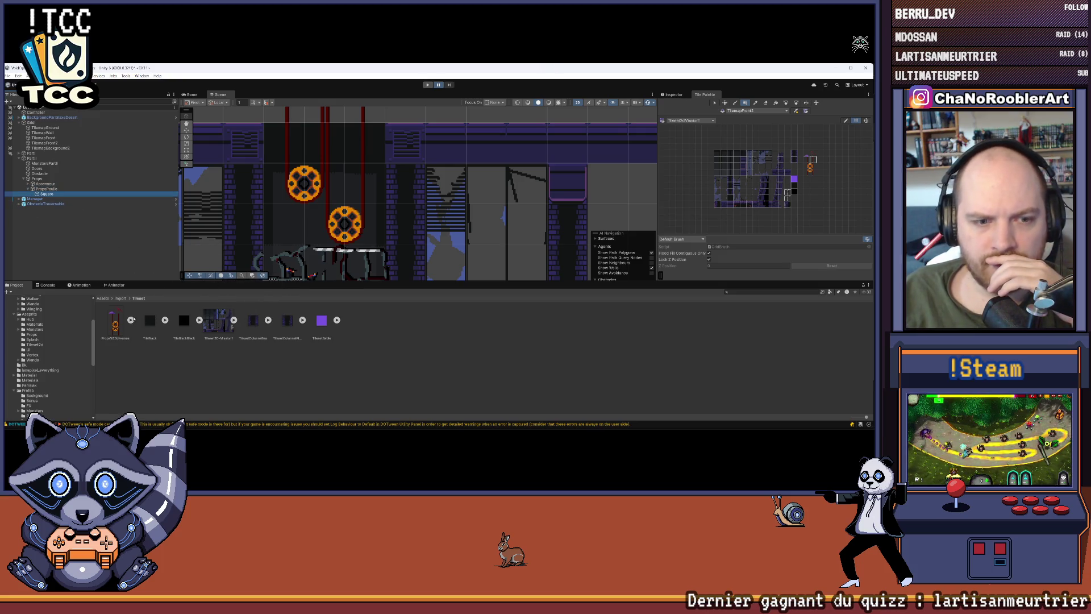
click(130, 320)
click(47, 190)
click(47, 194)
click(674, 95)
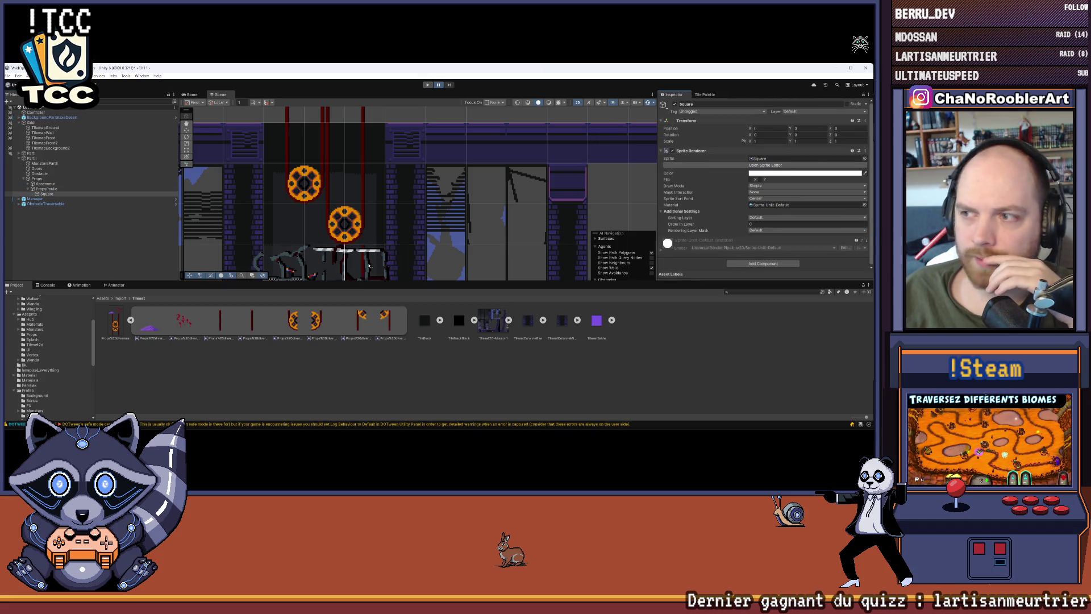
mouse_move(298, 327)
mouse_down()
mouse_move(675, 114)
mouse_move(796, 159)
mouse_move(739, 166)
mouse_up()
Step: Move PropsPoule into the level beside the elevator pulleys
scroll(418, 193, down, 3)
click(113, 189)
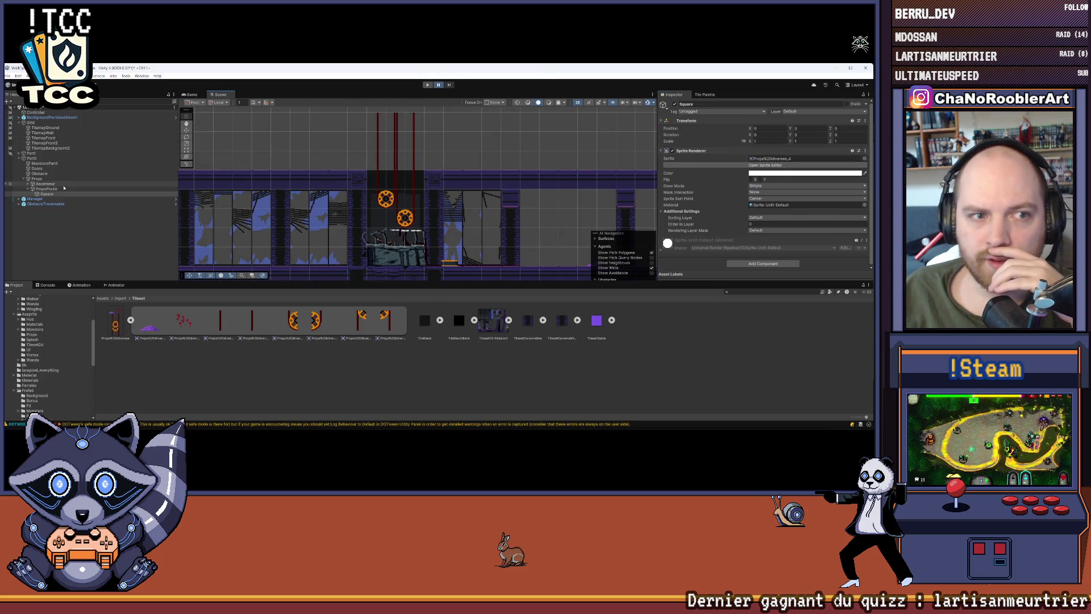
scroll(391, 227, down, 5)
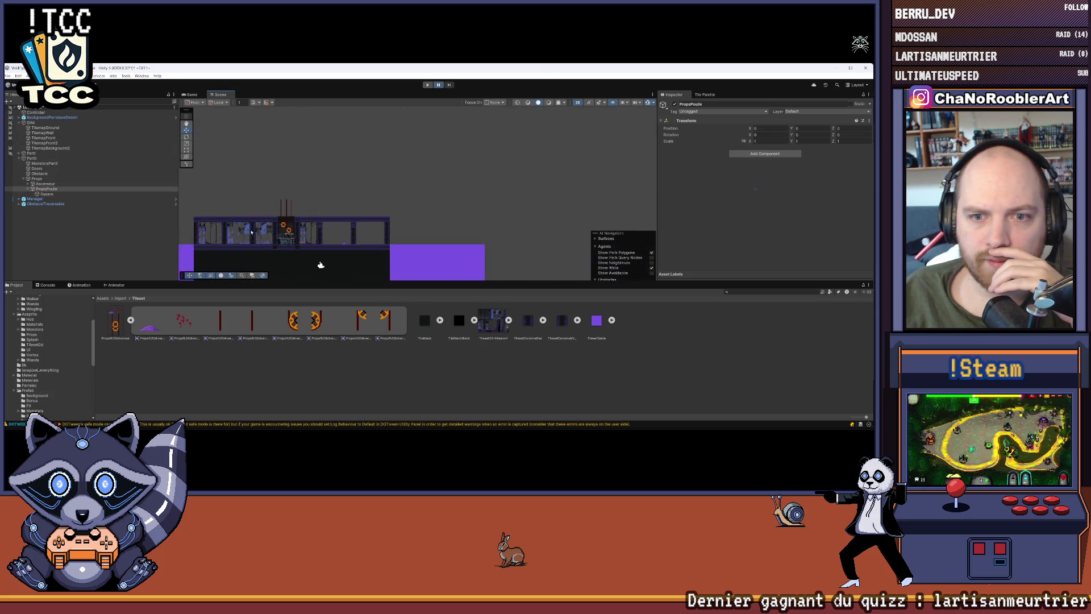
scroll(391, 227, down, 2)
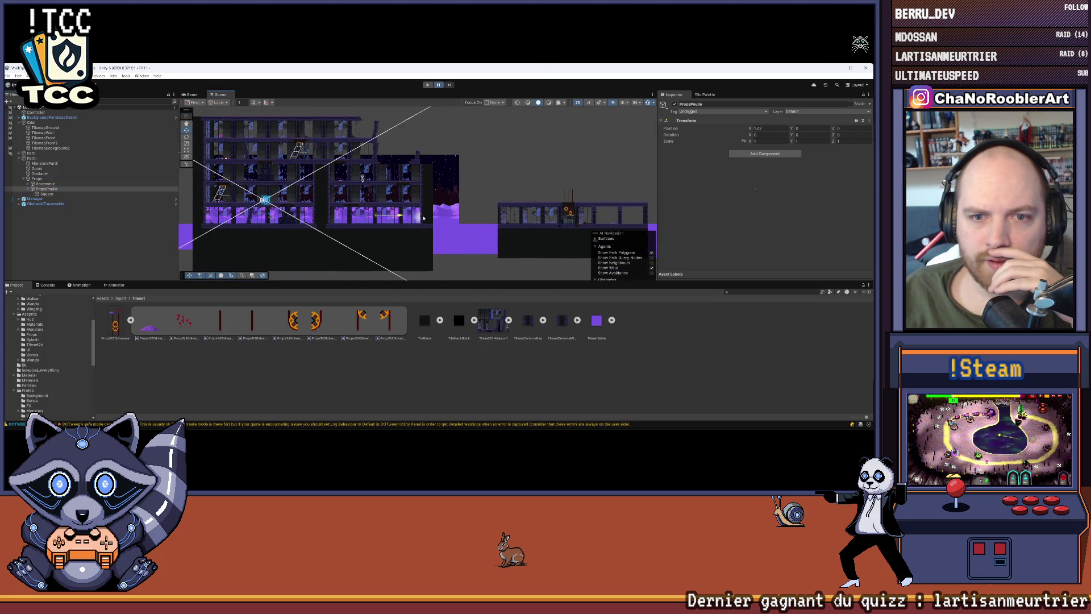
drag(405, 217, 601, 218)
scroll(238, 194, up, 6)
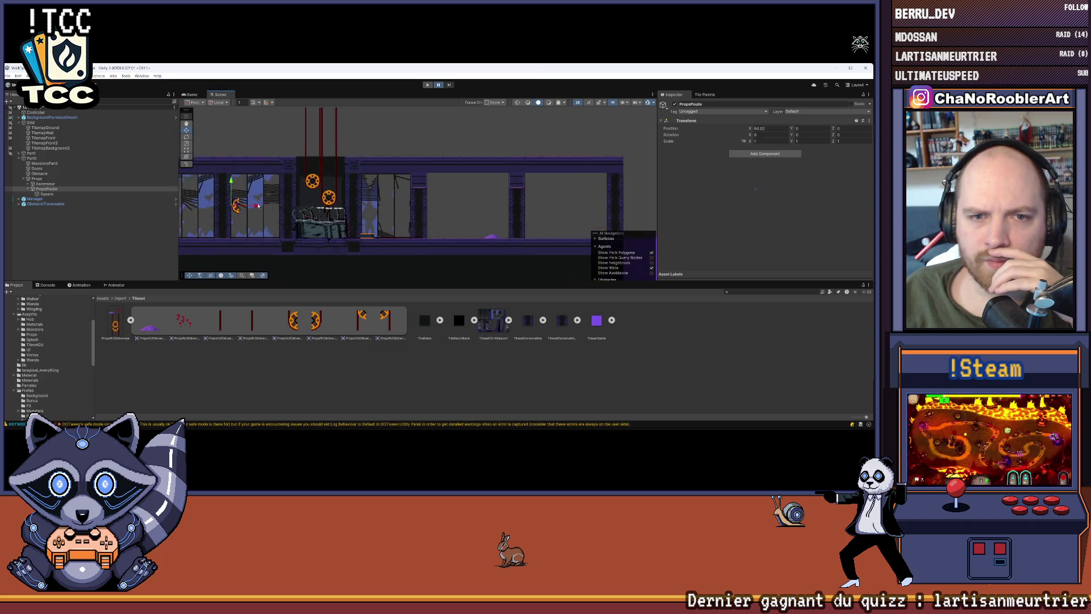
scroll(238, 194, up, 3)
drag(235, 203, 270, 202)
scroll(270, 202, up, 3)
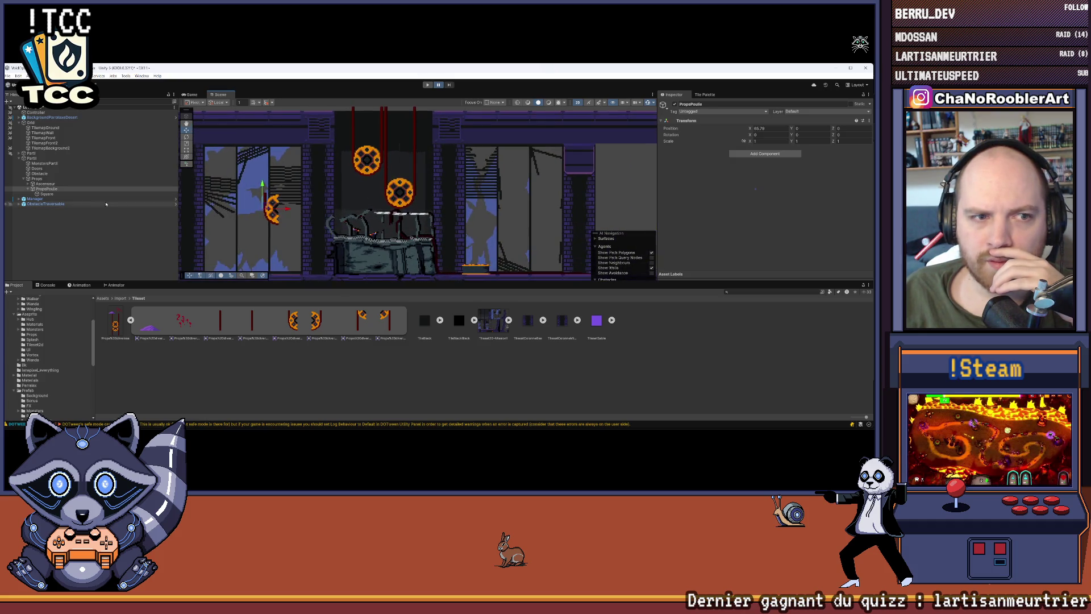
Step: Duplicate the Square half-wheel and give the copy the Props%20diverses_5 sprite
click(51, 194)
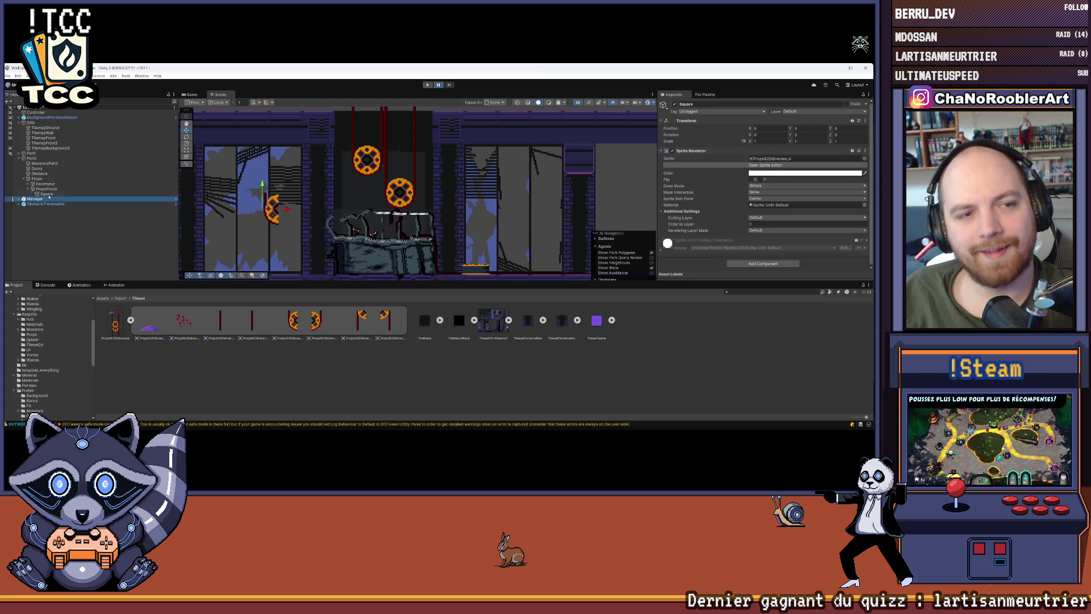
key(ctrl+d)
drag(319, 320, 757, 198)
drag(789, 160, 788, 159)
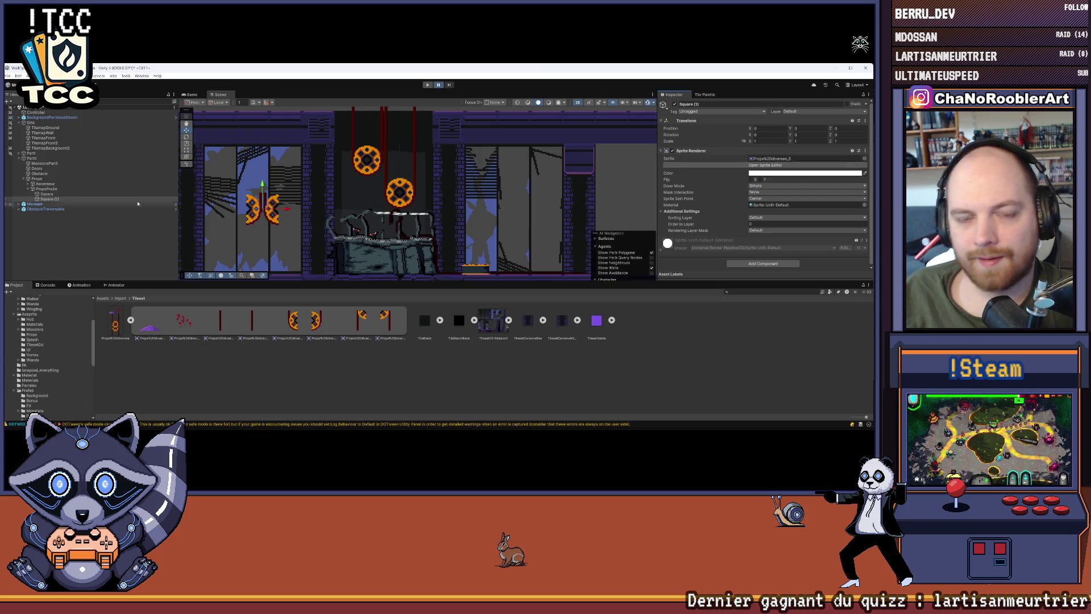
Step: Slide Square (1) to Position X about 1.02 so both halves form a full wheel
click(51, 194)
click(49, 199)
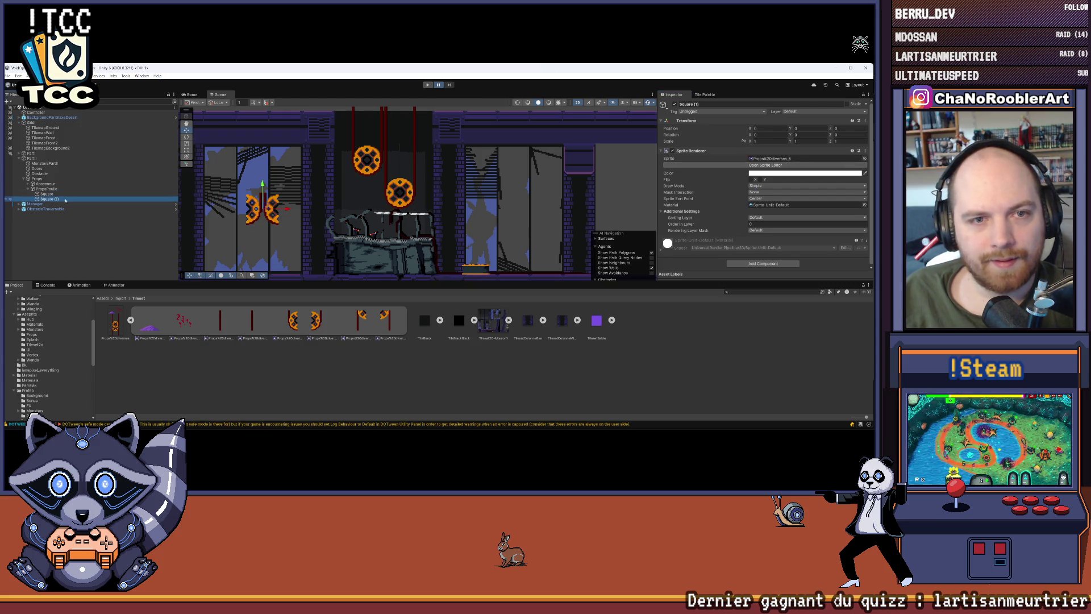
click(54, 193)
click(51, 198)
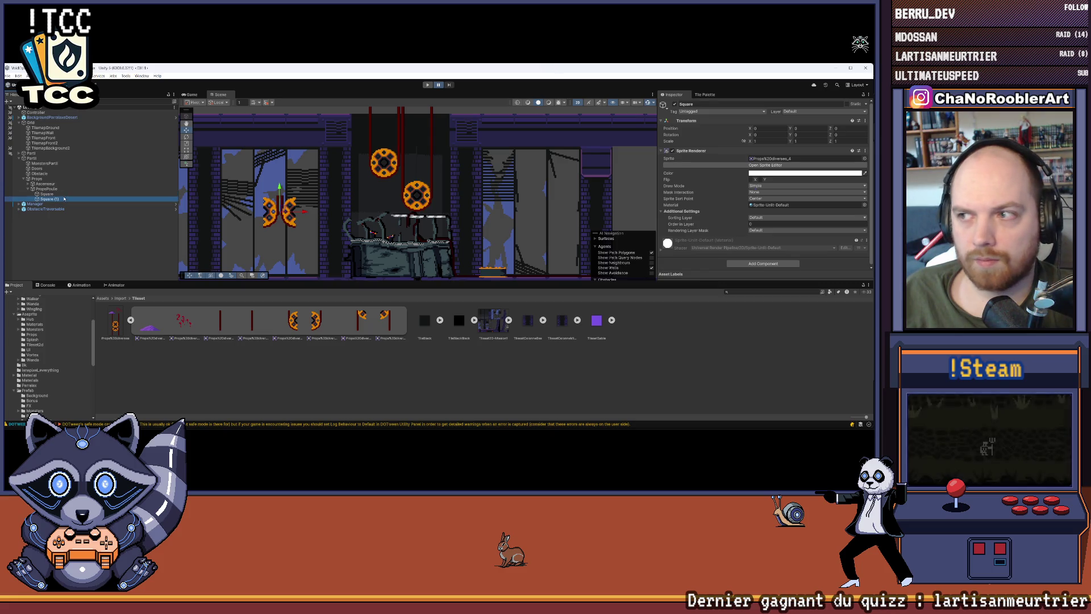
drag(753, 129, 771, 129)
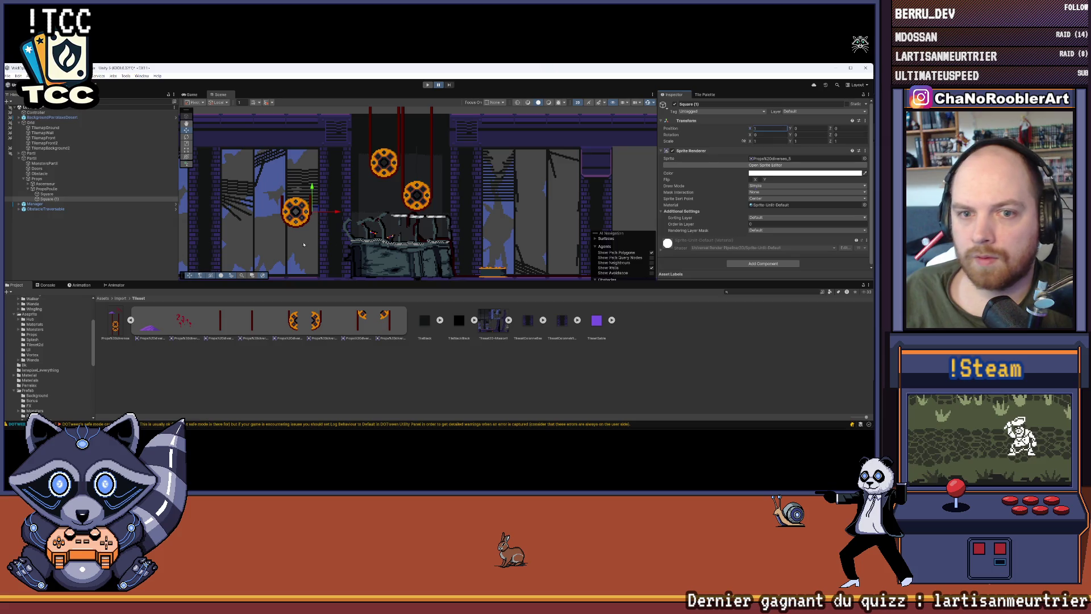
click(173, 225)
click(49, 198)
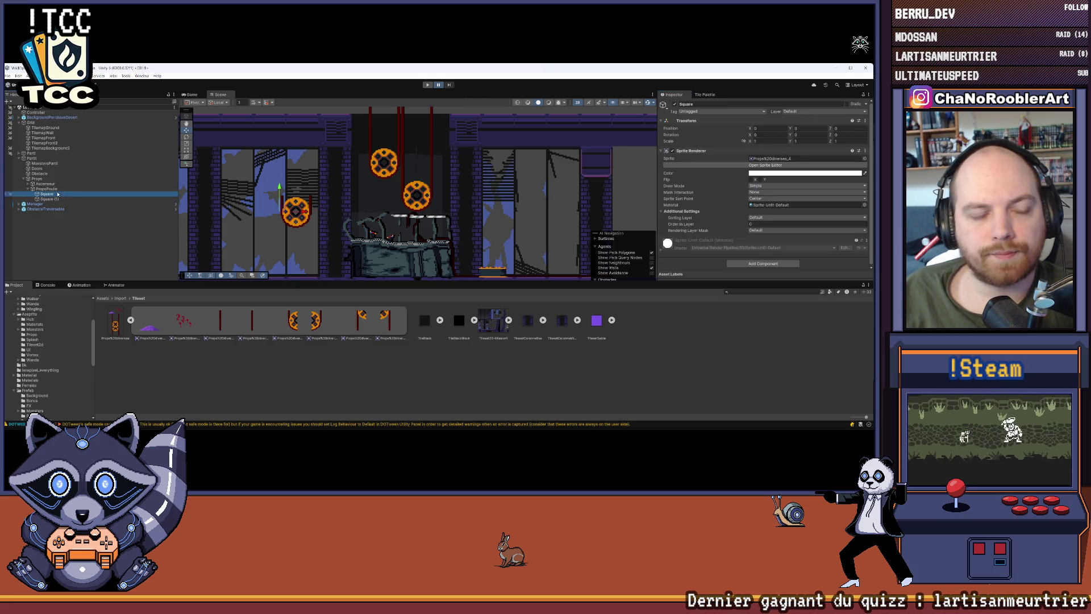
click(59, 196)
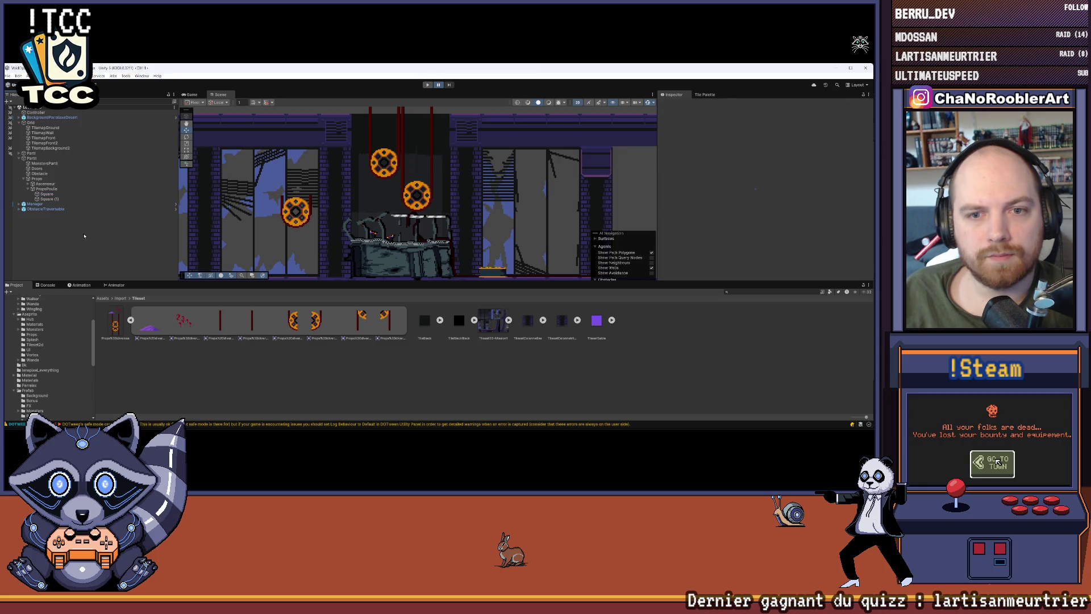
Step: Erase the tile-painted pulley wheels from TilemapFront with the Tile Palette eraser
click(218, 195)
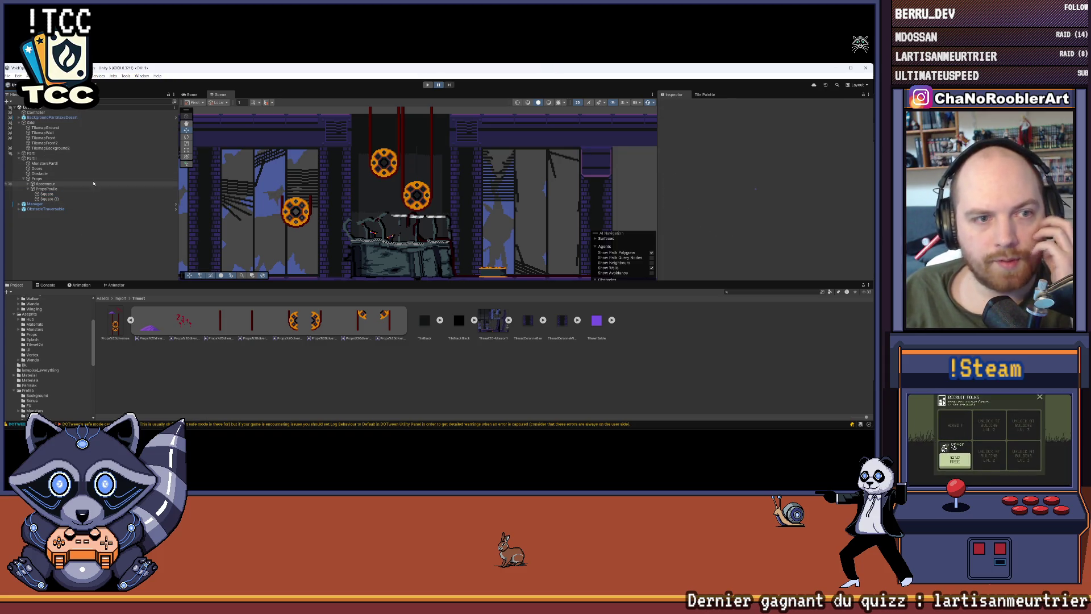
drag(37, 175, 38, 170)
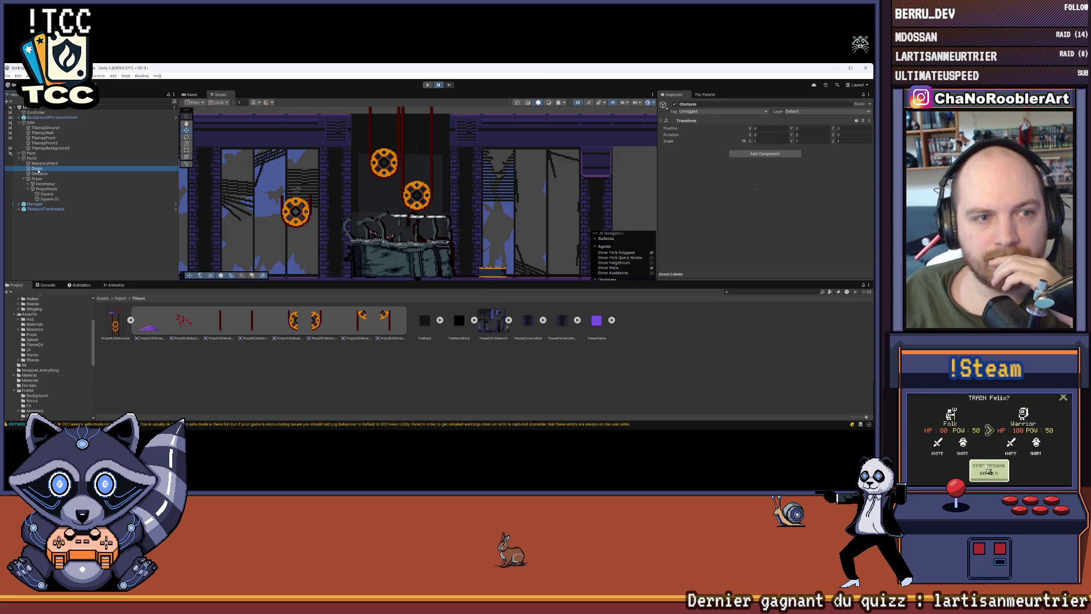
click(53, 147)
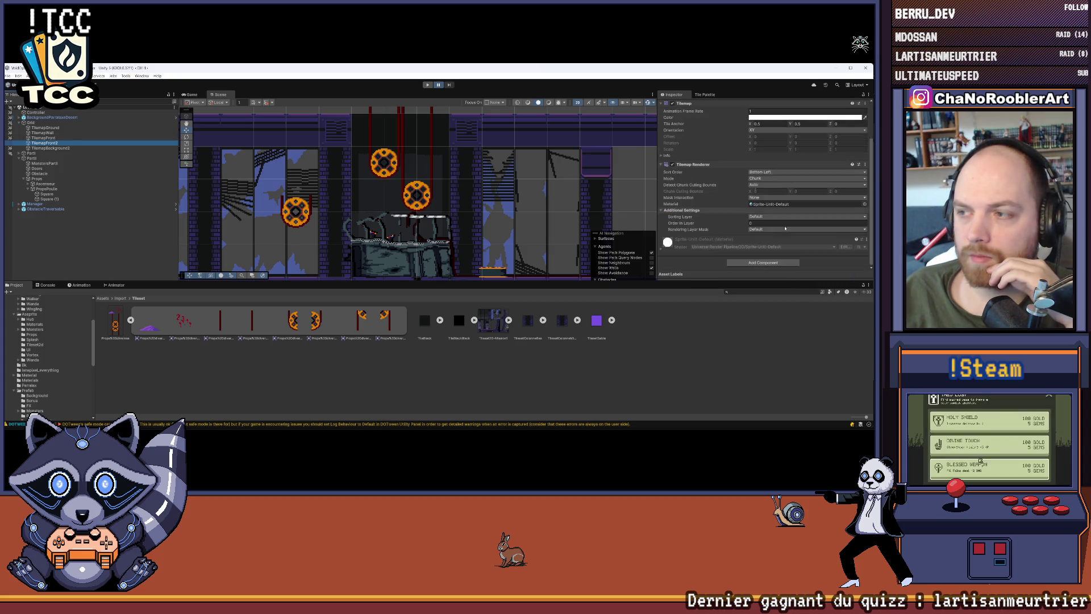
click(708, 95)
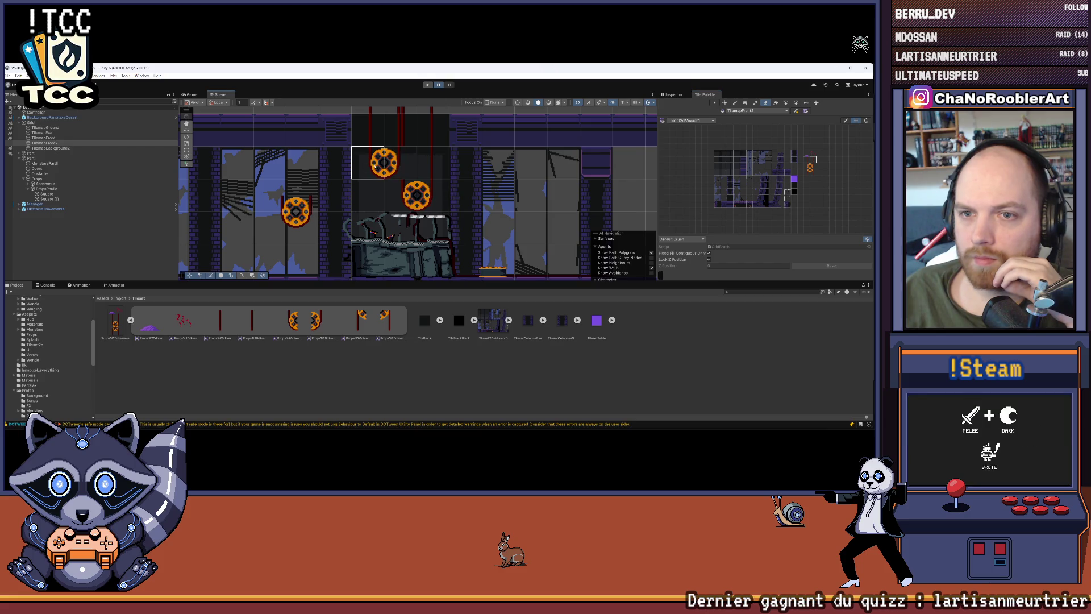
click(43, 137)
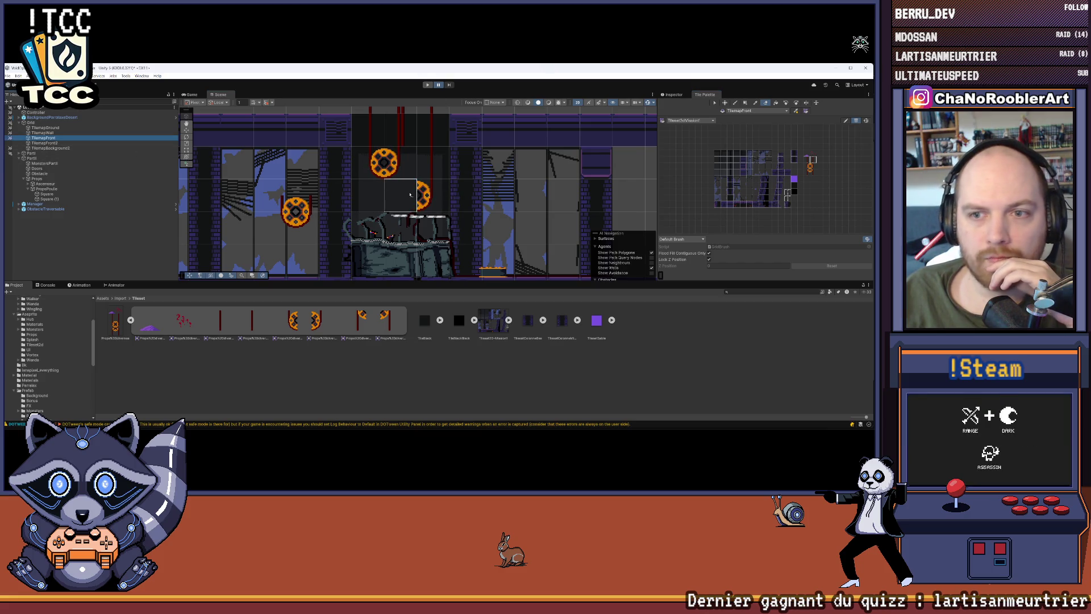
drag(401, 195, 432, 195)
click(398, 165)
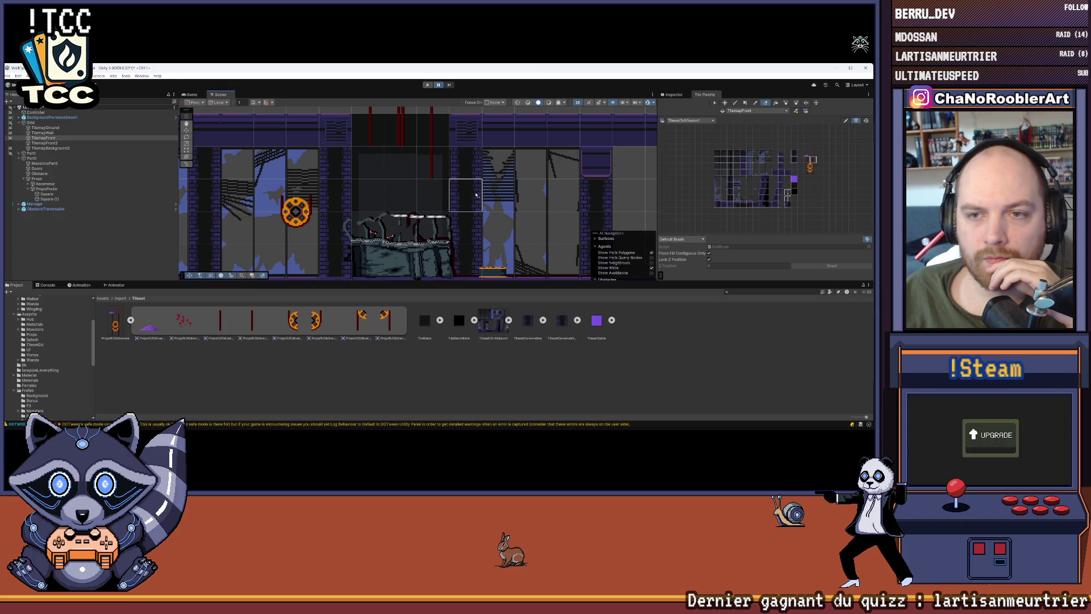
scroll(379, 225, down, 2)
drag(380, 226, 388, 243)
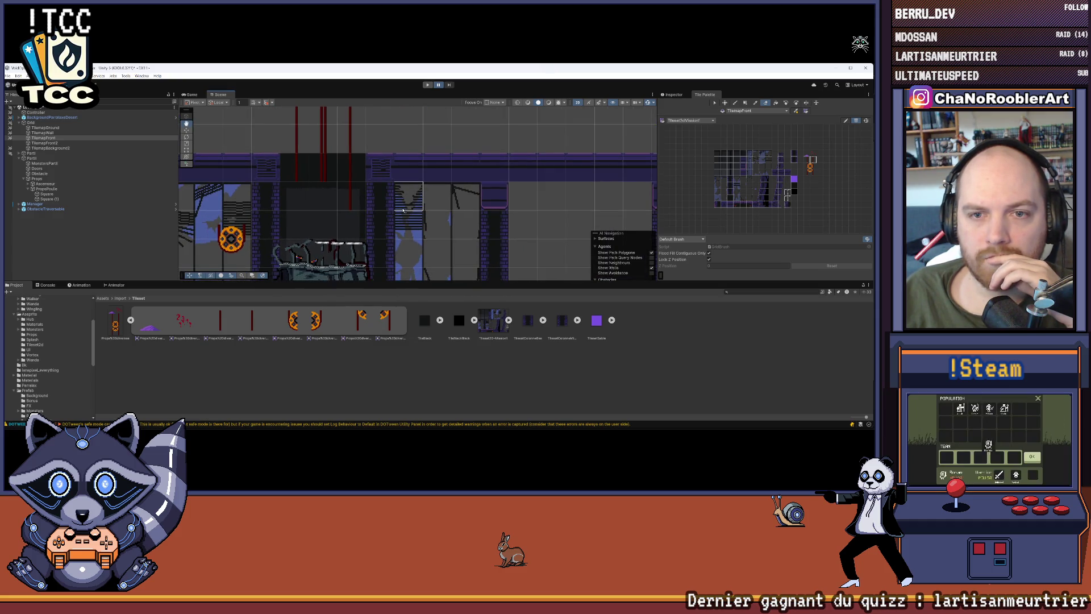
Step: Drag the PropsPoulie pulley prop right into the shaft with the Move tool
scroll(410, 174, down, 1)
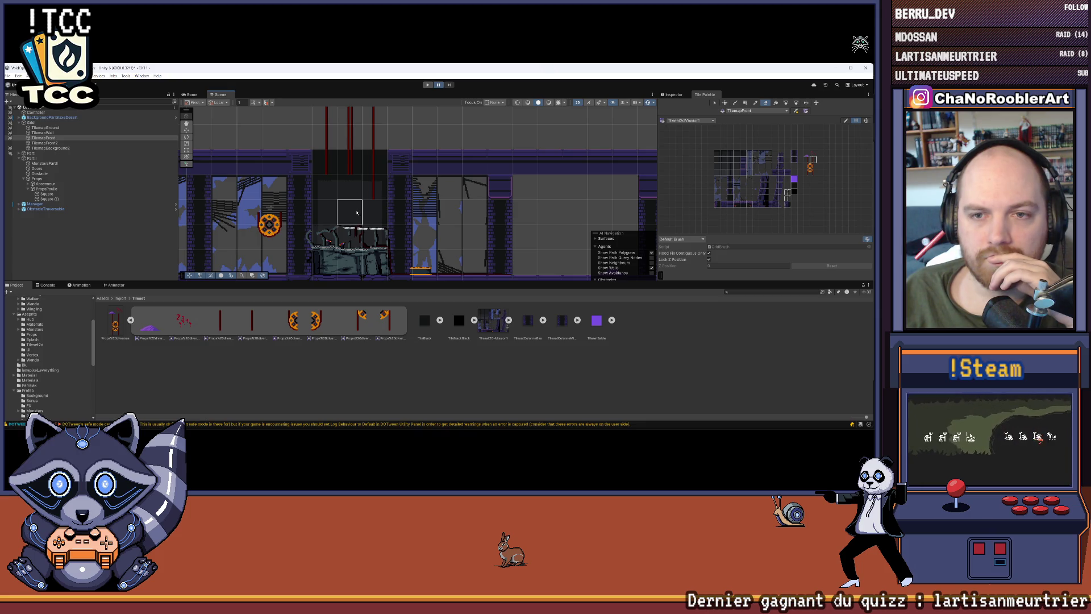
drag(357, 212, 343, 215)
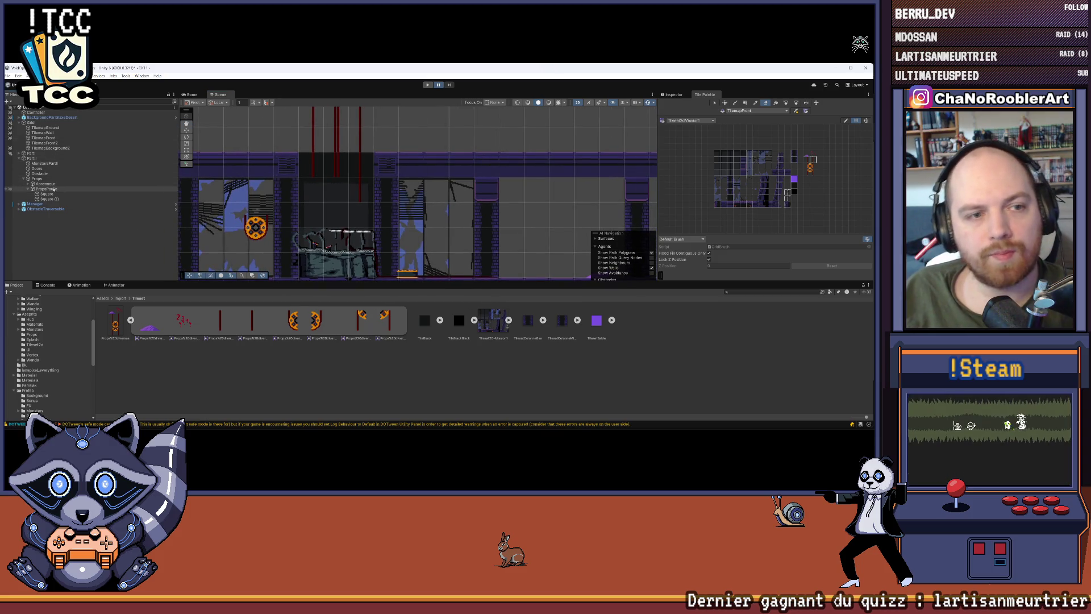
click(84, 188)
key(w)
drag(256, 227, 353, 229)
scroll(357, 214, up, 3)
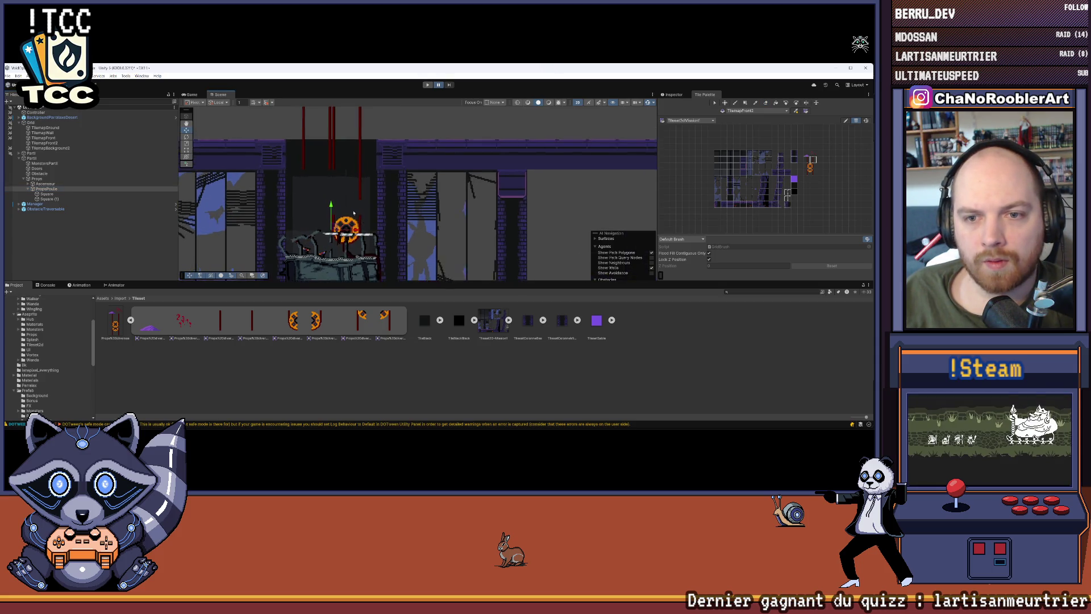
scroll(338, 198, up, 3)
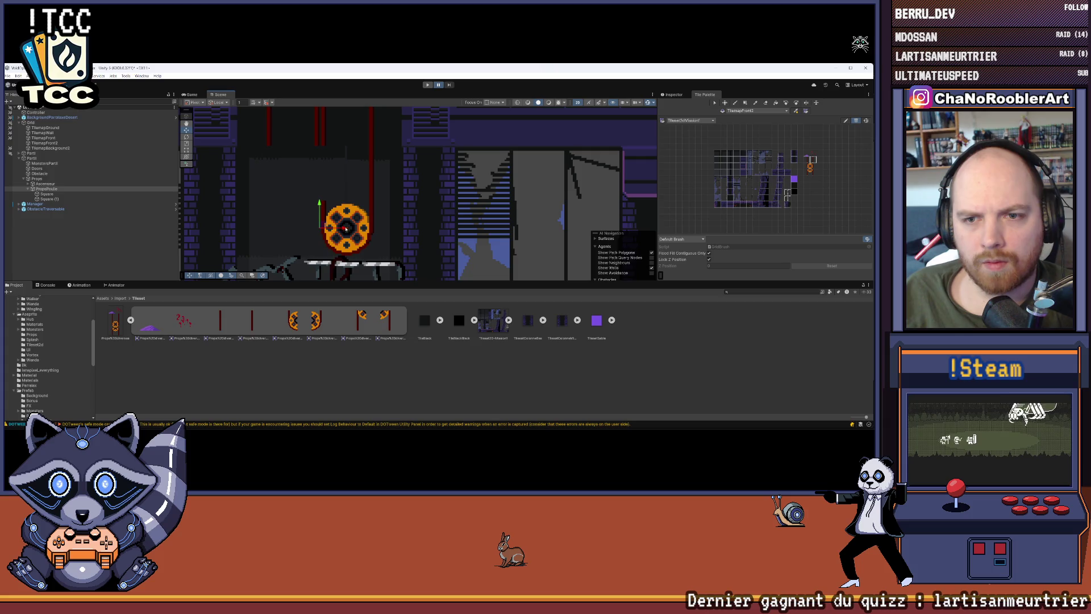
Step: Set PropsPoulie's Position X to 69.5
click(410, 219)
click(46, 189)
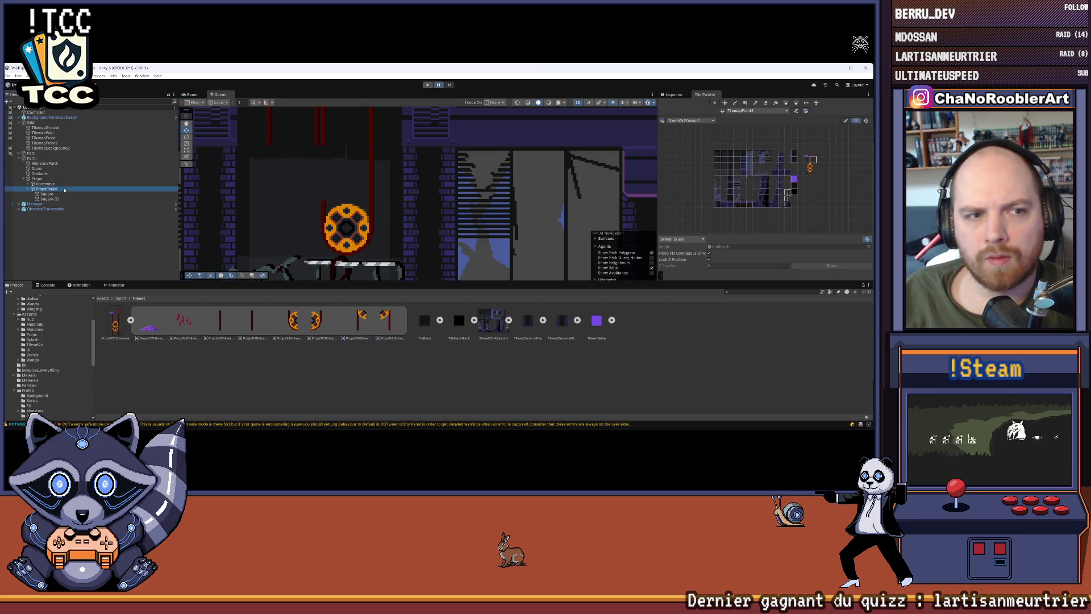
click(673, 94)
click(764, 129)
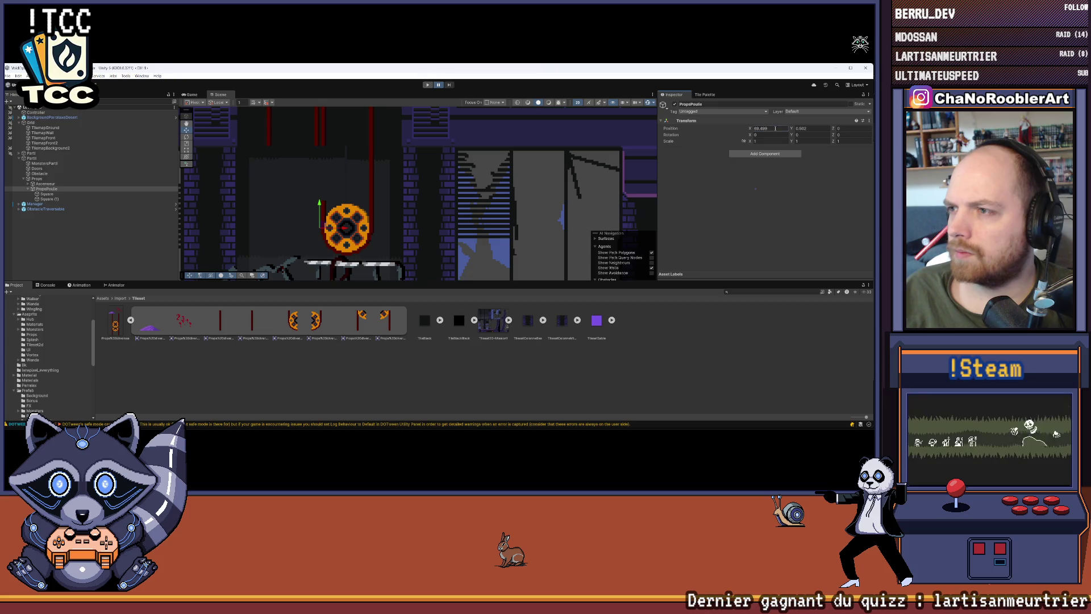
text(69.4)
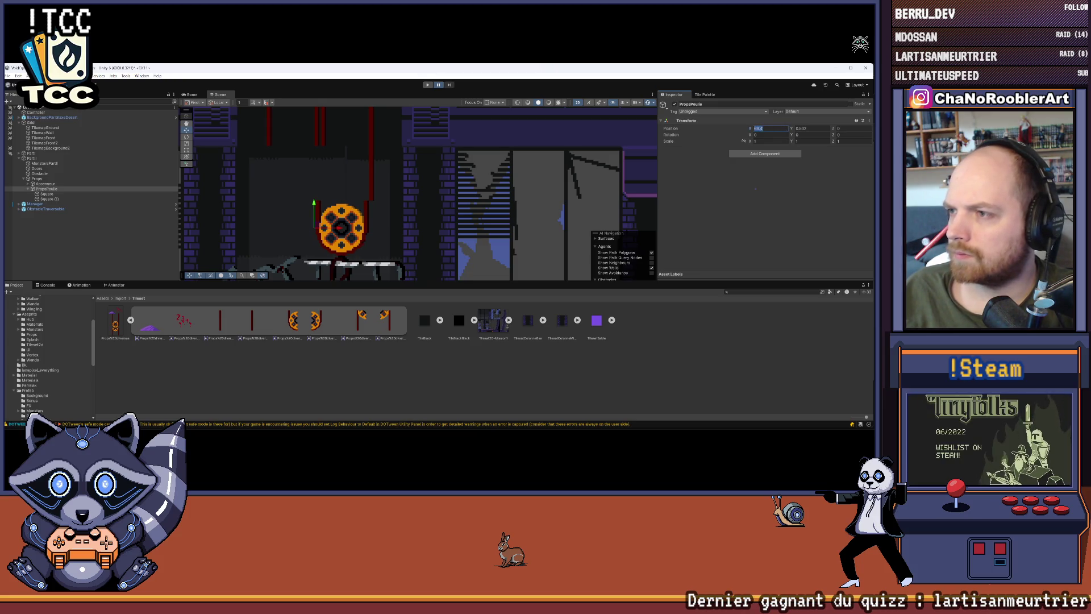
key(BackSpace)
text(5)
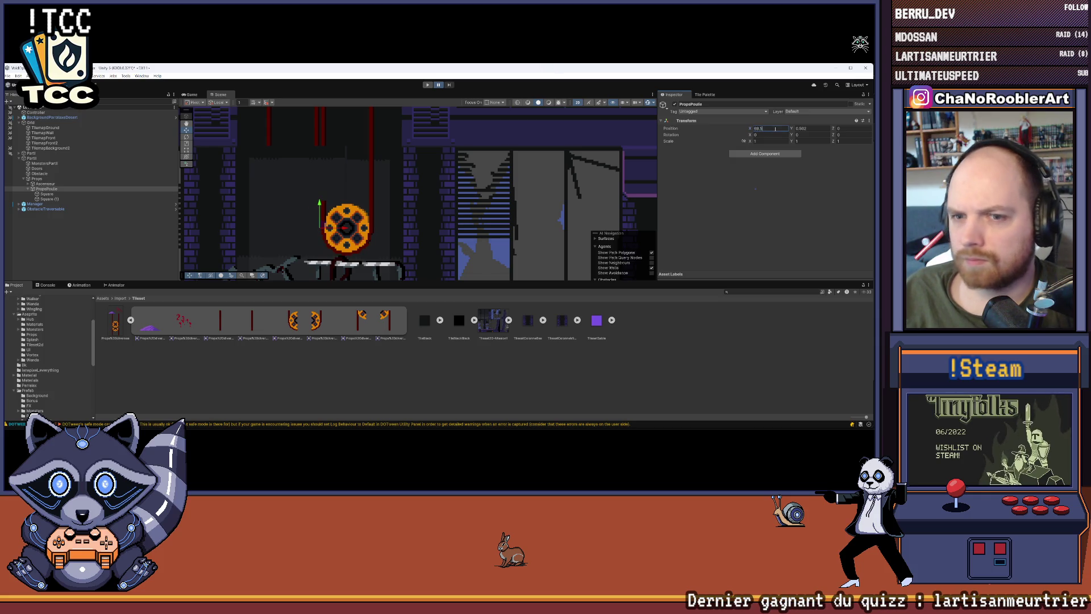
click(638, 167)
click(49, 199)
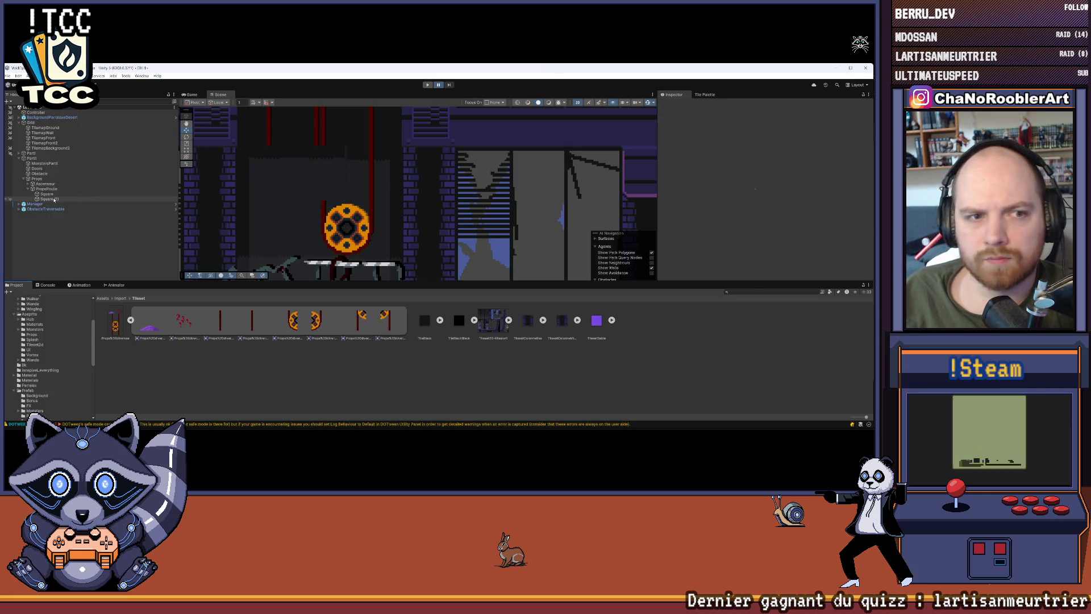
click(49, 194)
click(47, 189)
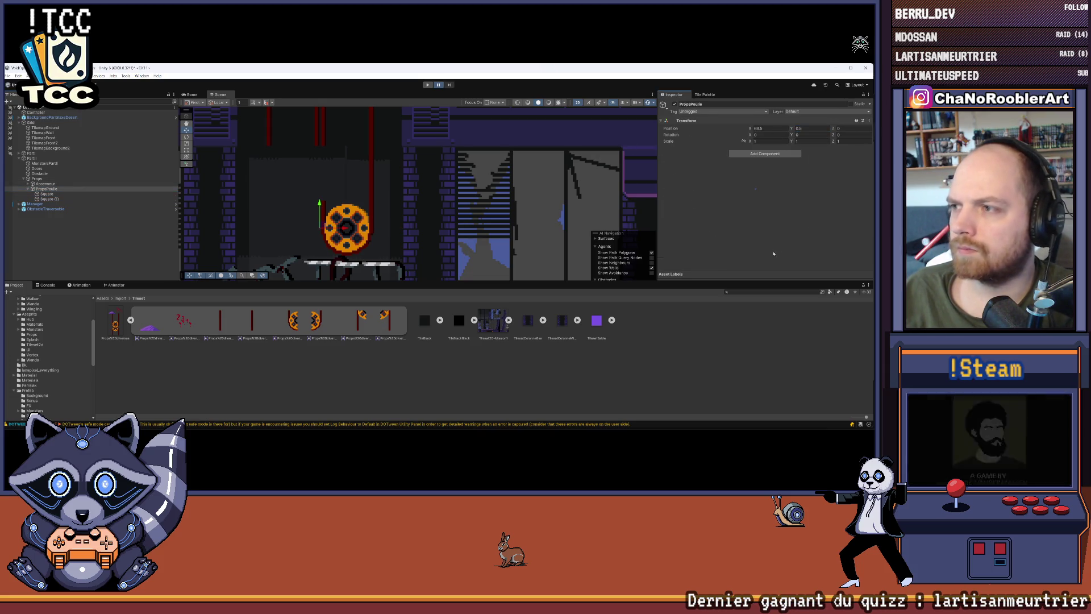
click(322, 231)
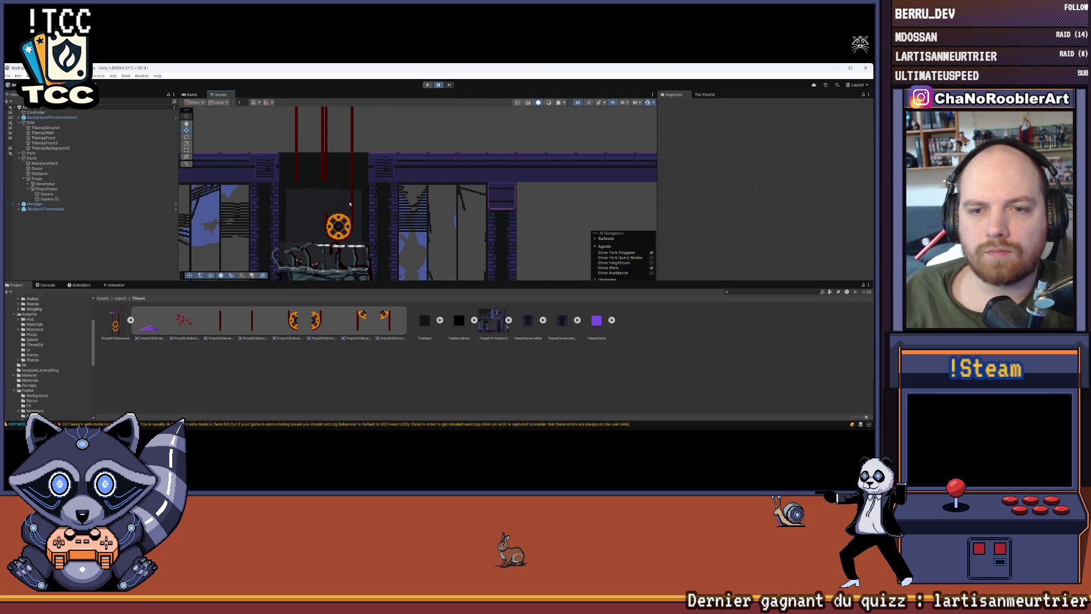
Step: Duplicate PropsPoulie and place the copy higher up at Position X 68.5
click(28, 188)
click(47, 188)
key(ctrl+d)
mouse_move(370, 234)
mouse_down()
mouse_move(333, 234)
mouse_move(302, 172)
mouse_move(296, 185)
mouse_move(317, 211)
mouse_up()
scroll(299, 181, up, 3)
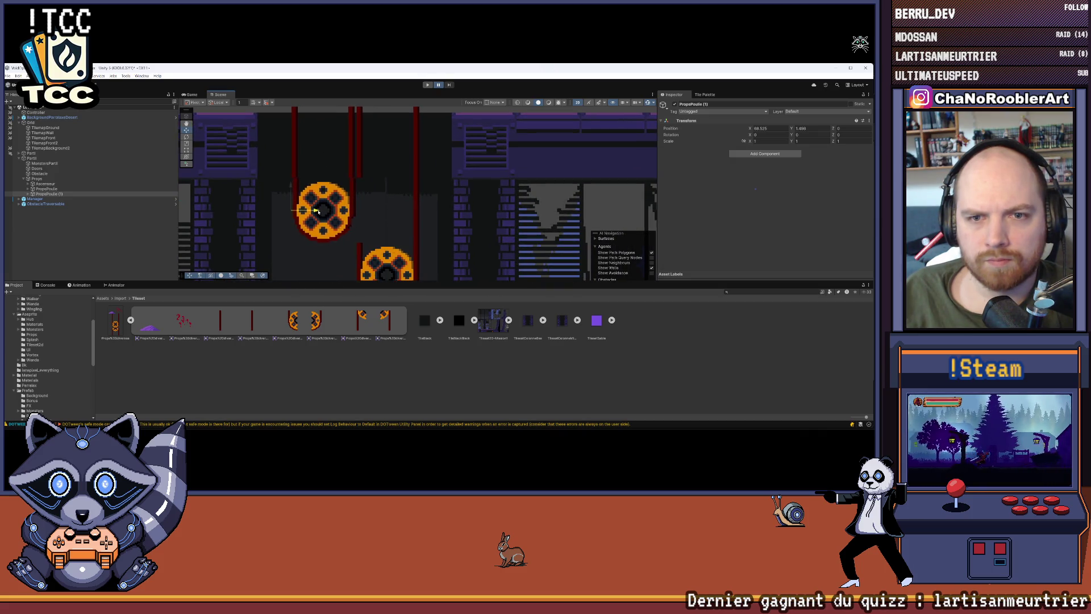
click(776, 128)
text(68.5)
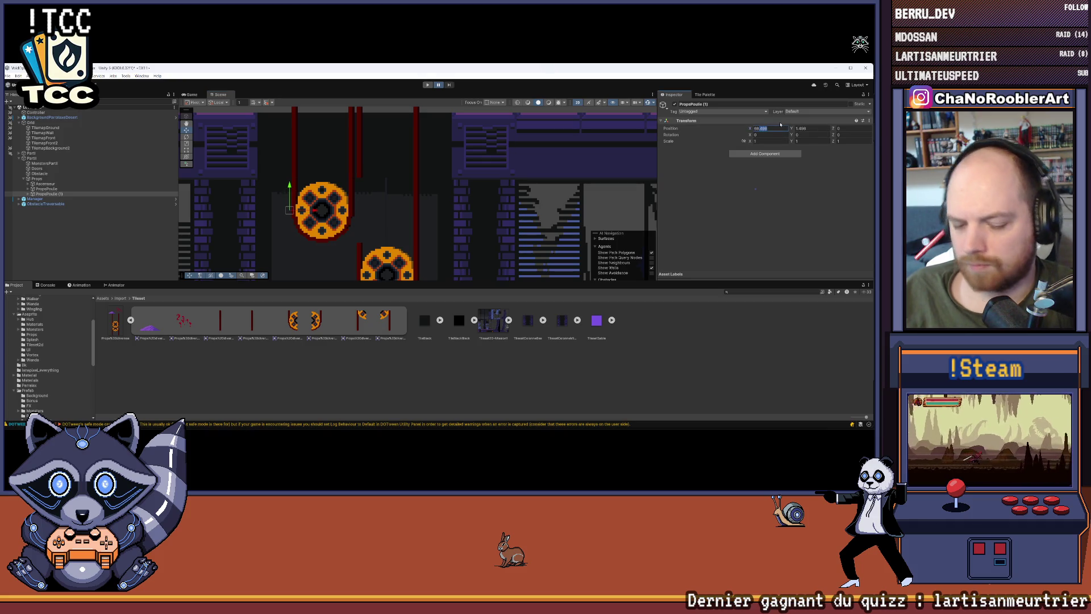
click(799, 129)
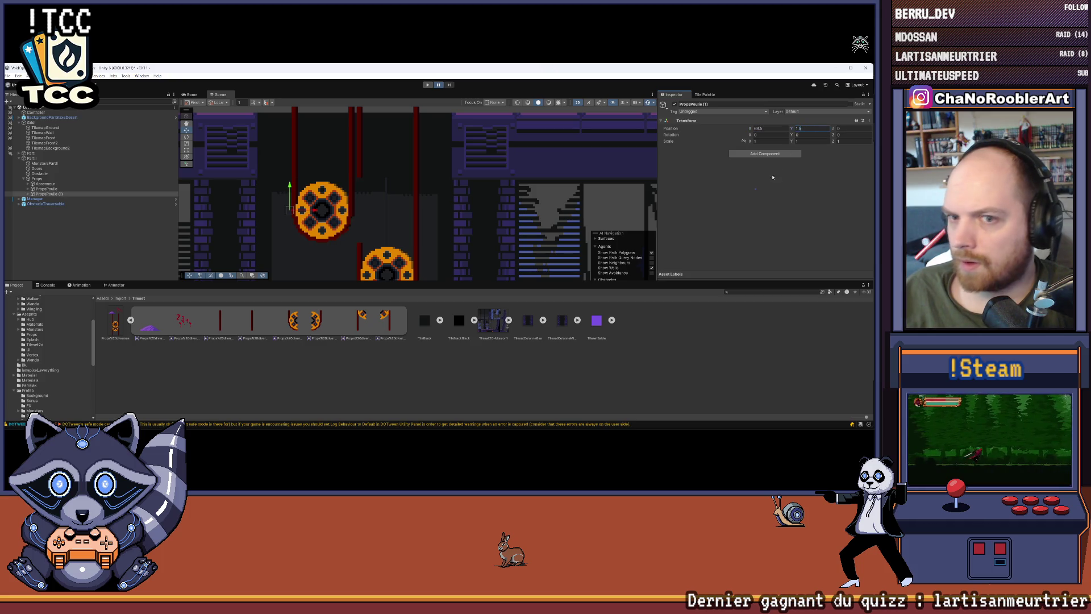
click(334, 227)
scroll(334, 227, down, 5)
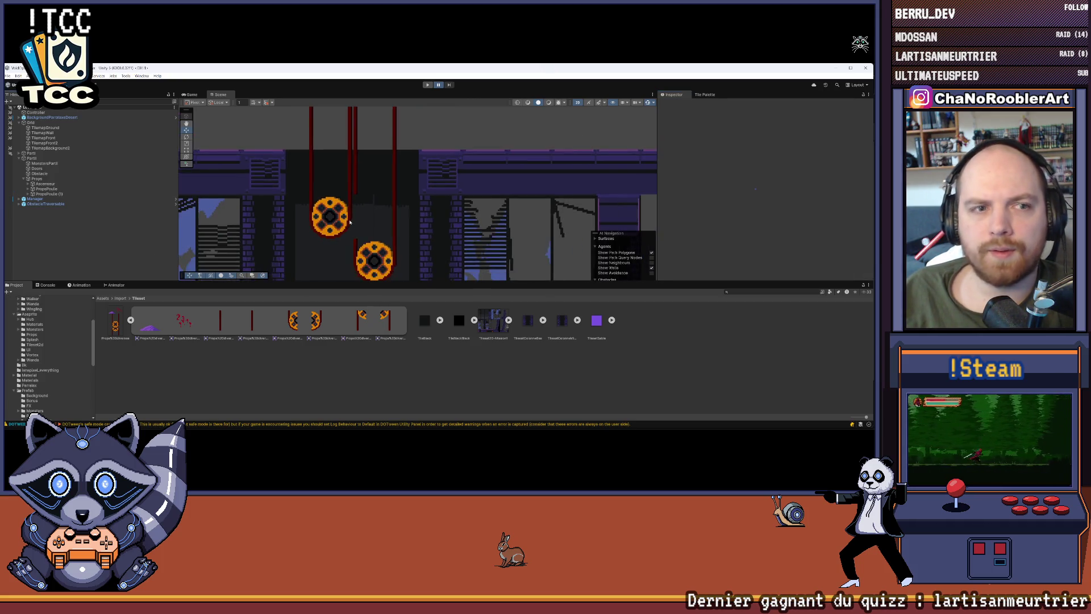
click(70, 144)
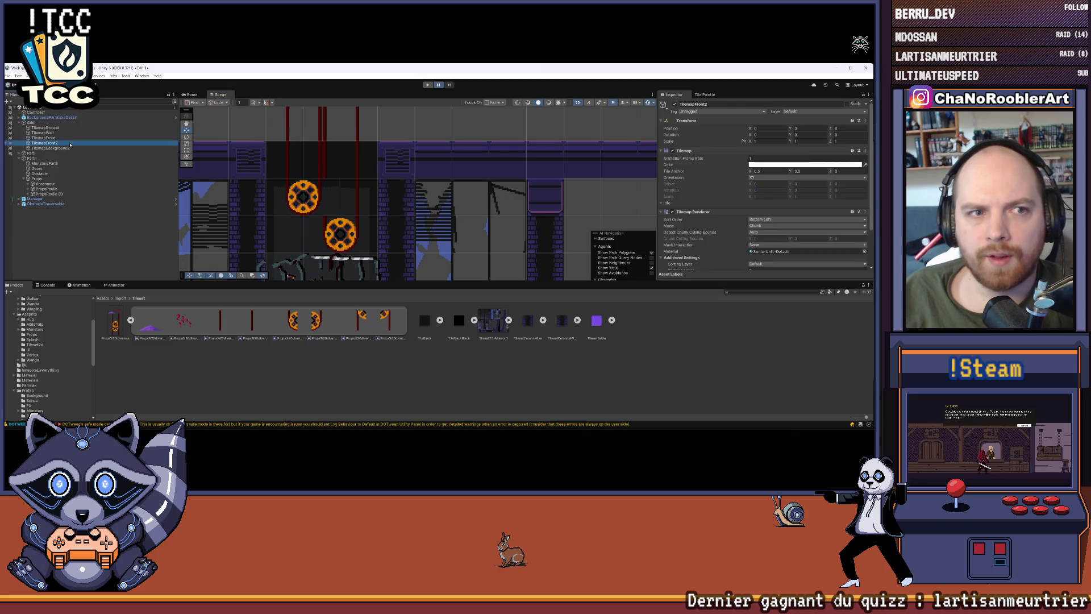
Step: Set the Tile Palette to paint on TilemapFront2 with the Paint brush (B)
click(704, 94)
scroll(750, 131, up, 3)
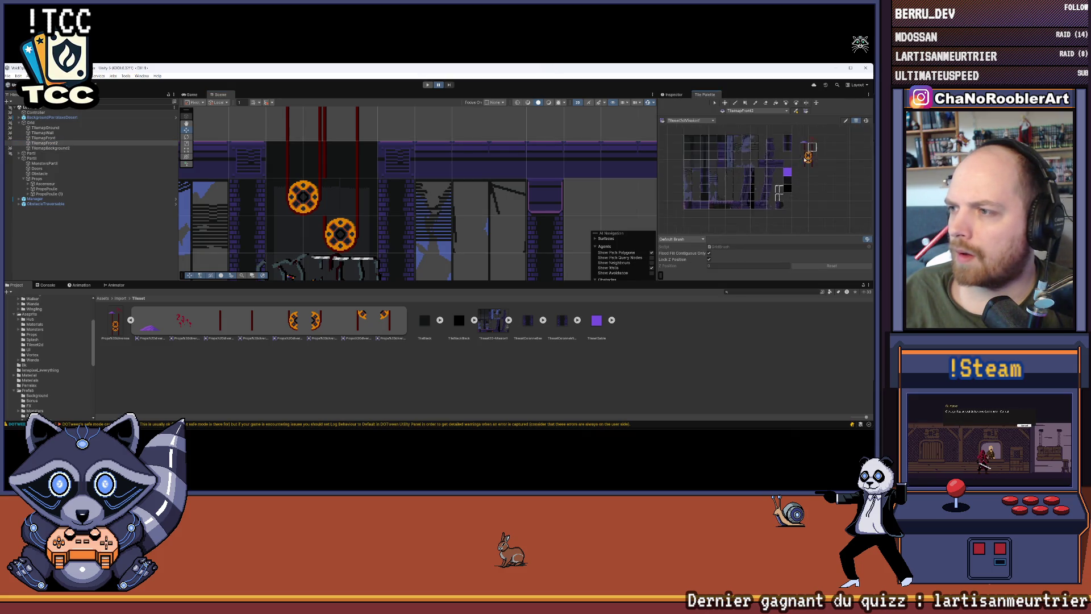
key(b)
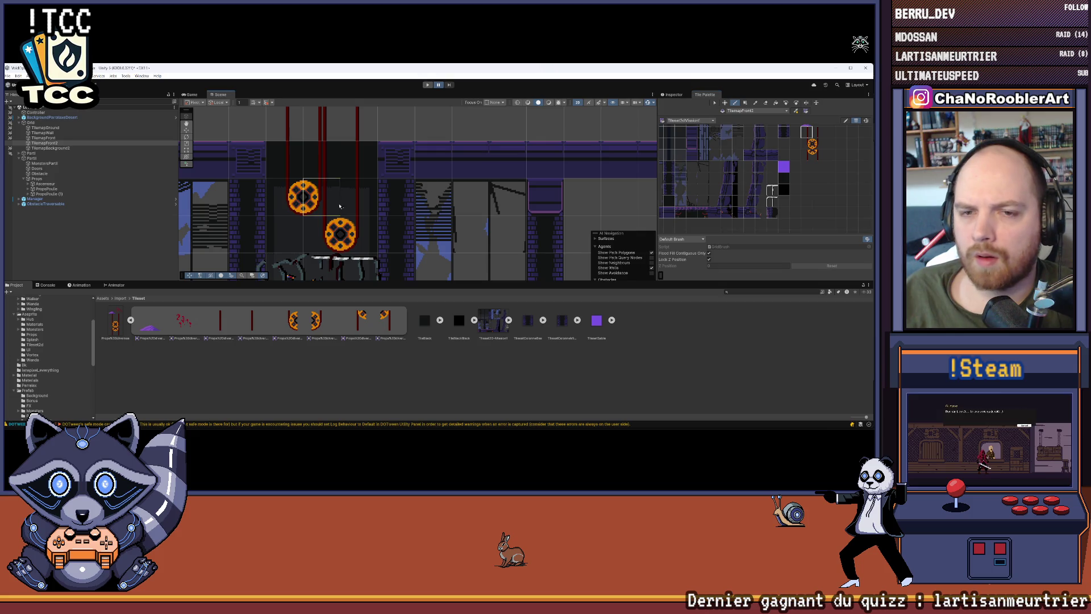
scroll(395, 237, down, 1)
scroll(395, 236, down, 1)
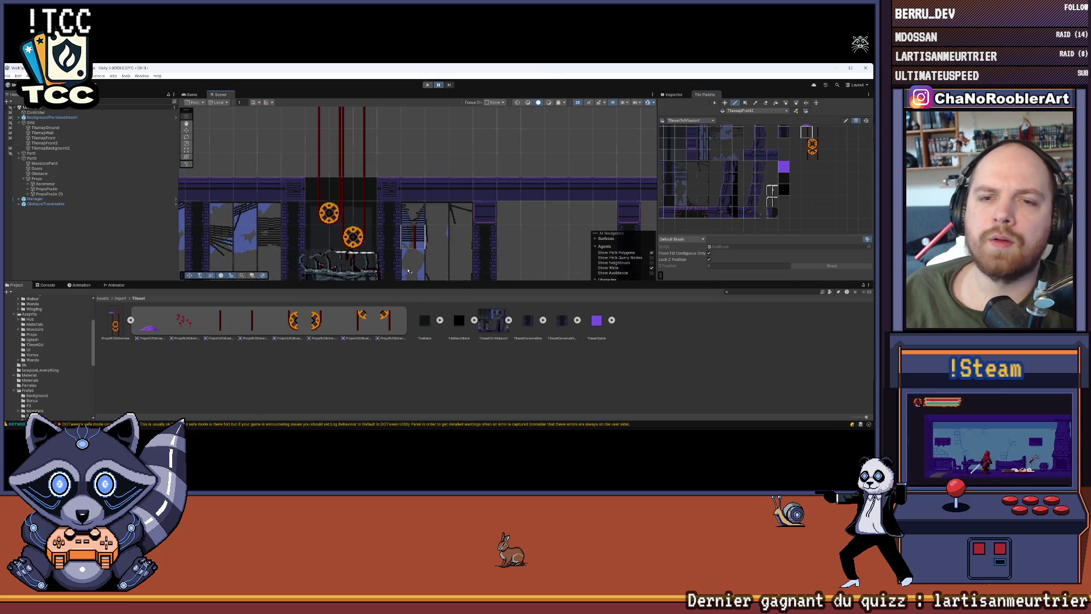
scroll(404, 236, down, 2)
scroll(407, 236, up, 2)
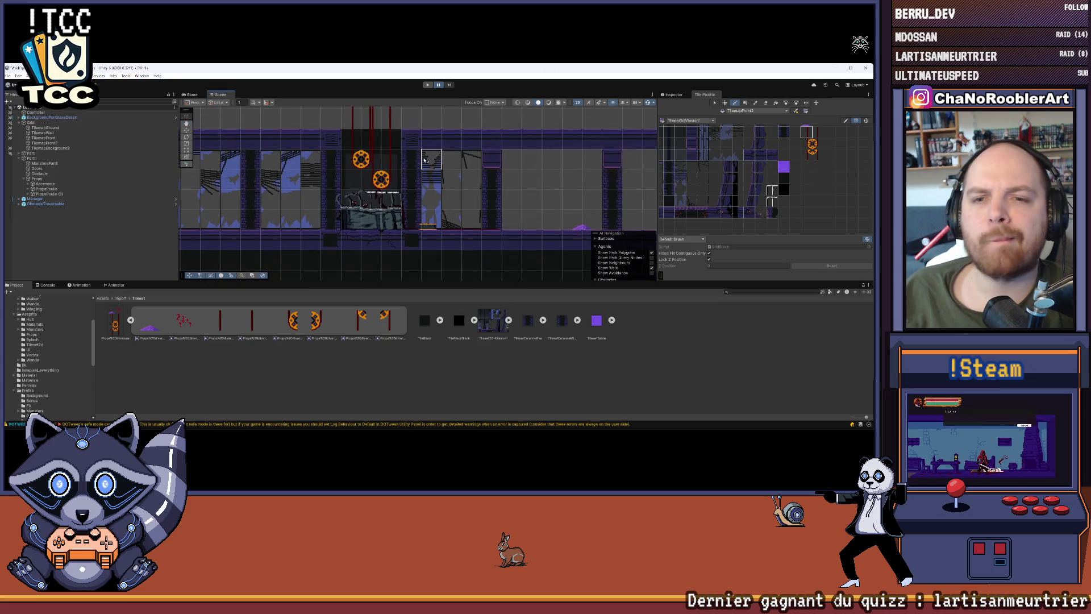
scroll(380, 168, up, 1)
drag(379, 168, 337, 173)
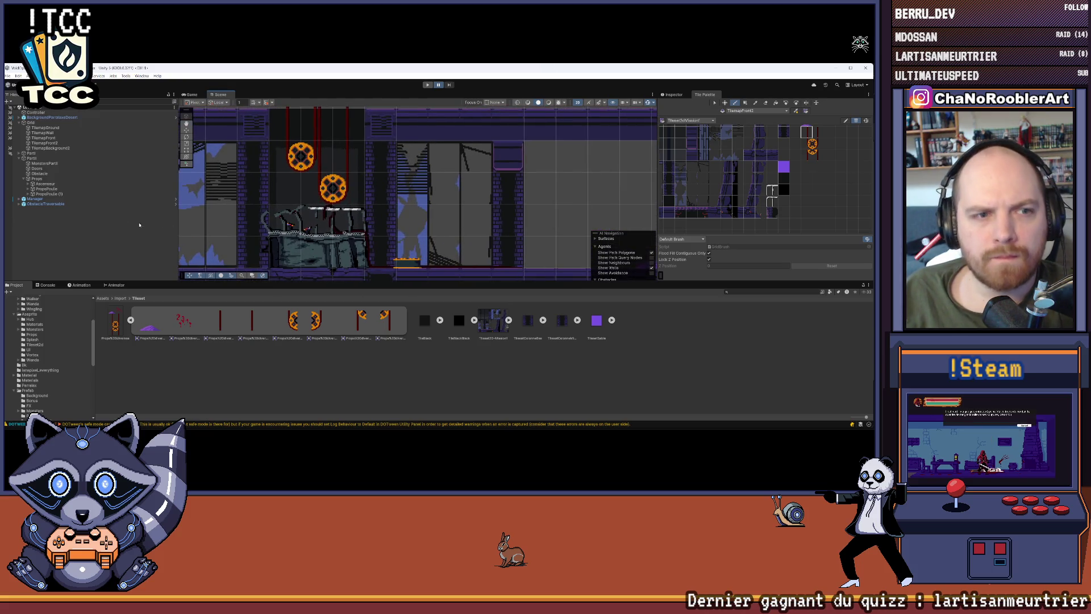
Step: Put the Square and Square (1) sprites of PropsPoulie (1) on the Front sorting layer
click(38, 334)
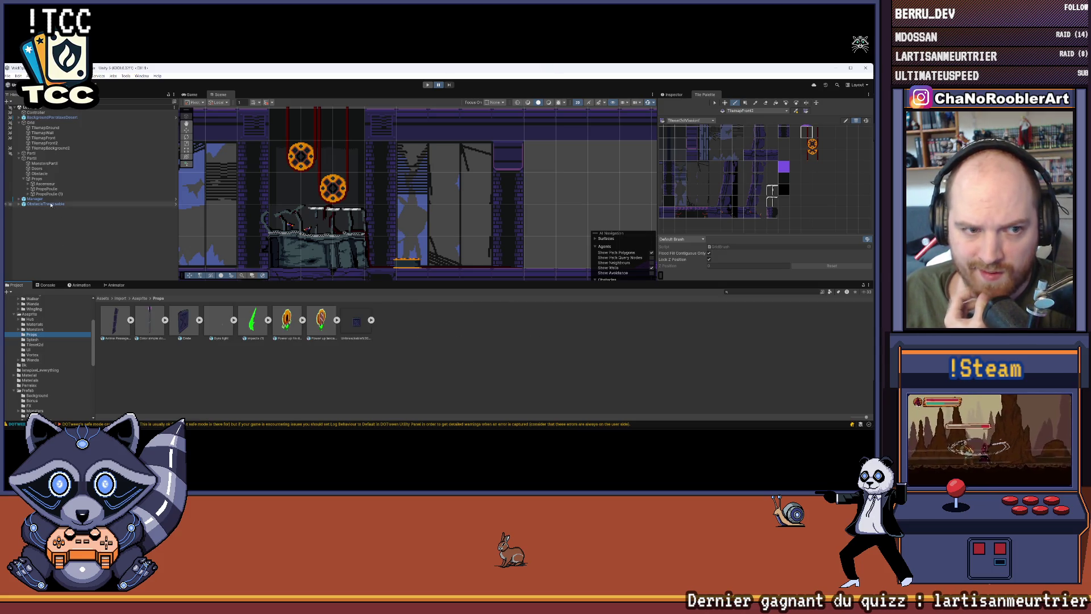
click(28, 194)
click(47, 199)
shift+click(46, 204)
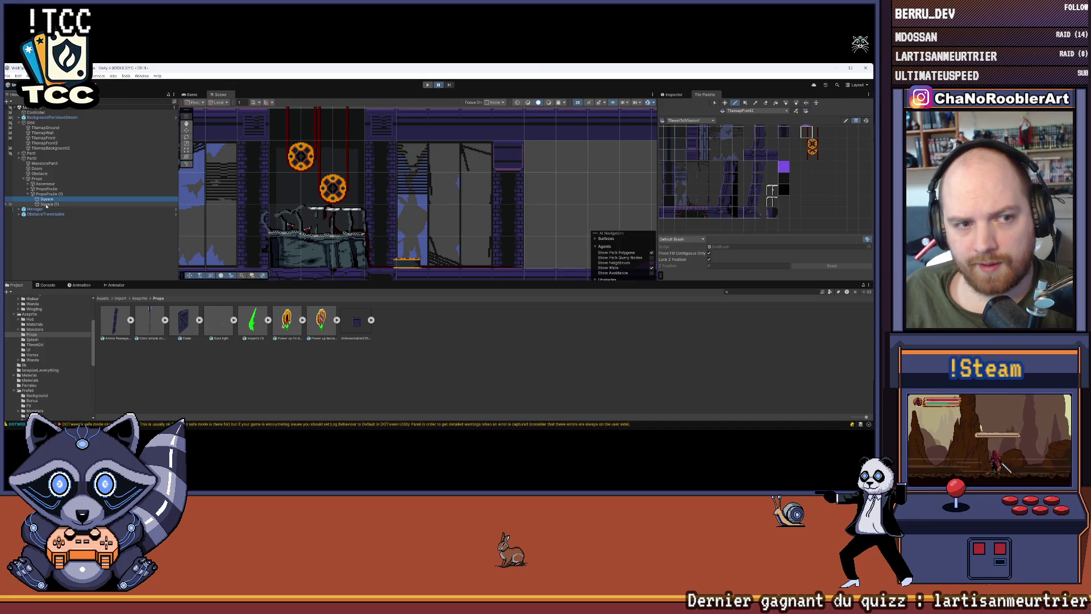
click(673, 94)
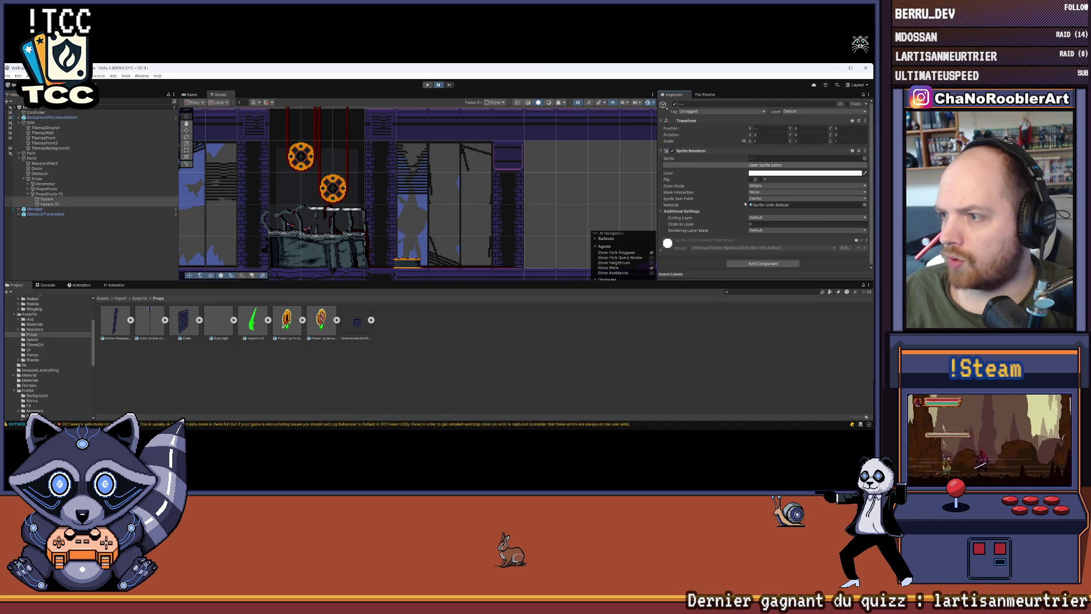
click(767, 218)
click(765, 238)
click(568, 227)
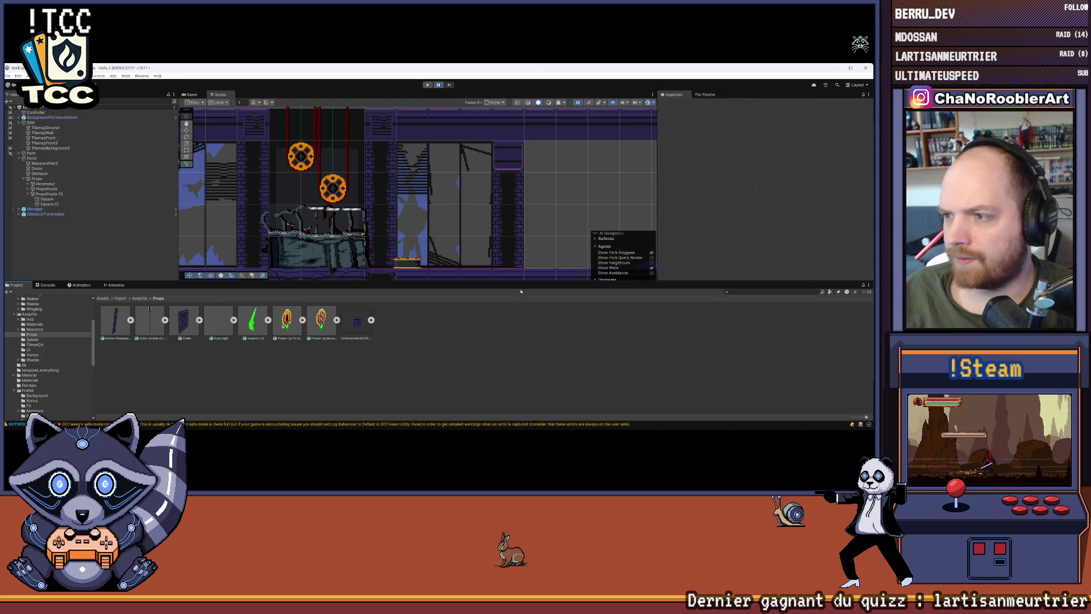
Step: Set PropsPoulie's Square and Square (1) to the Front sorting layer, then collapse both pulley groups
click(28, 191)
click(46, 194)
shift+click(47, 199)
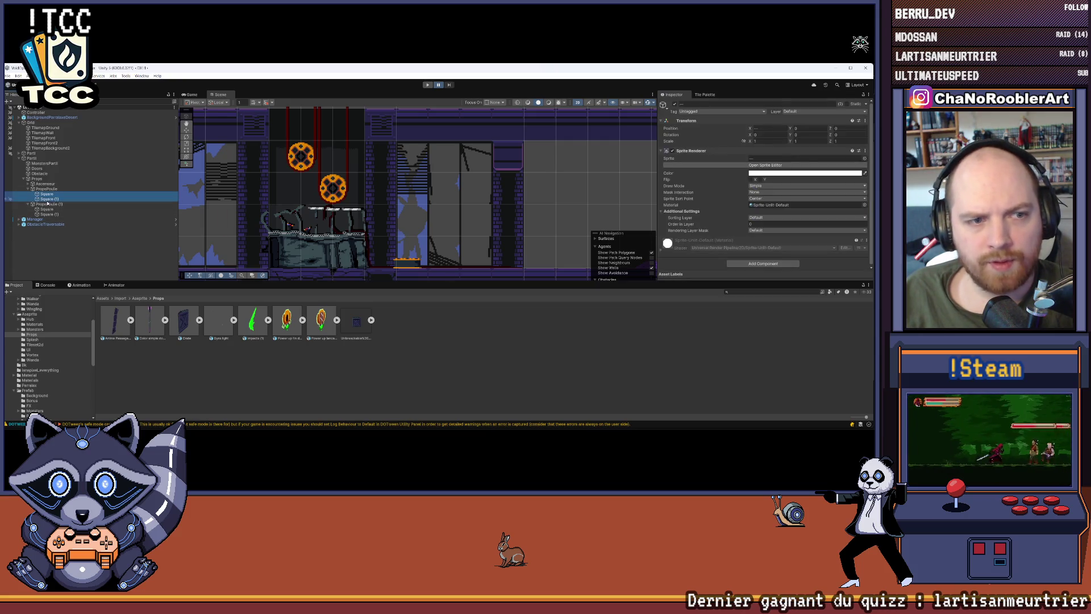
click(767, 217)
click(765, 238)
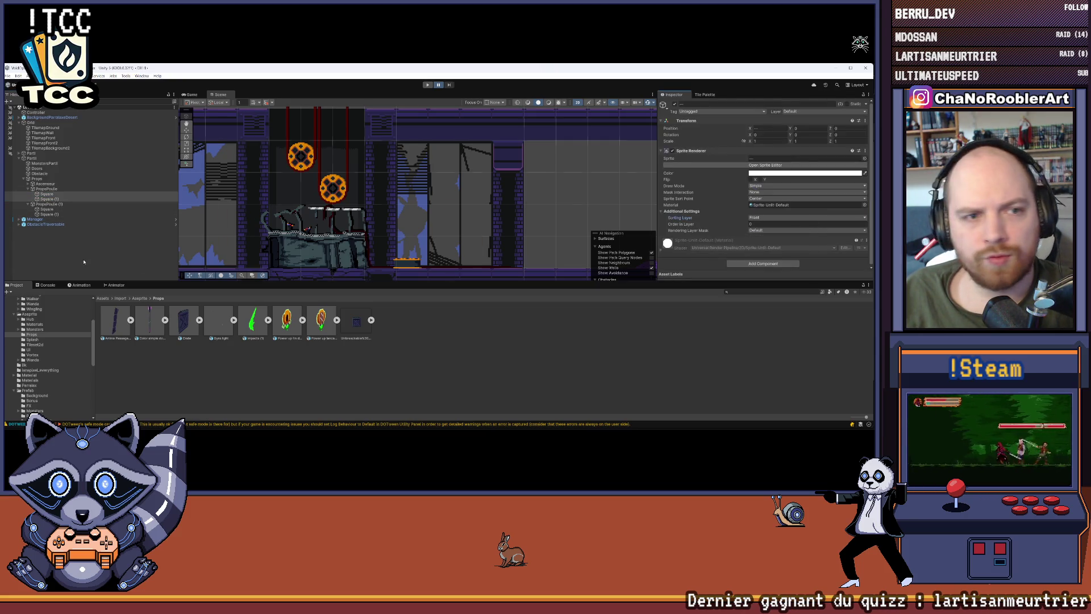
click(84, 259)
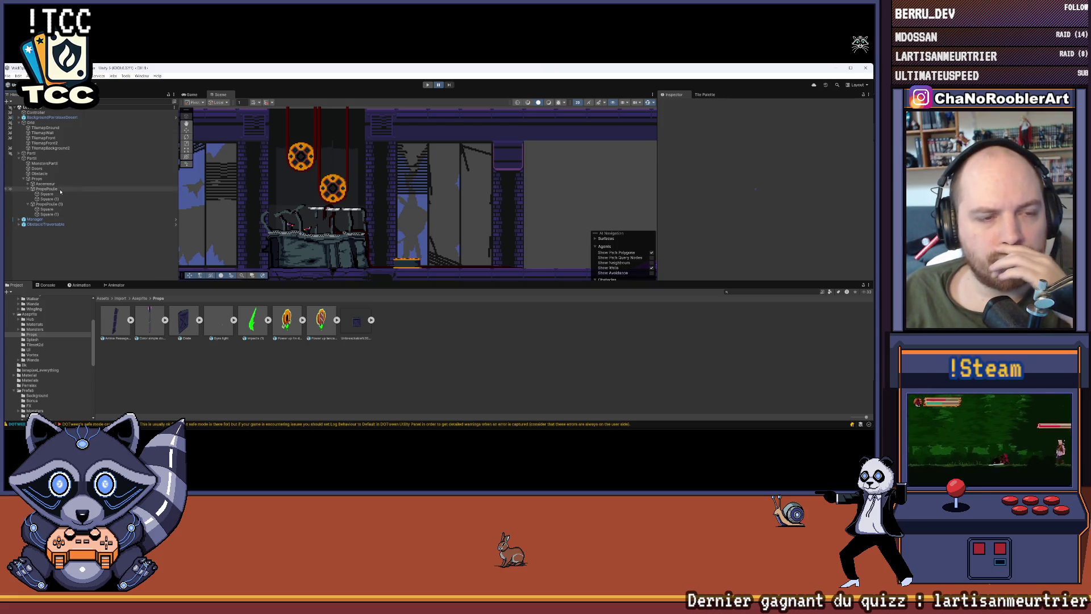
click(29, 189)
click(28, 194)
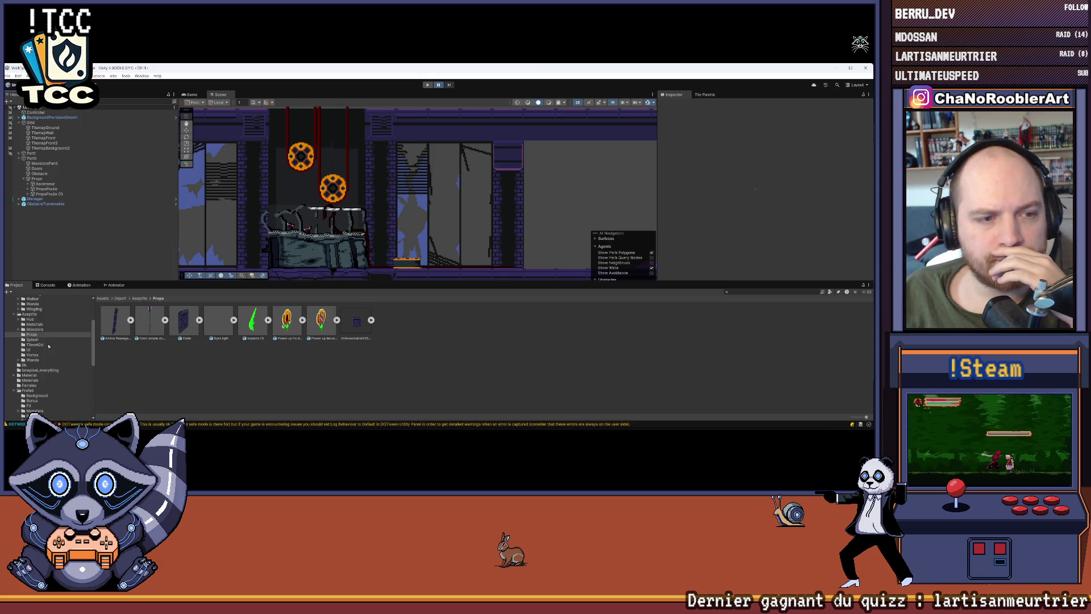
Step: Open the Prefab > Props folder and drag a PlateformeTraversable prefab under PropsPoulie
scroll(40, 352, up, 3)
scroll(33, 363, up, 2)
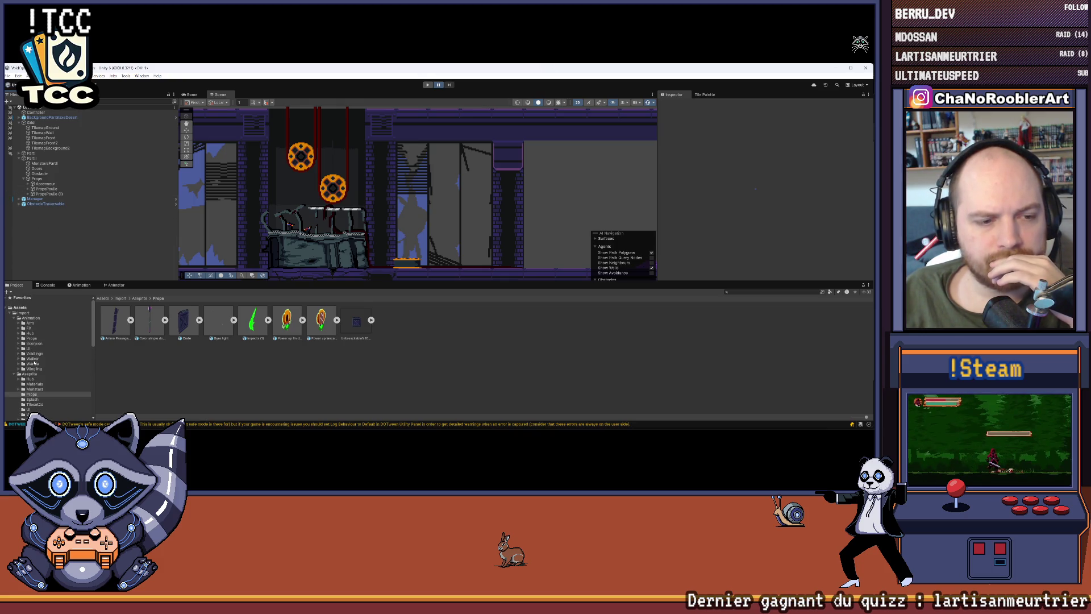
click(14, 318)
click(14, 323)
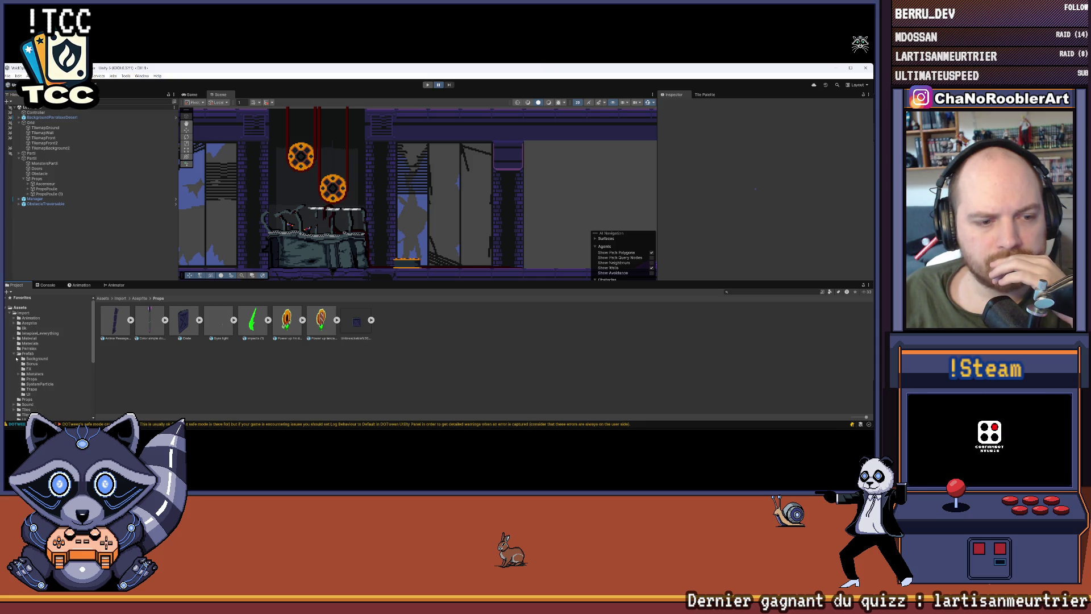
click(35, 354)
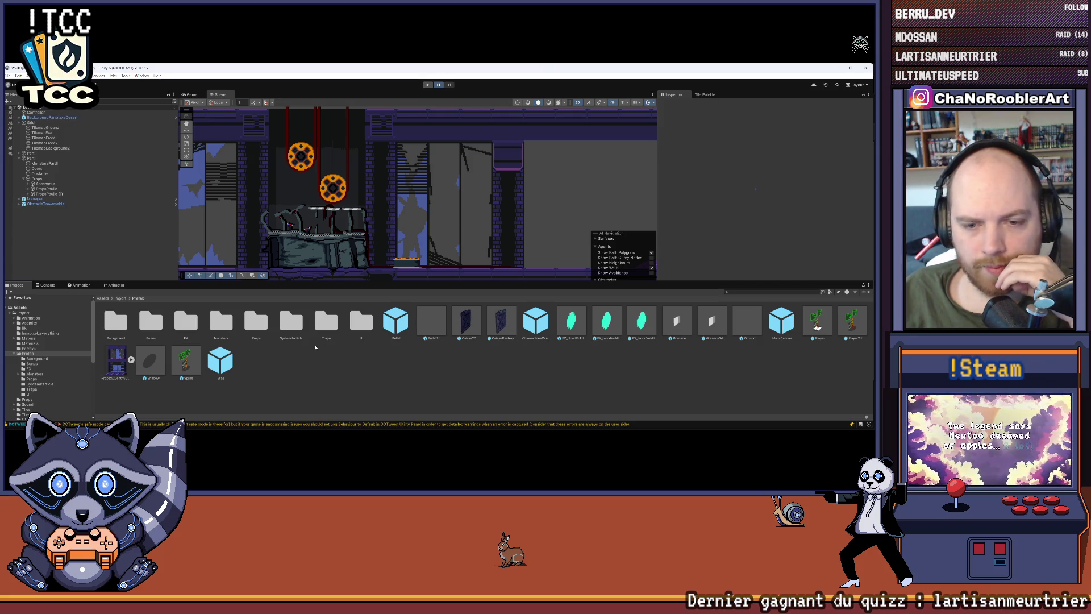
double_click(256, 321)
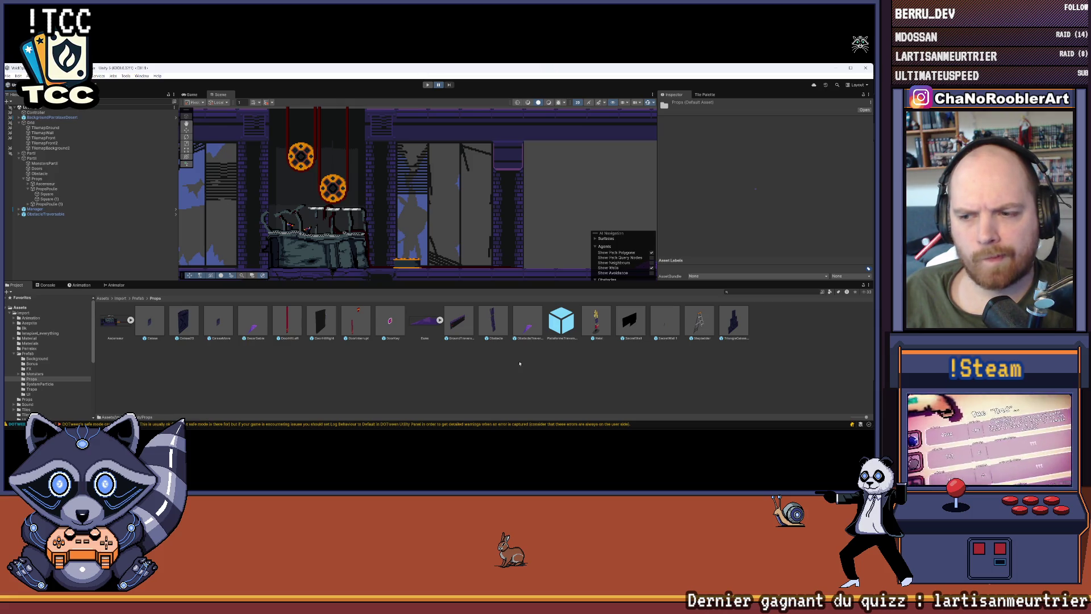
drag(330, 272, 56, 192)
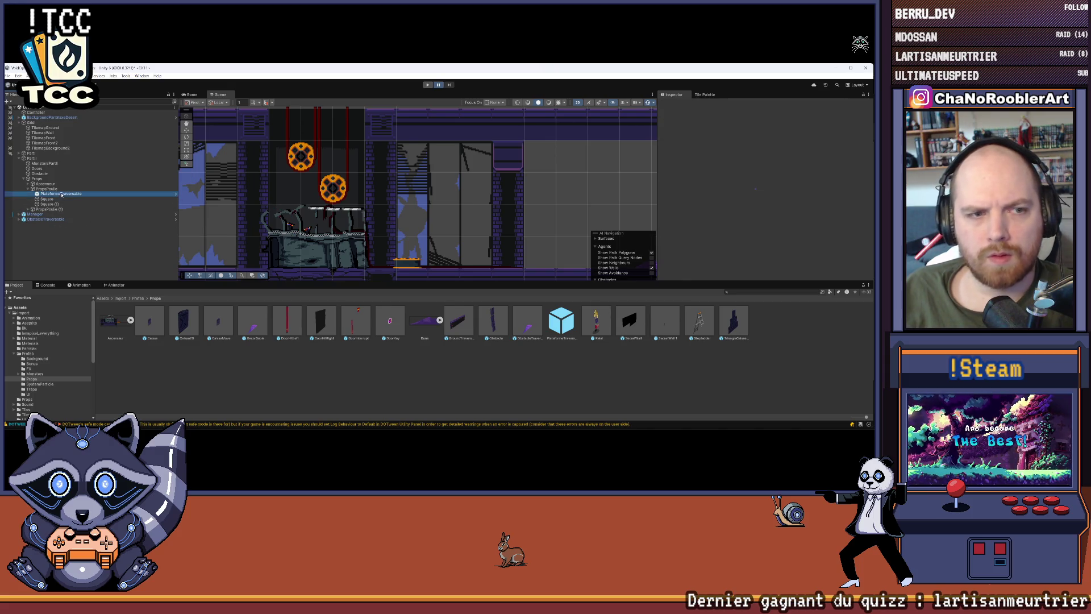
Step: Move the PlateformeTraversable platform up onto the lower pulley wheel
scroll(223, 193, up, 2)
mouse_move(300, 243)
mouse_down()
mouse_move(372, 242)
mouse_move(352, 160)
mouse_up()
scroll(352, 161, up, 4)
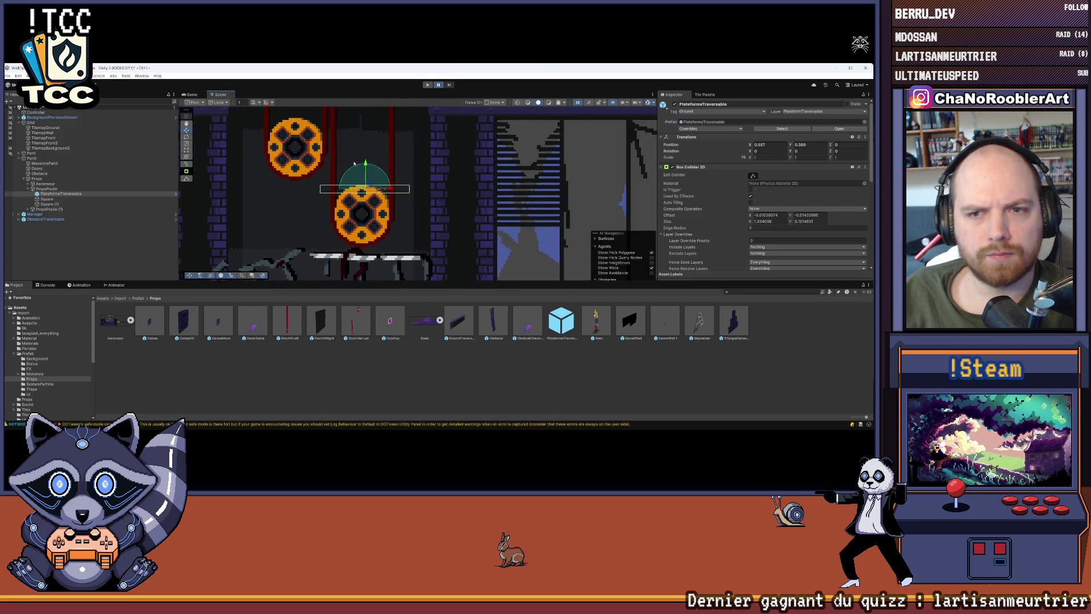
scroll(352, 161, up, 3)
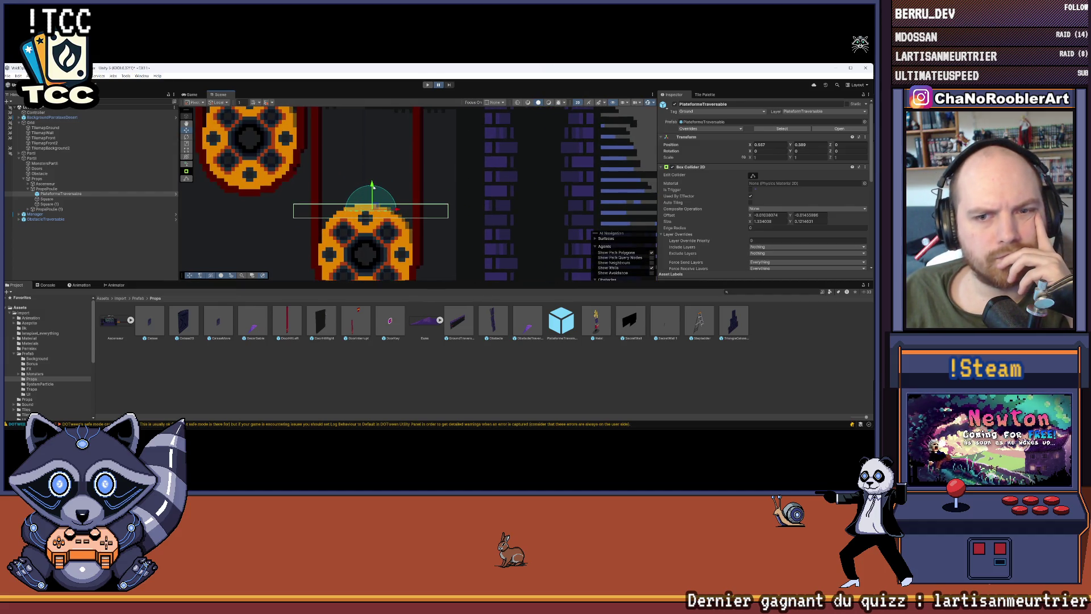
Step: Narrow the platform's box collider by pulling its left and right edges inward
click(186, 178)
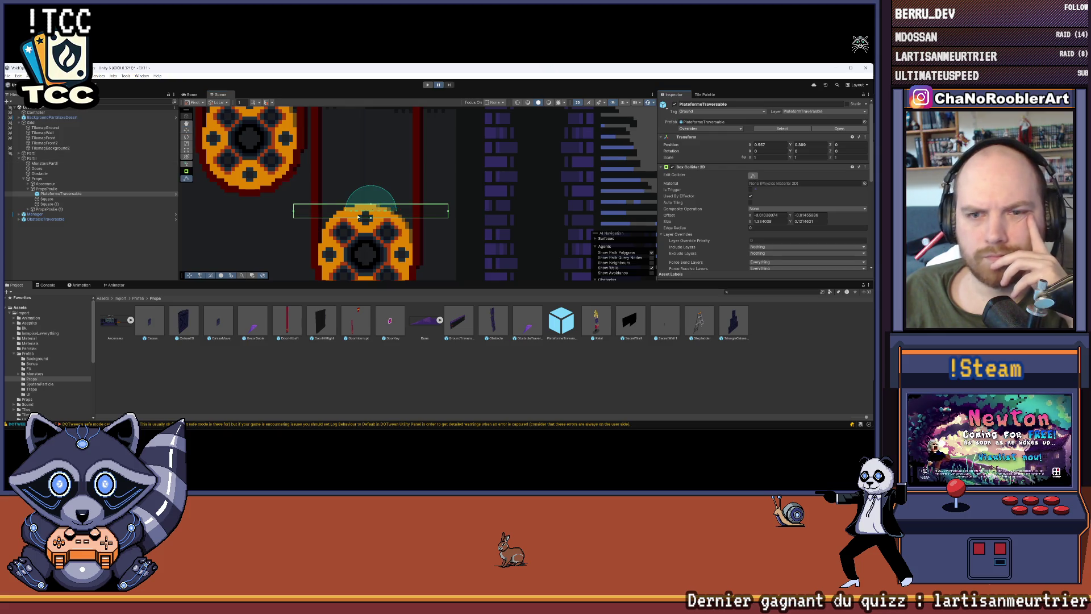
drag(294, 211, 319, 211)
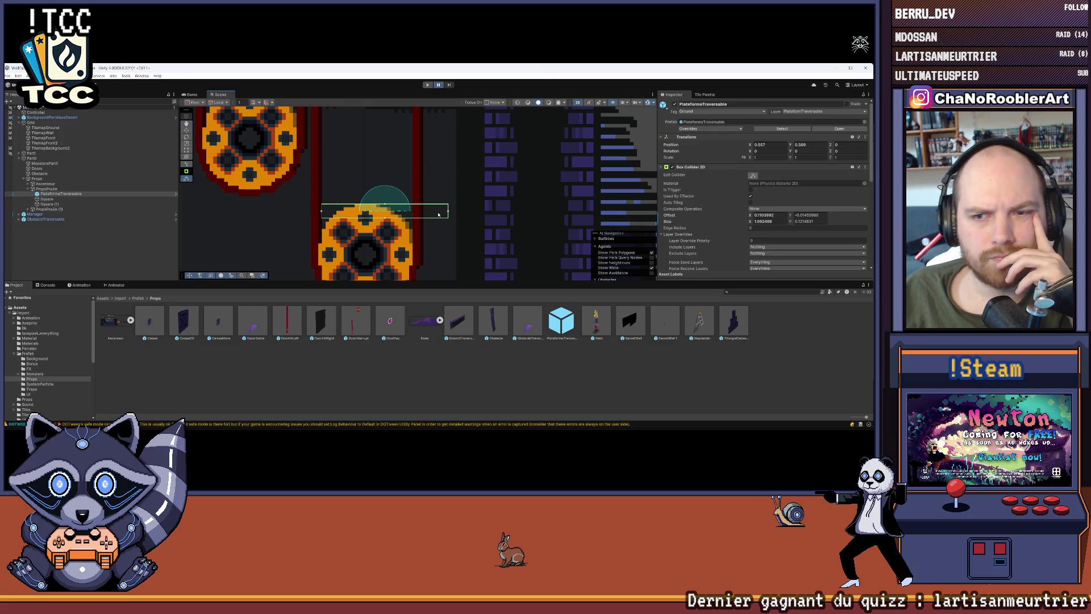
drag(448, 212, 413, 212)
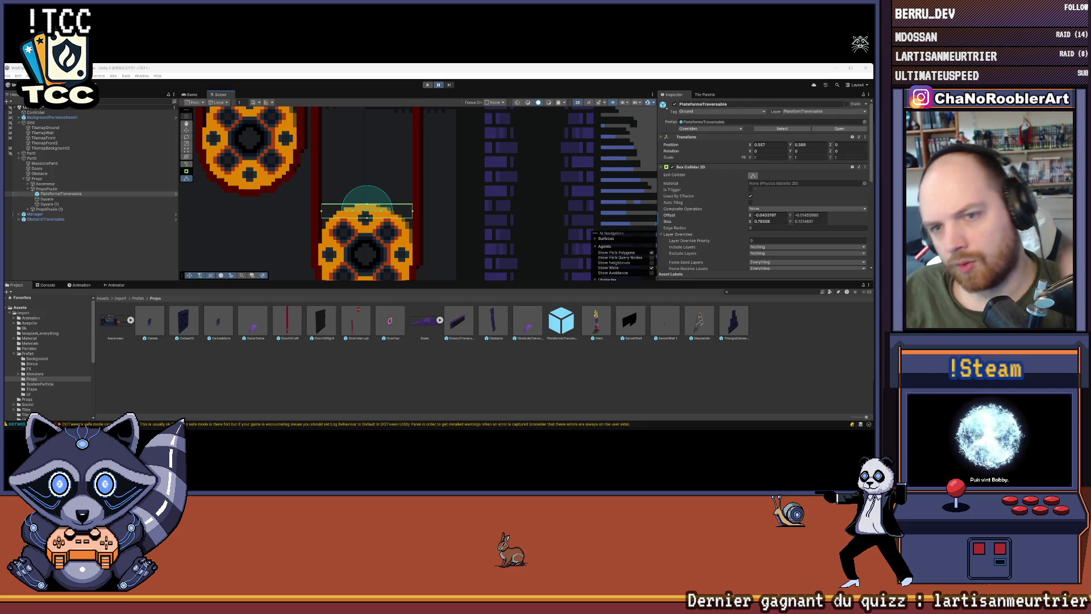
Step: Frame both pulleys in the Scene view, select PlateformeTraversable and expand PropsPoulie (1)
scroll(334, 164, up, 2)
drag(333, 165, 406, 195)
scroll(406, 194, down, 5)
scroll(440, 188, down, 3)
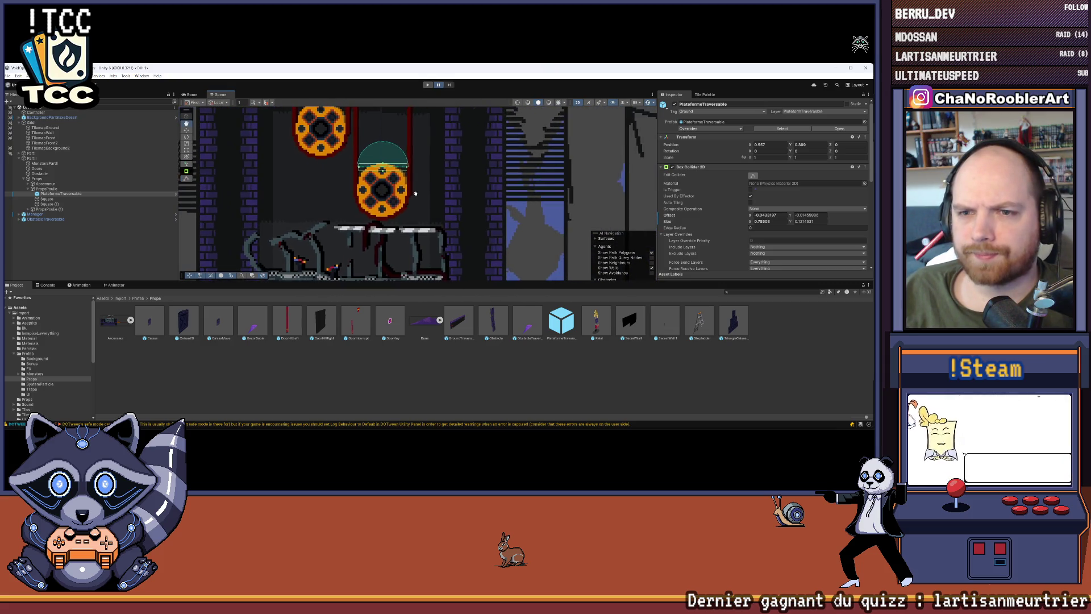
drag(380, 176, 355, 184)
click(45, 195)
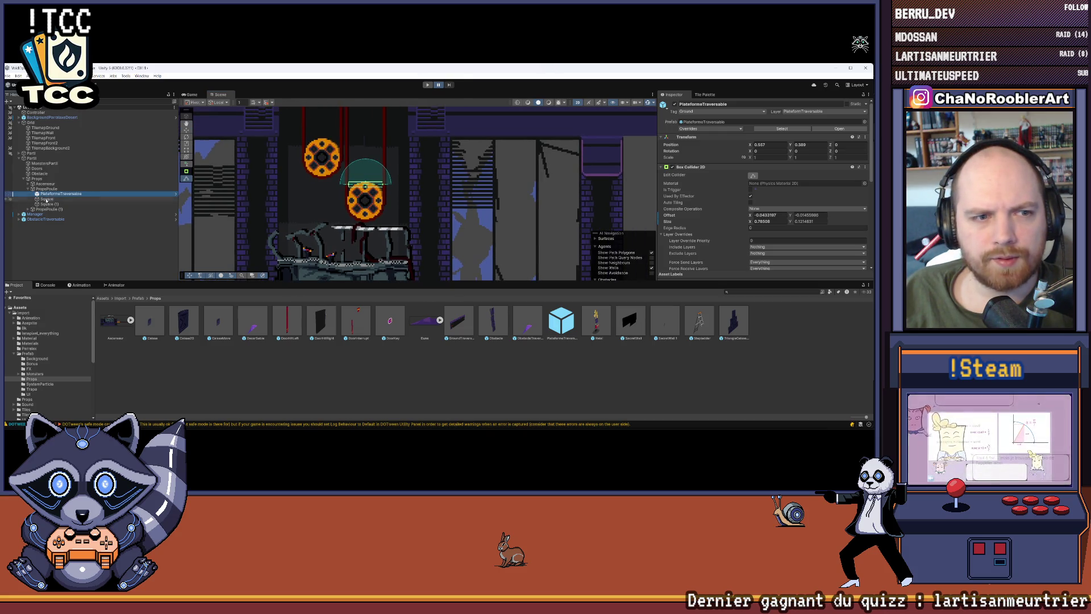
click(29, 209)
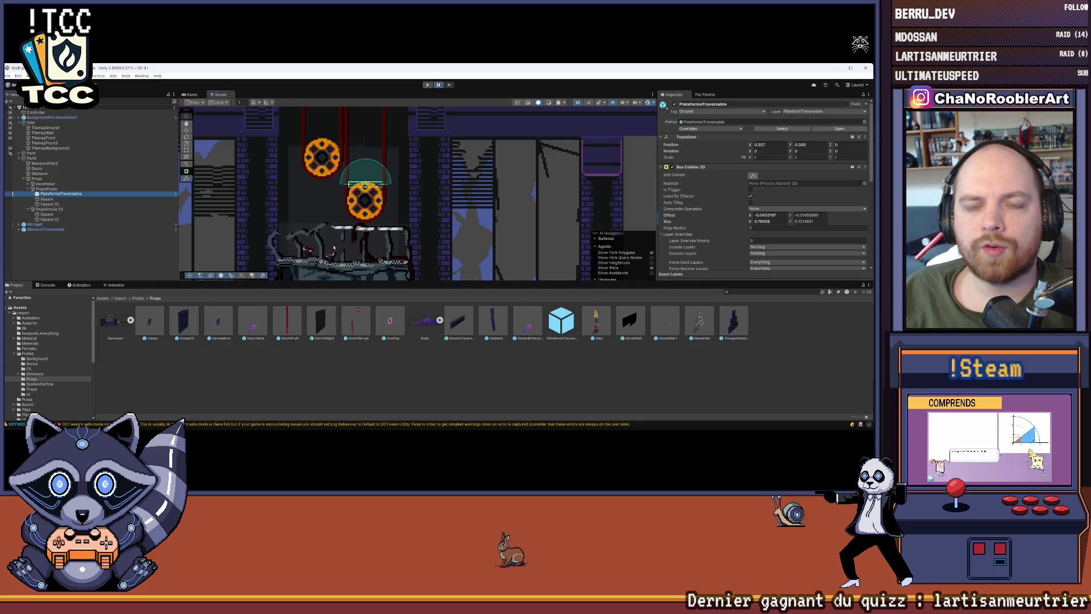
scroll(352, 238, down, 1)
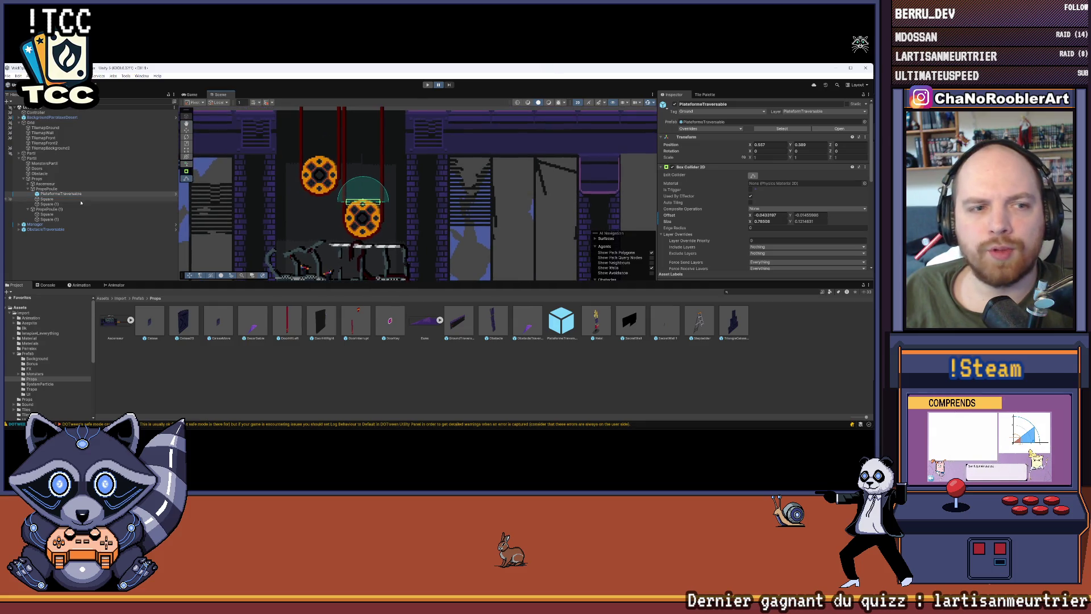
Step: Paste a copy of the platform on the second pulley and position it over the upper wheel
click(48, 209)
key(ctrl+shift+v)
key(w)
mouse_move(382, 202)
mouse_down()
mouse_move(337, 201)
mouse_move(319, 138)
mouse_up()
scroll(319, 138, up, 3)
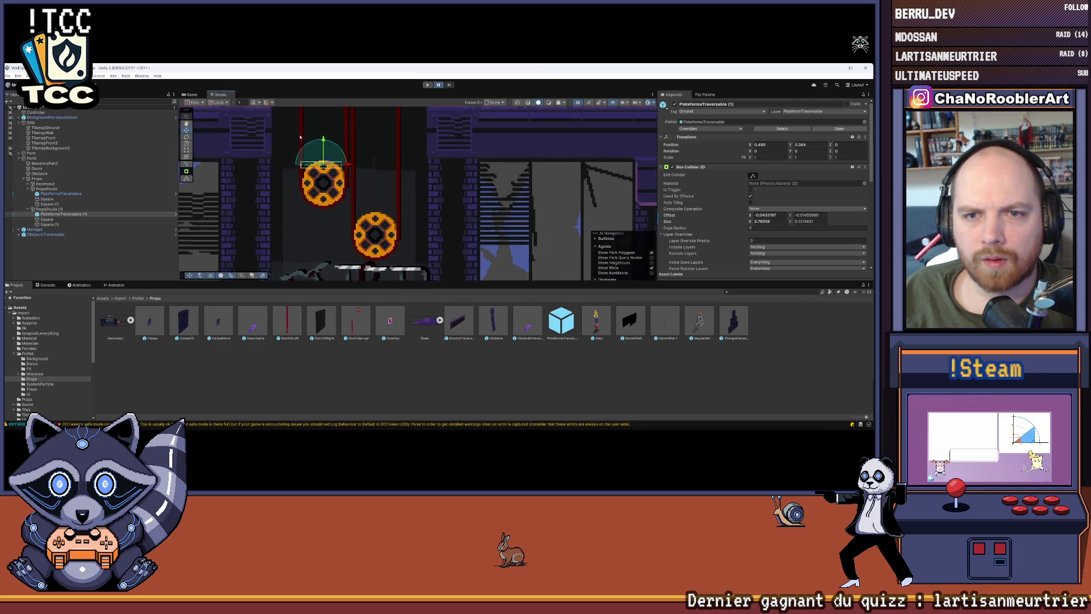
drag(326, 149, 327, 146)
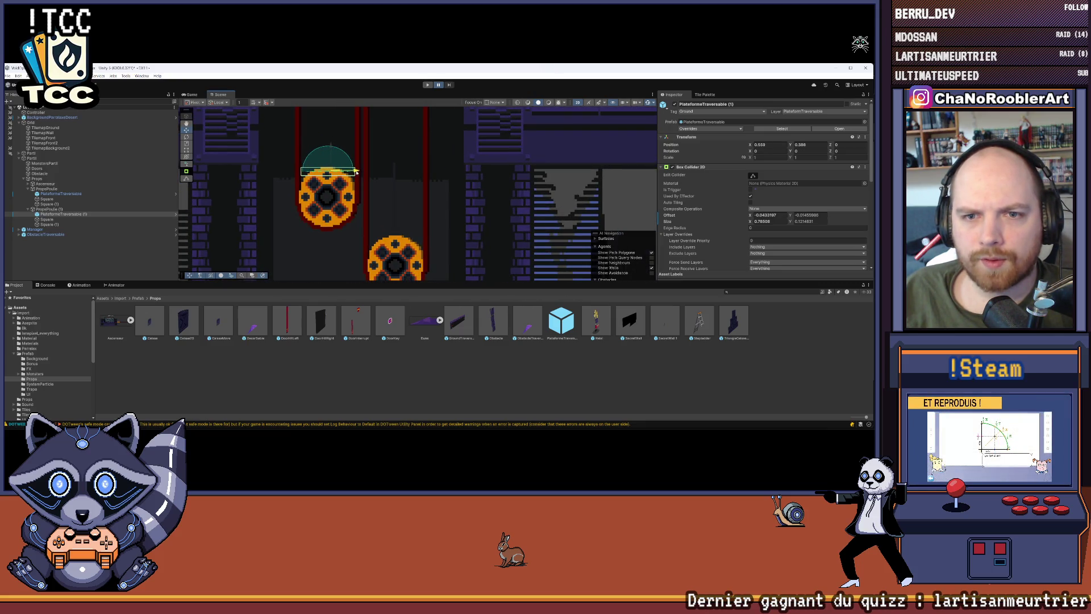
click(110, 277)
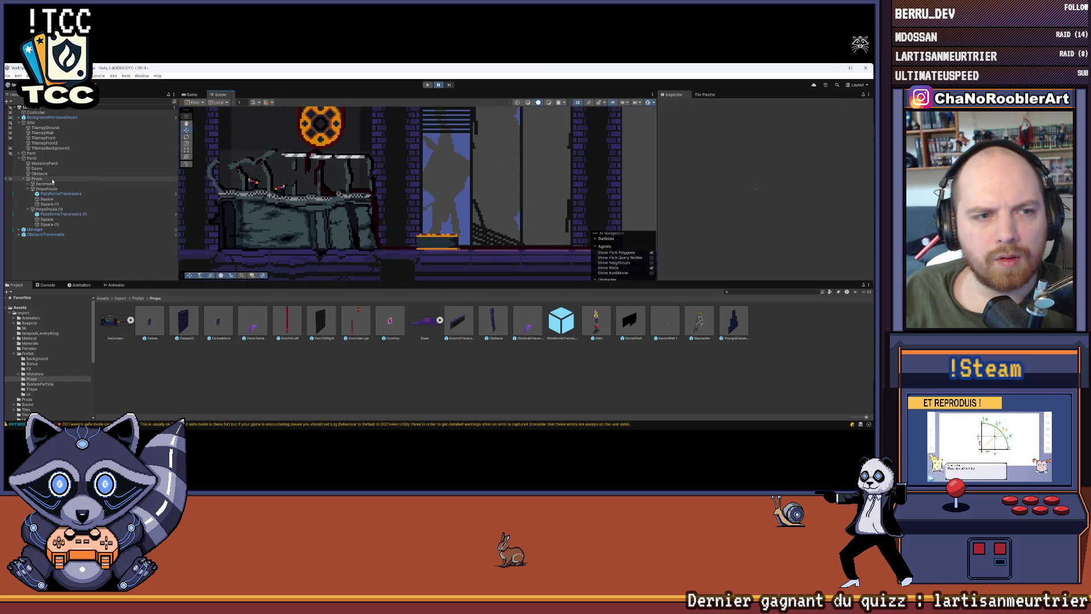
Step: Reparent the copied platform, PlateformeTraversable (1), under the Ascenseur object
click(28, 184)
click(44, 199)
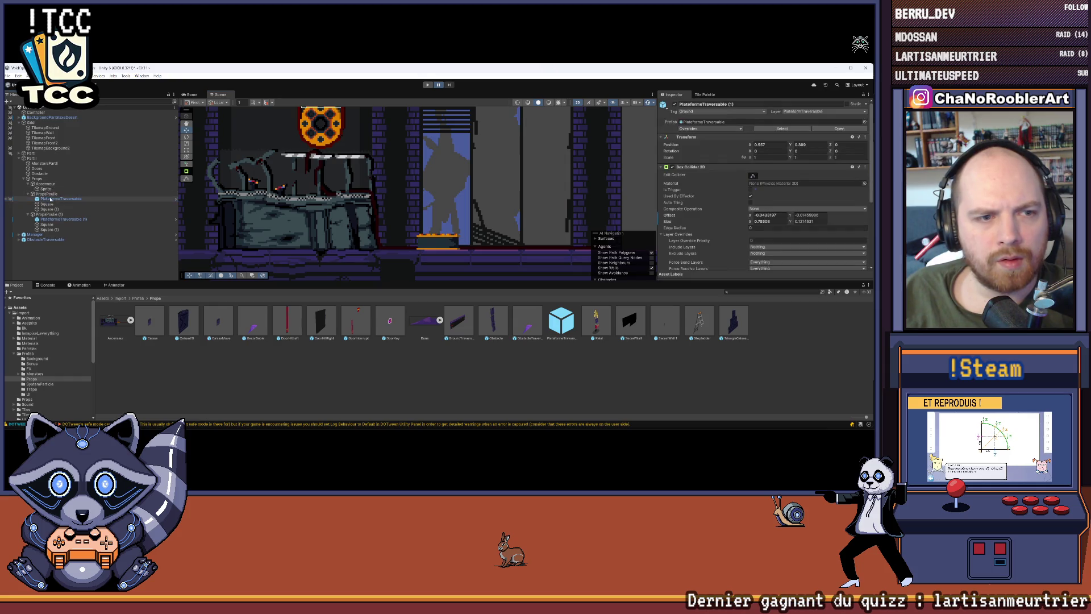
drag(44, 200, 45, 185)
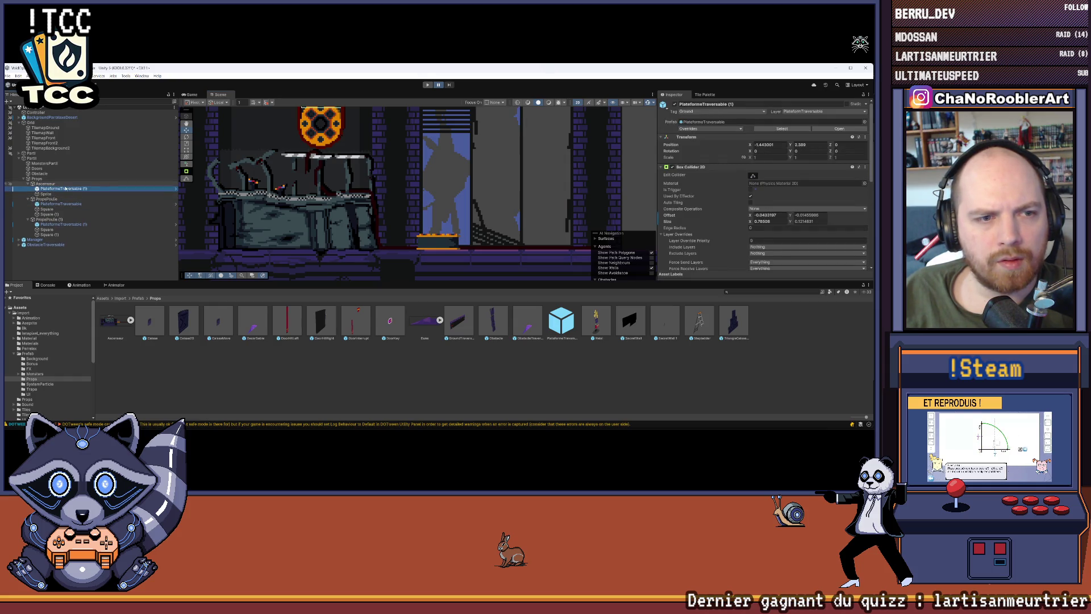
Step: Frame the elevator platform in the Scene view and lower it slightly
key(f)
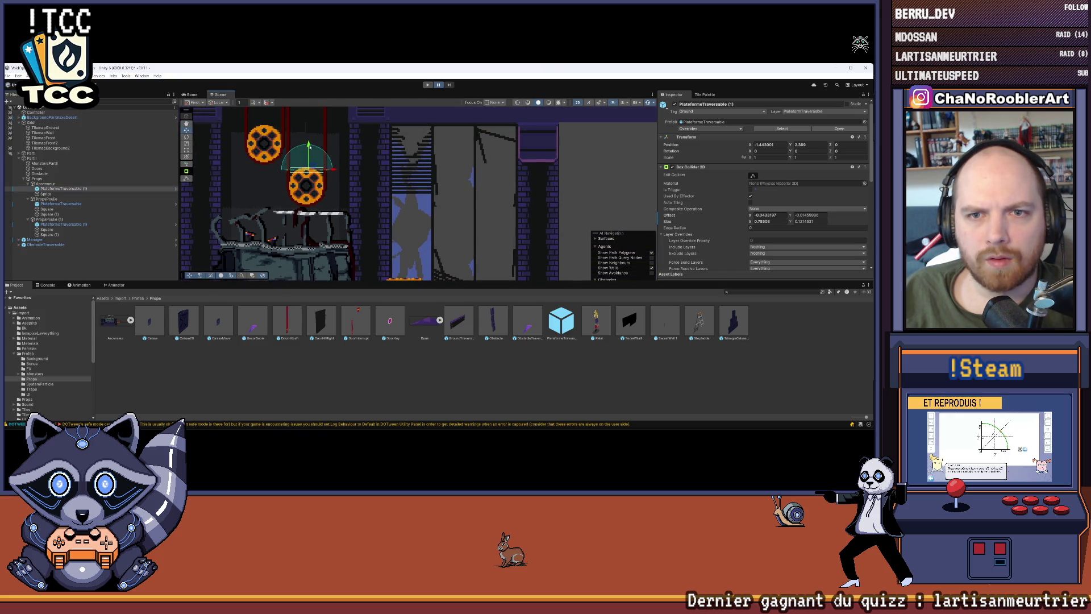
scroll(315, 196, up, 5)
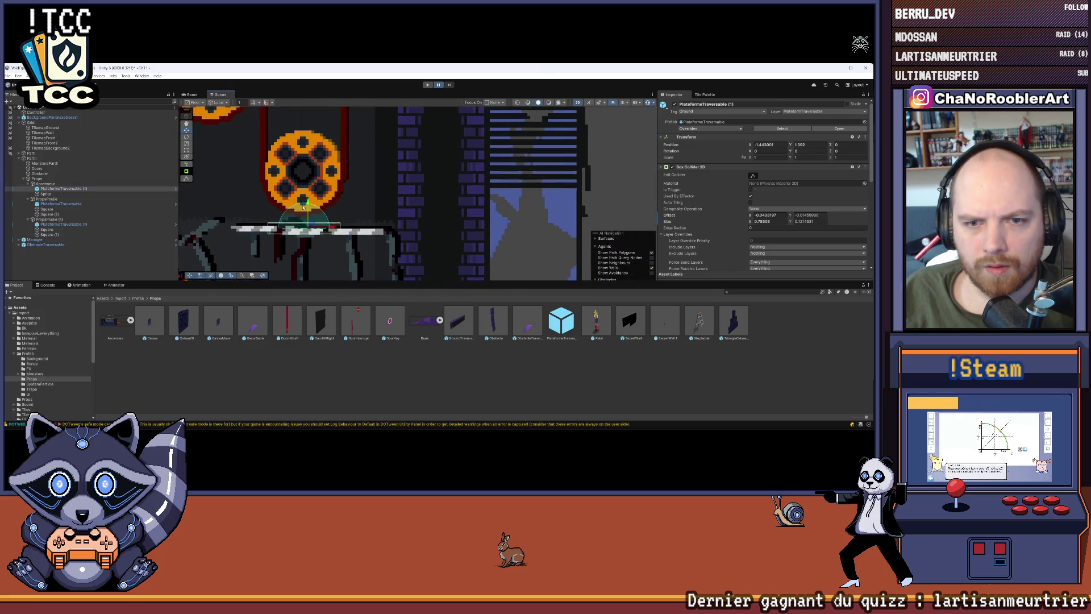
drag(310, 208, 309, 210)
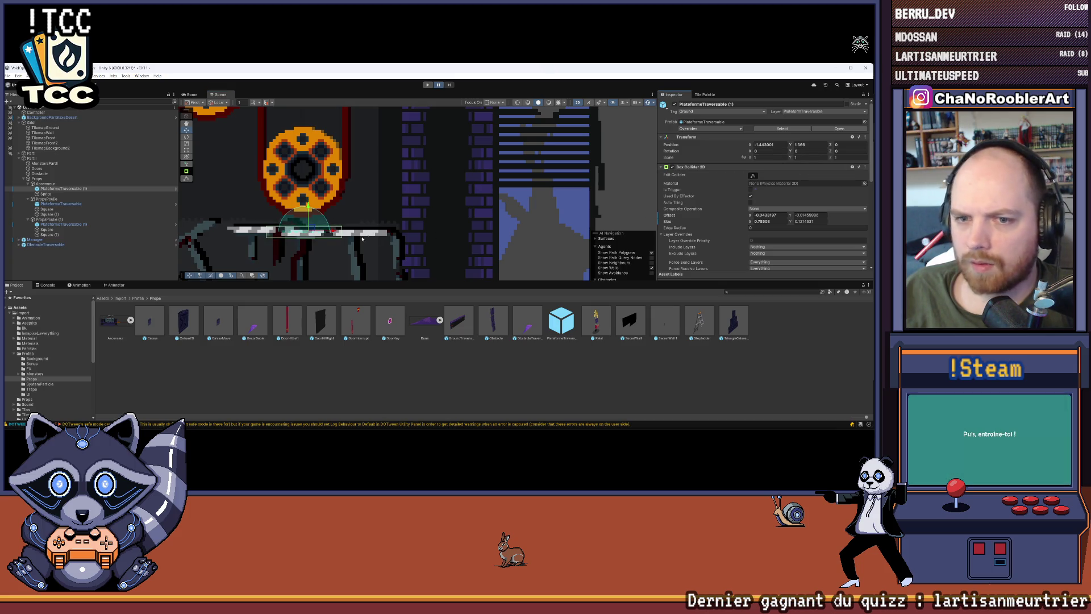
Step: Widen the platform's Box Collider 2D to about 1.84 units so it spans the plank
click(753, 175)
drag(342, 232, 407, 239)
drag(266, 233, 228, 233)
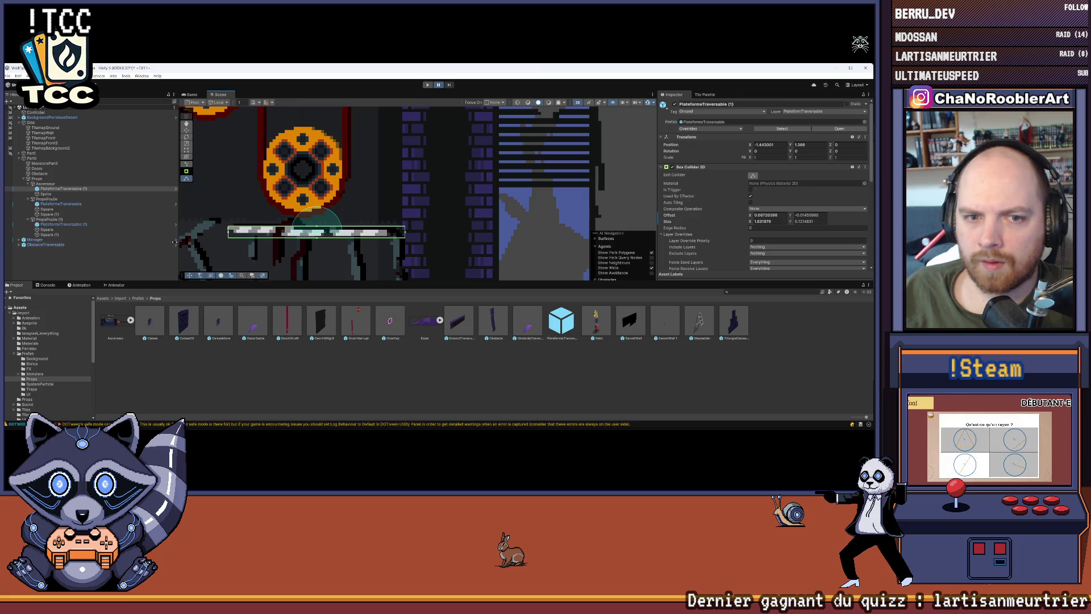
drag(228, 233, 228, 233)
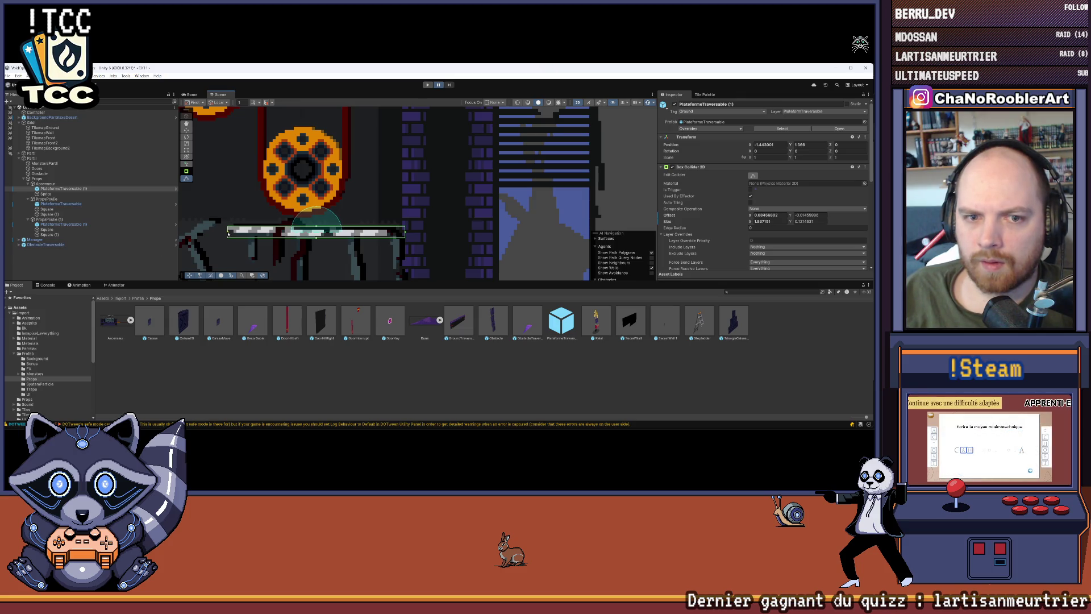
Step: Deselect the platform and zoom out to see the whole room with both pulleys
click(222, 237)
scroll(322, 193, down, 6)
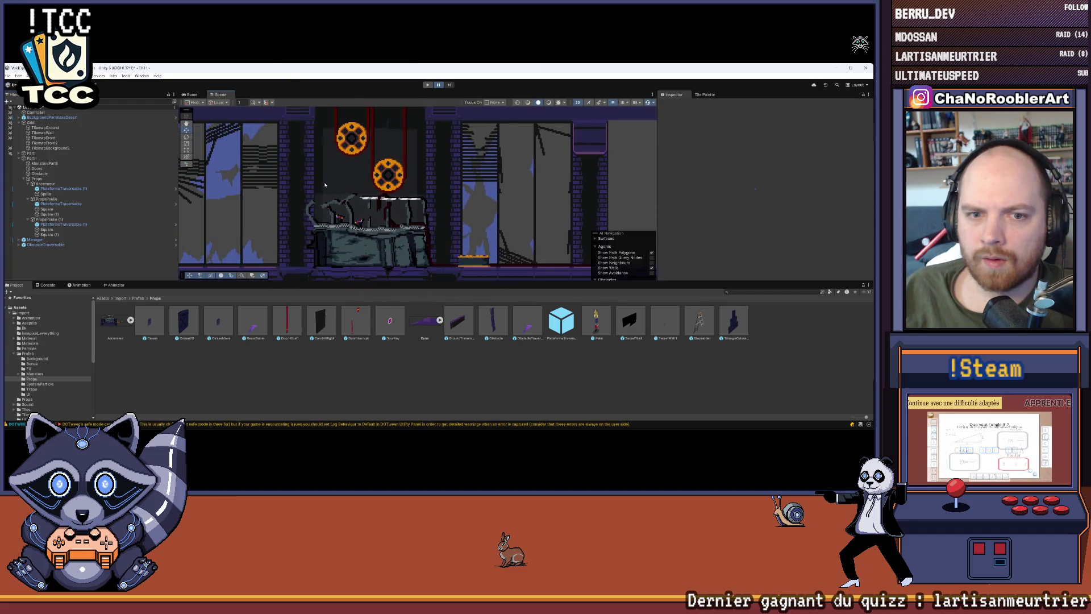
scroll(323, 193, down, 4)
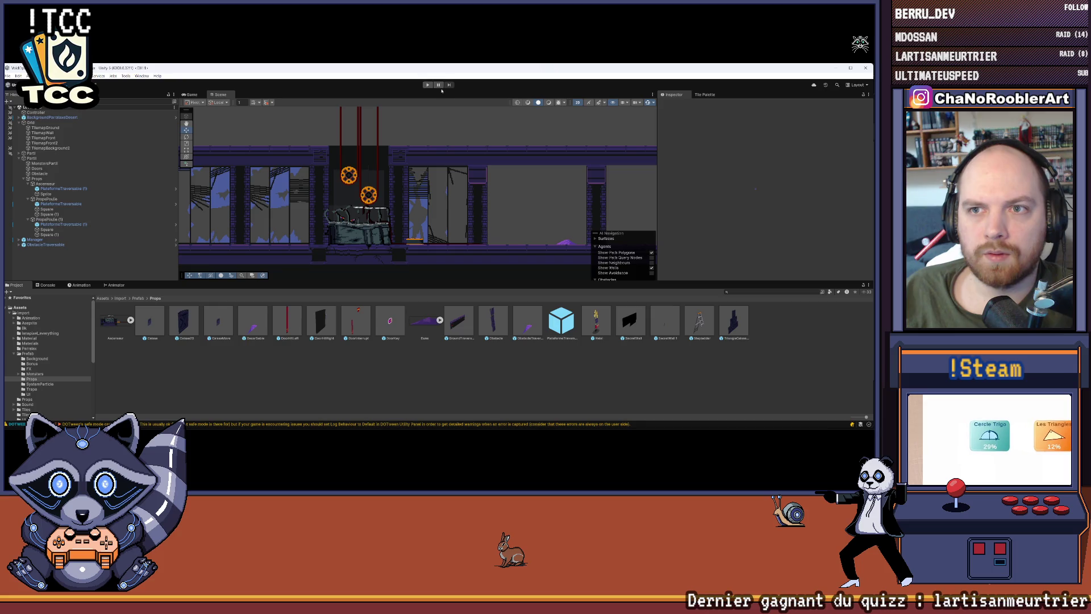
Step: Start Play mode, enlarge the Game view and walk the character right through the level
click(428, 84)
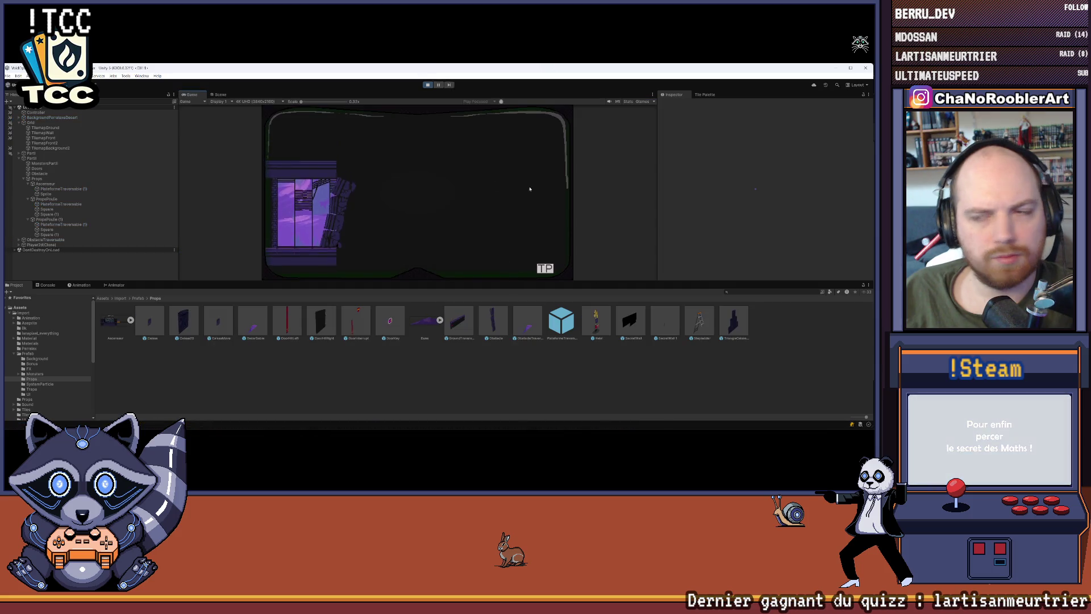
click(550, 271)
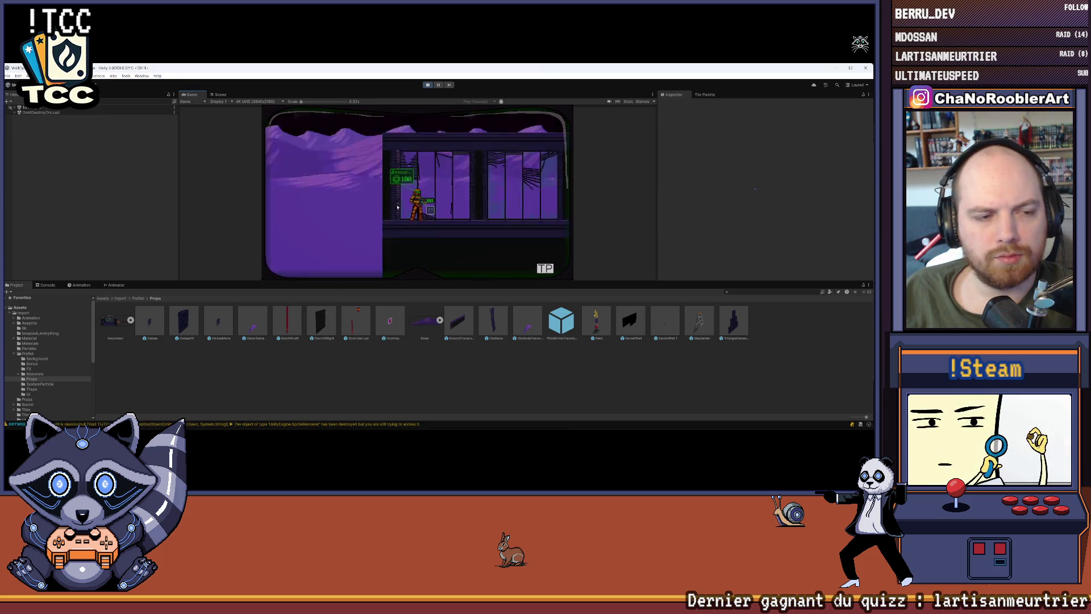
drag(439, 280, 439, 316)
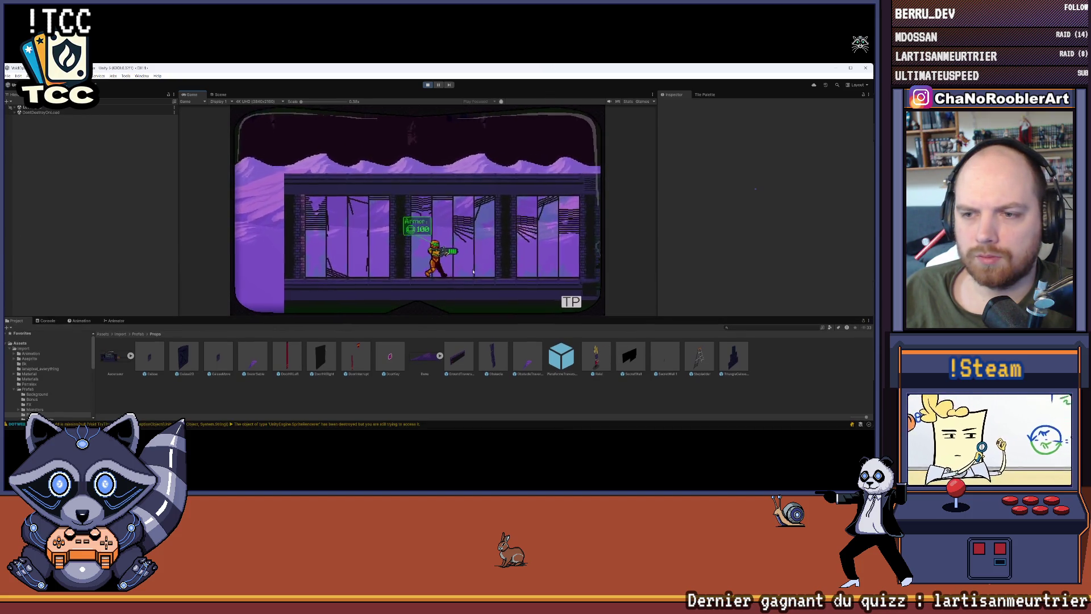
key(Right)
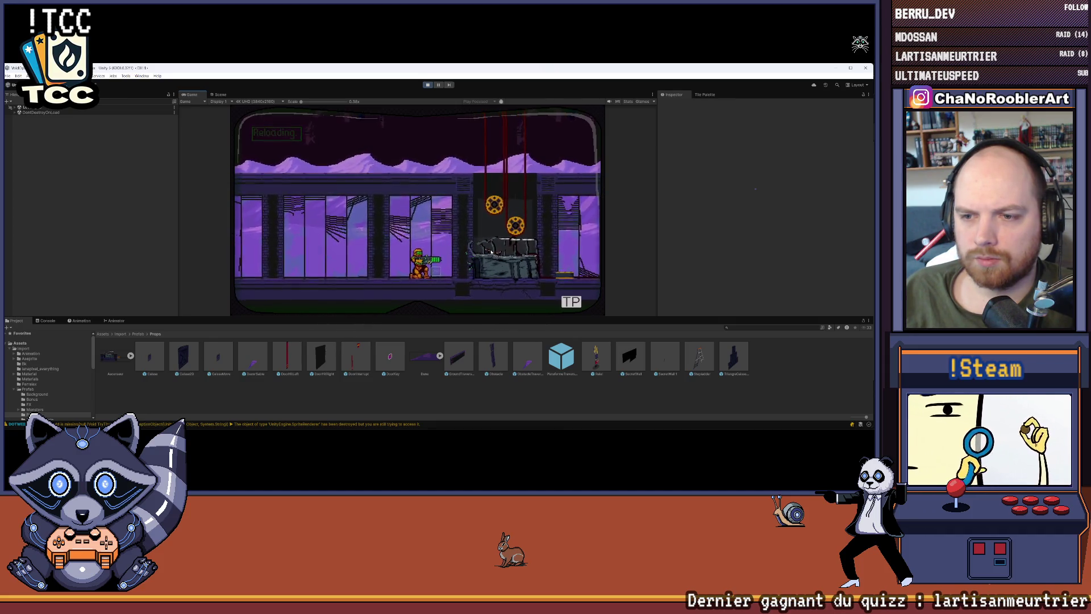
key(r)
key(d)
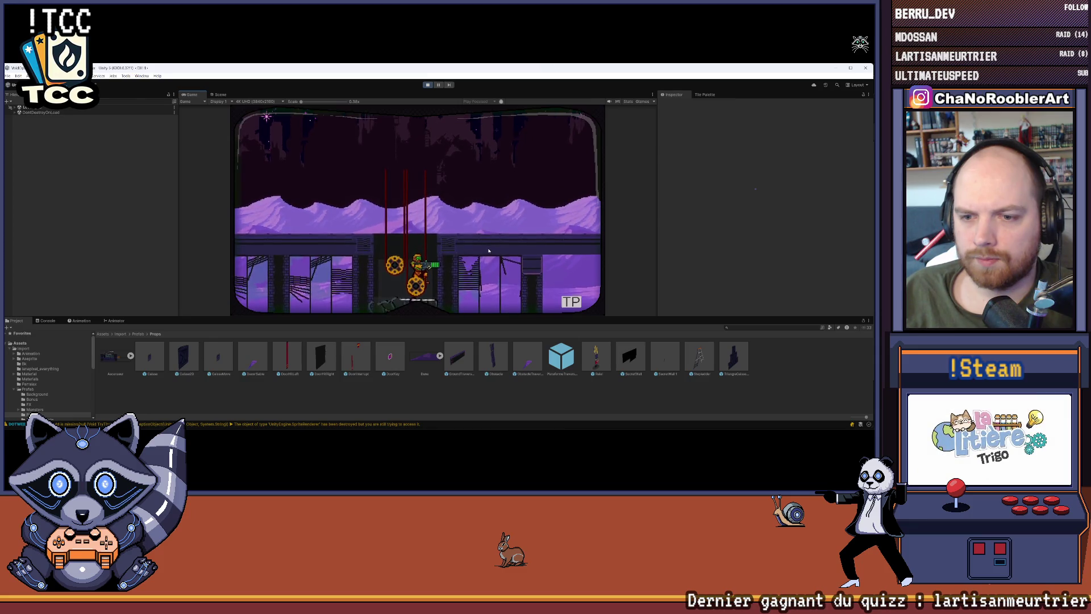
Step: Climb via the crate onto the gear elevator, ride it down the shaft, then stop play
key(a)
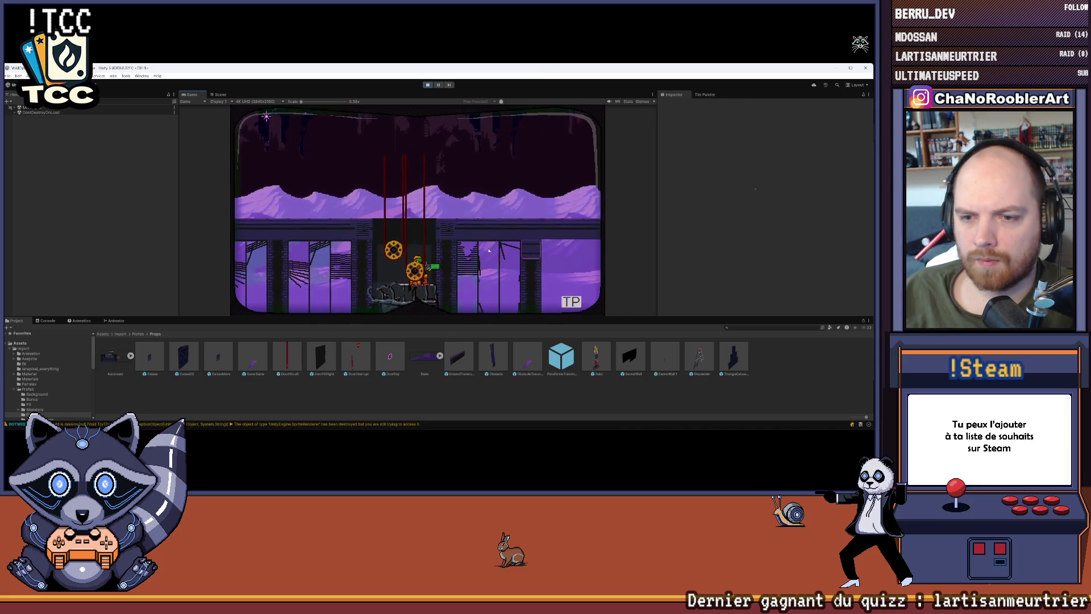
key(d)
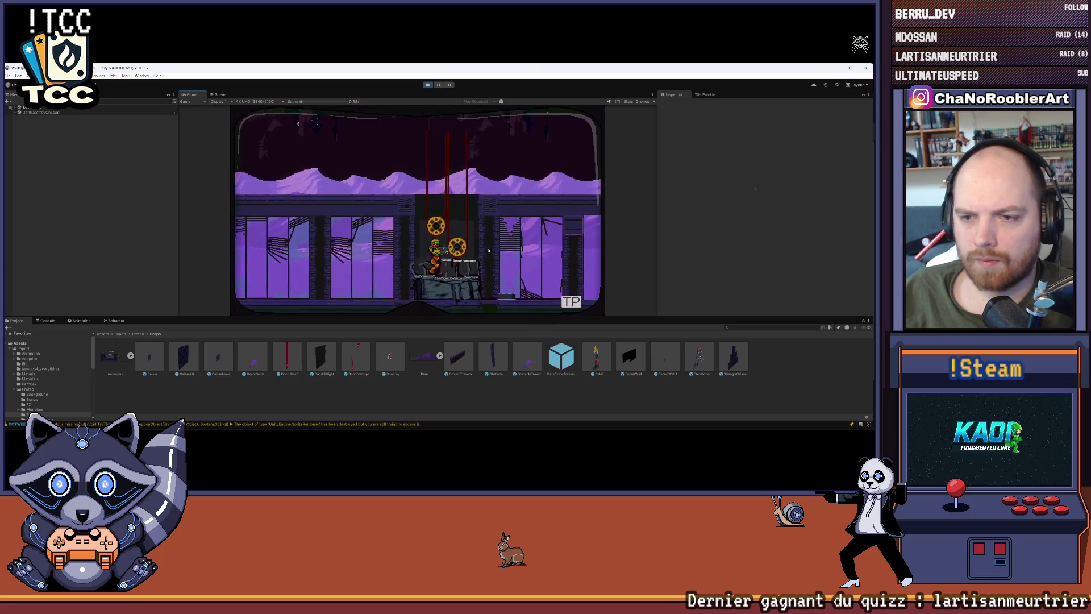
key(space)
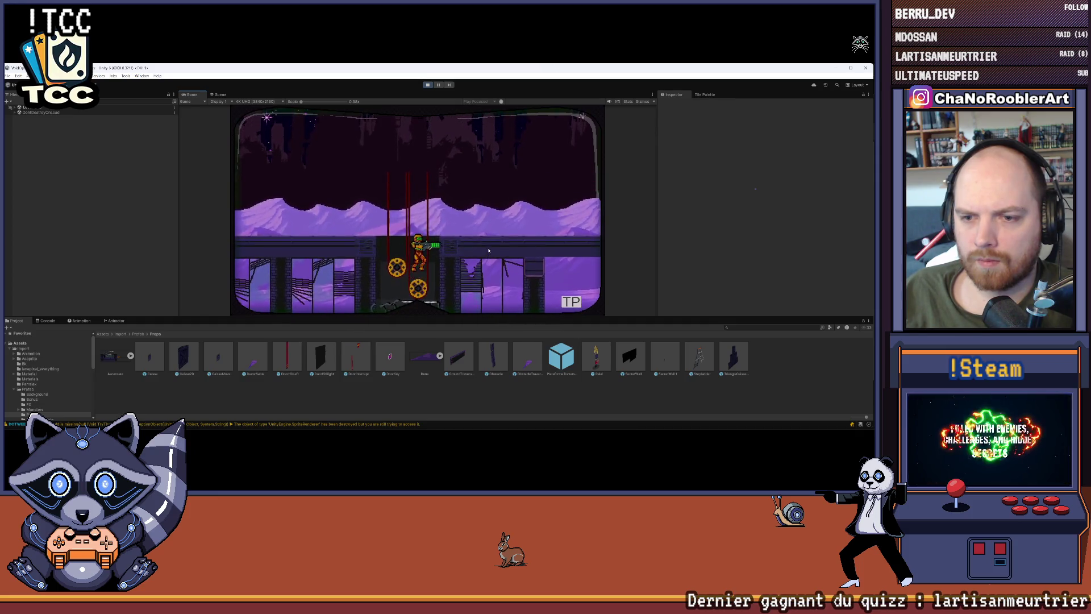
key(Left)
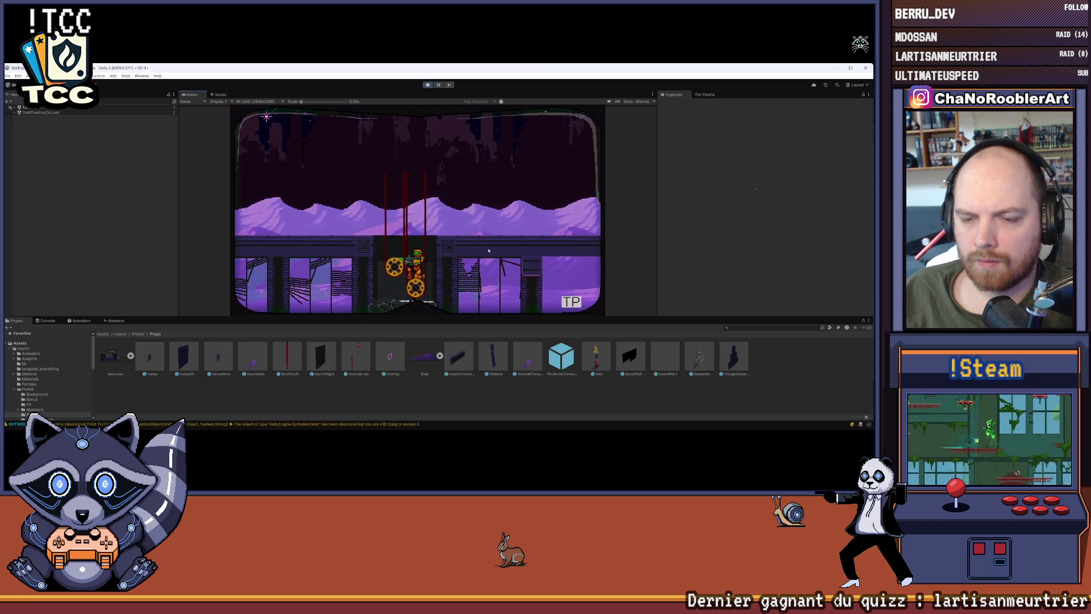
key(Right)
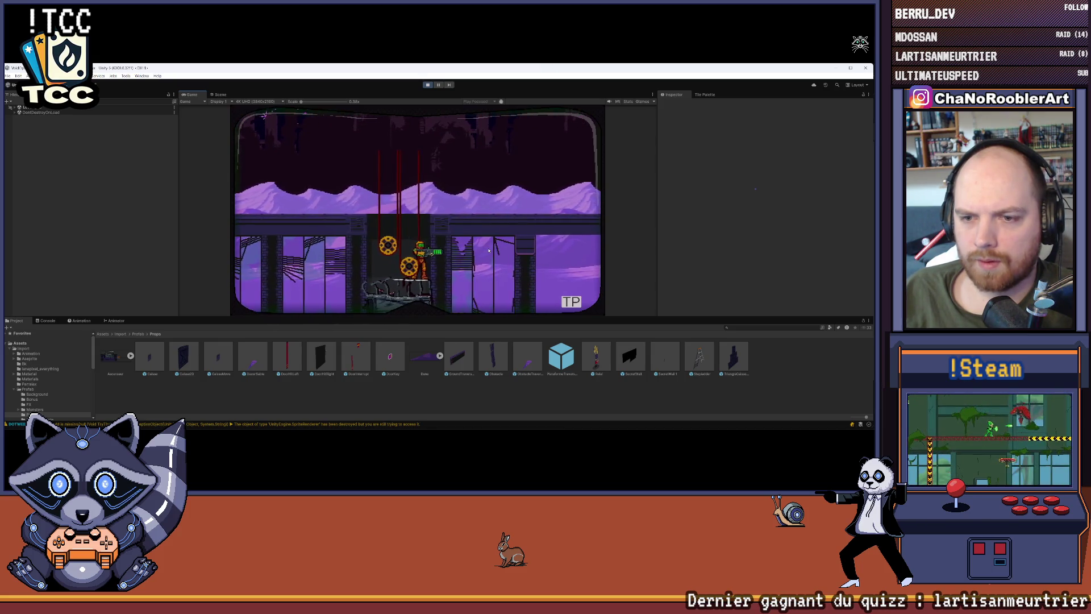
key(space)
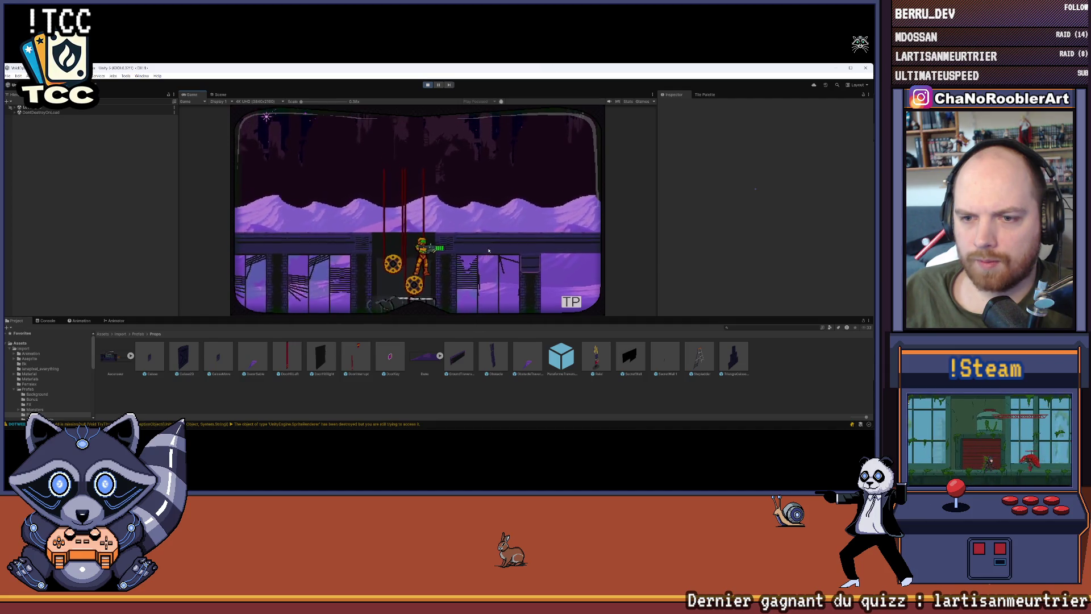
key(Left)
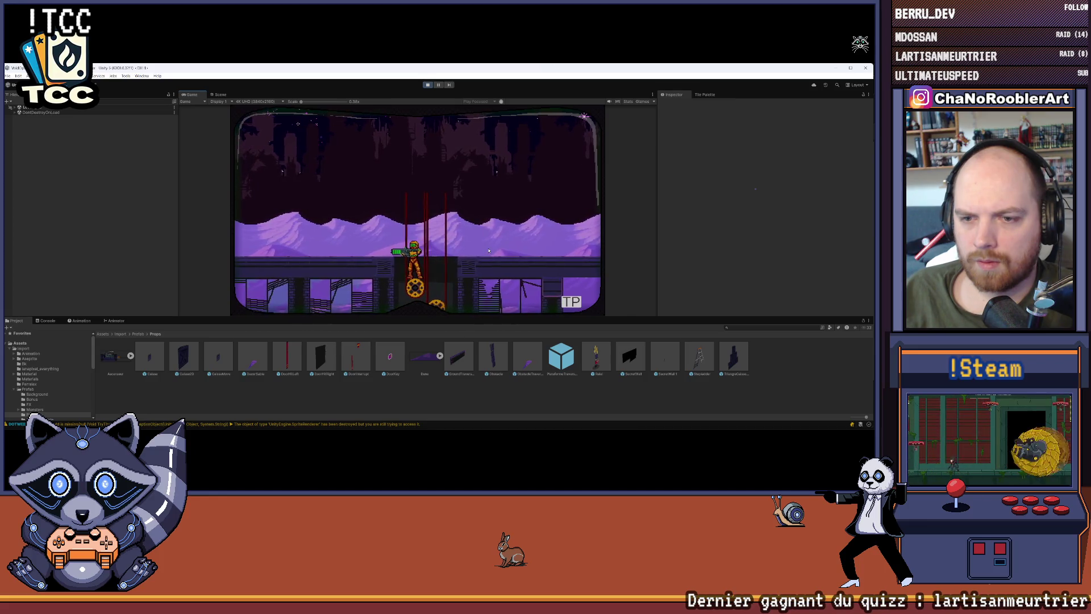
key(Right)
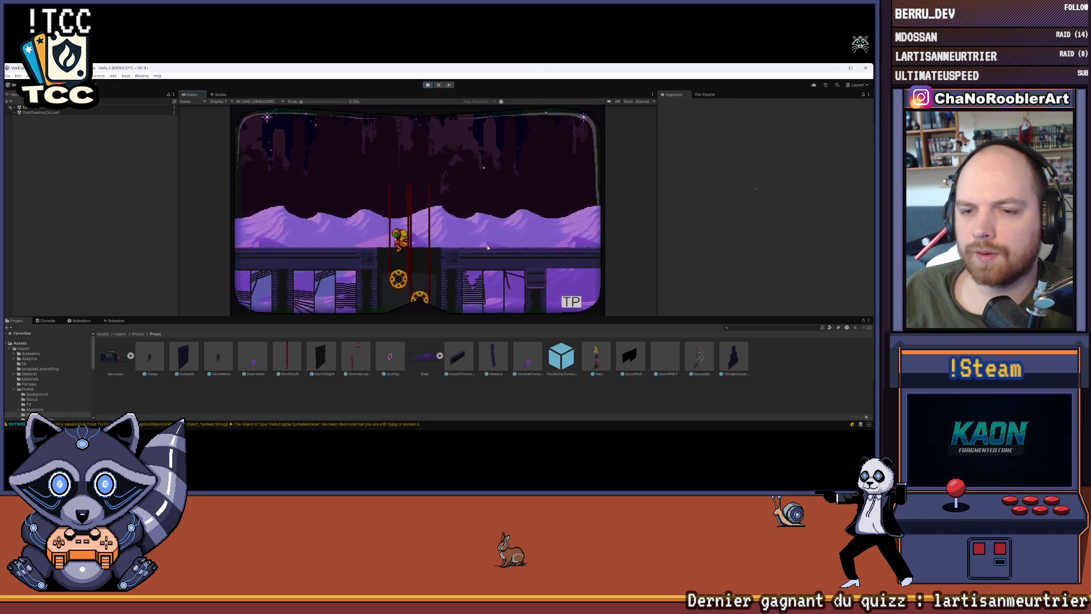
key(space)
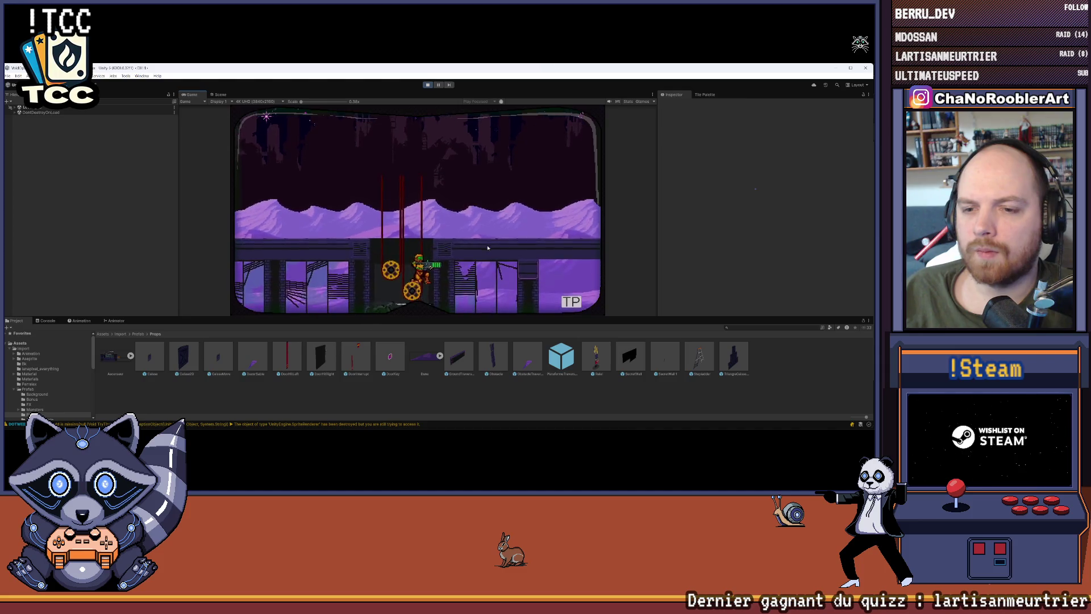
click(428, 85)
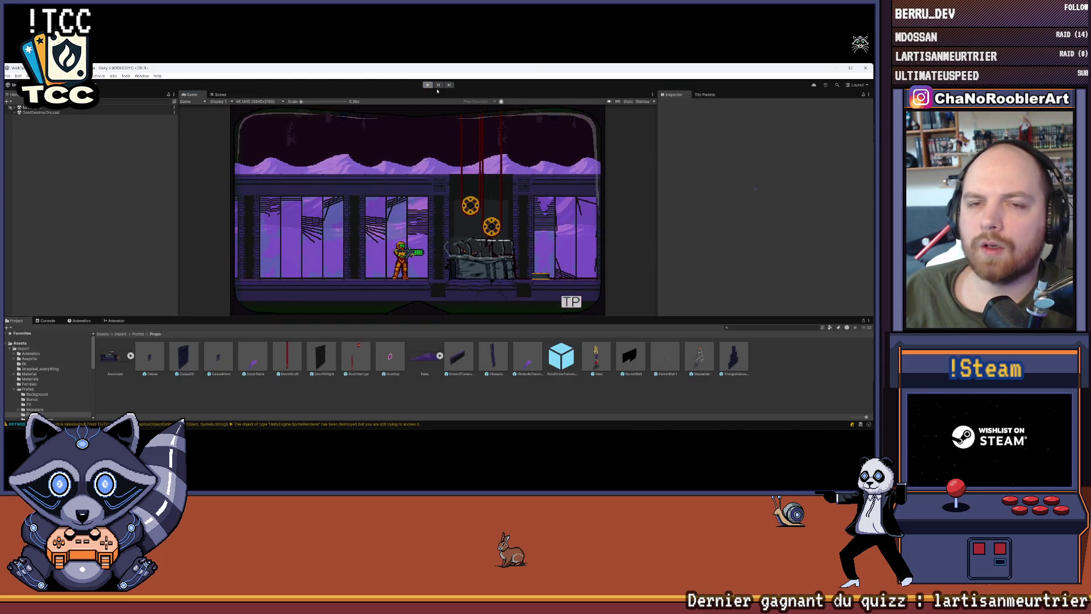
Step: Dismiss the play-mode save prompt, show the Prefab assets folder, and restart play with Ctrl+P
click(491, 214)
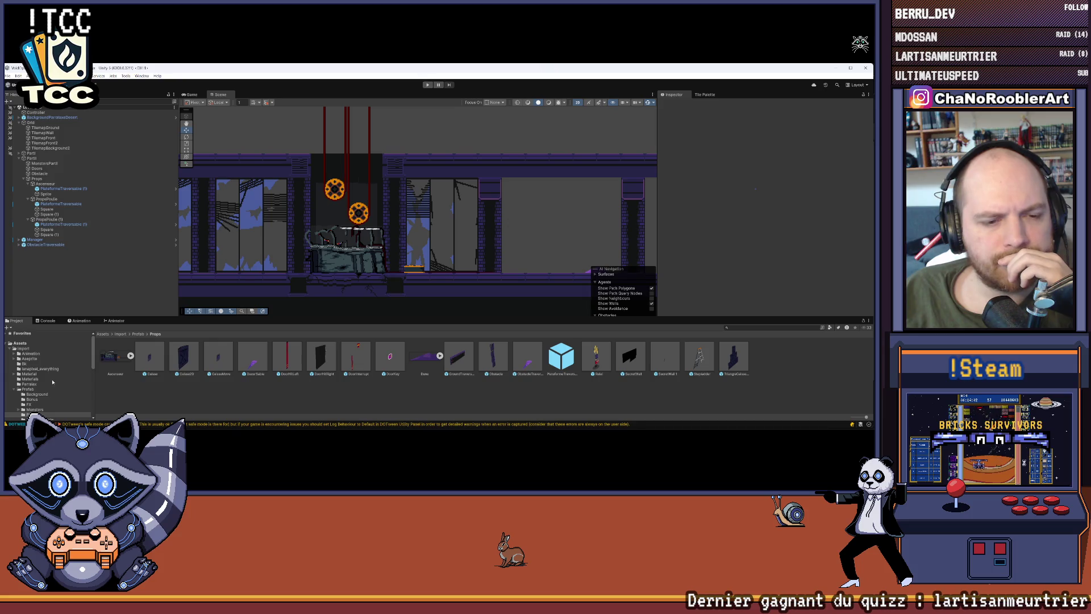
scroll(31, 381, down, 2)
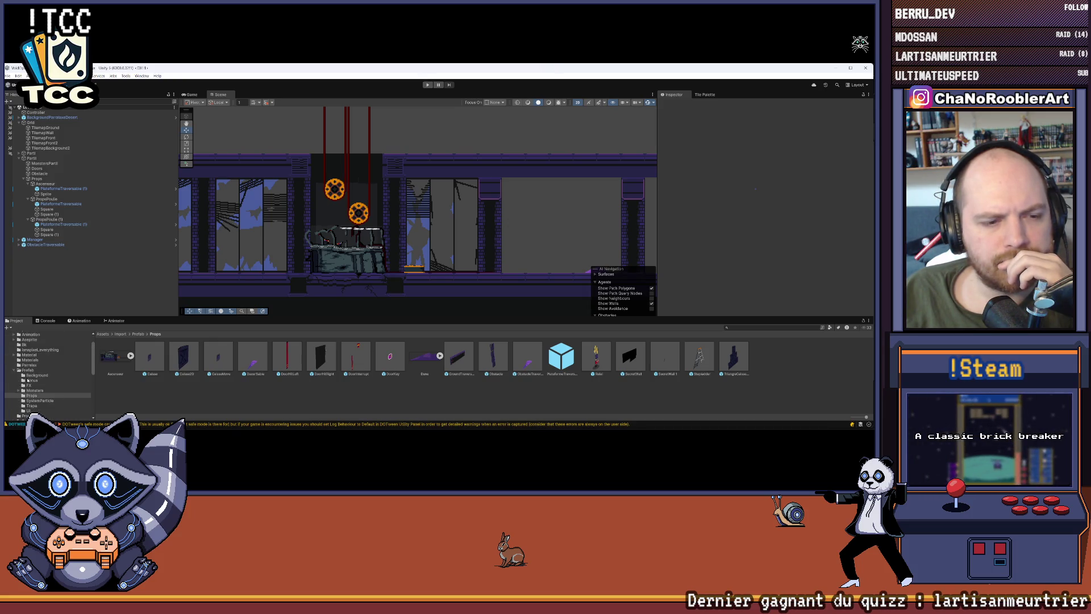
click(28, 370)
scroll(301, 218, down, 1)
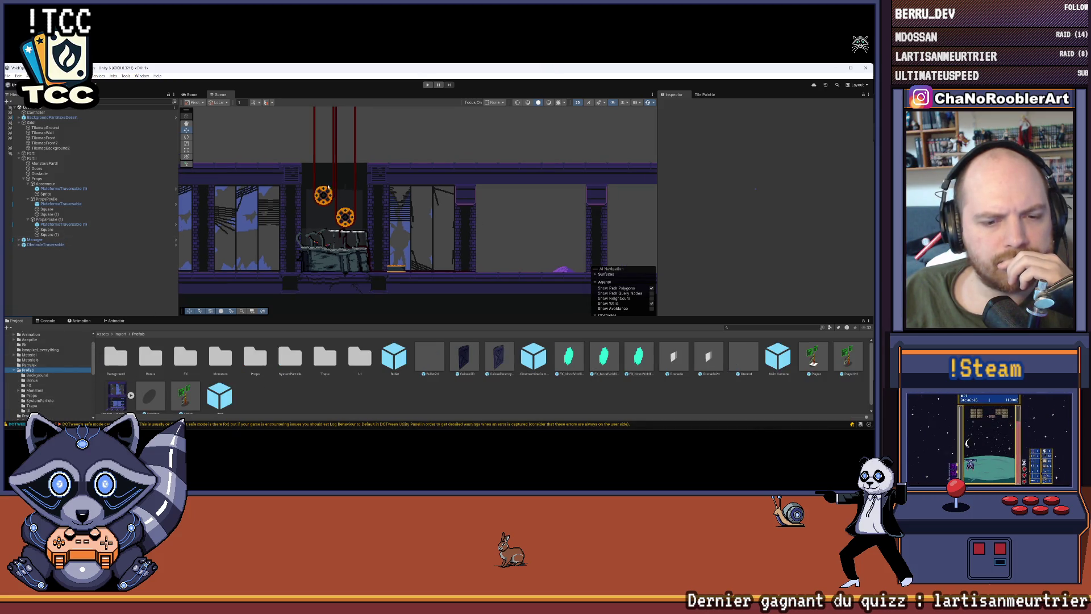
key(ctrl+p)
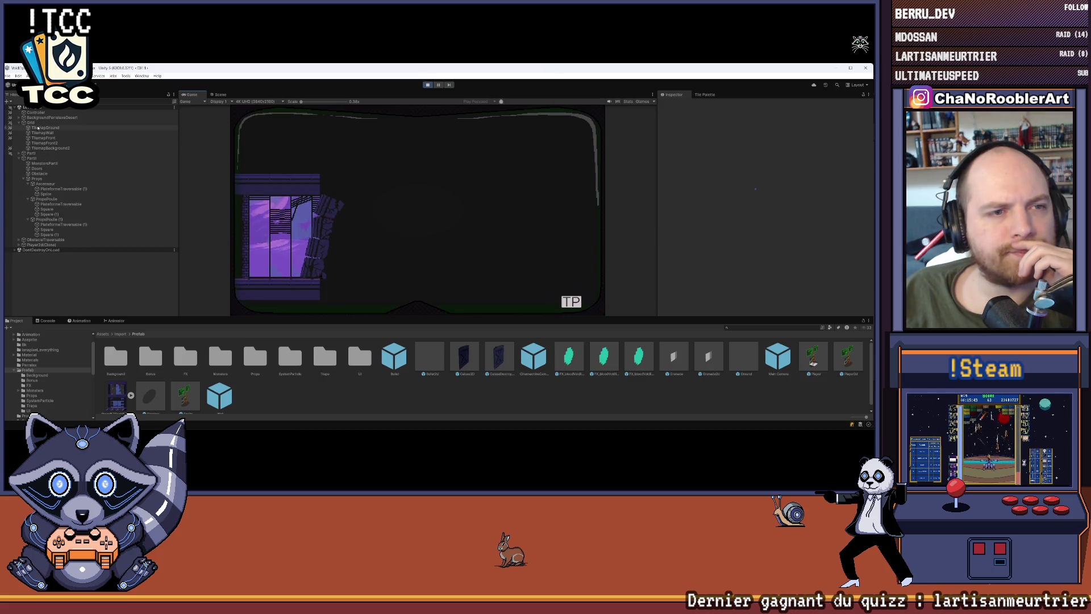
Step: Inspect the spawned Player2d(Clone) and its Sprite child, then collapse the Sprite children
click(18, 246)
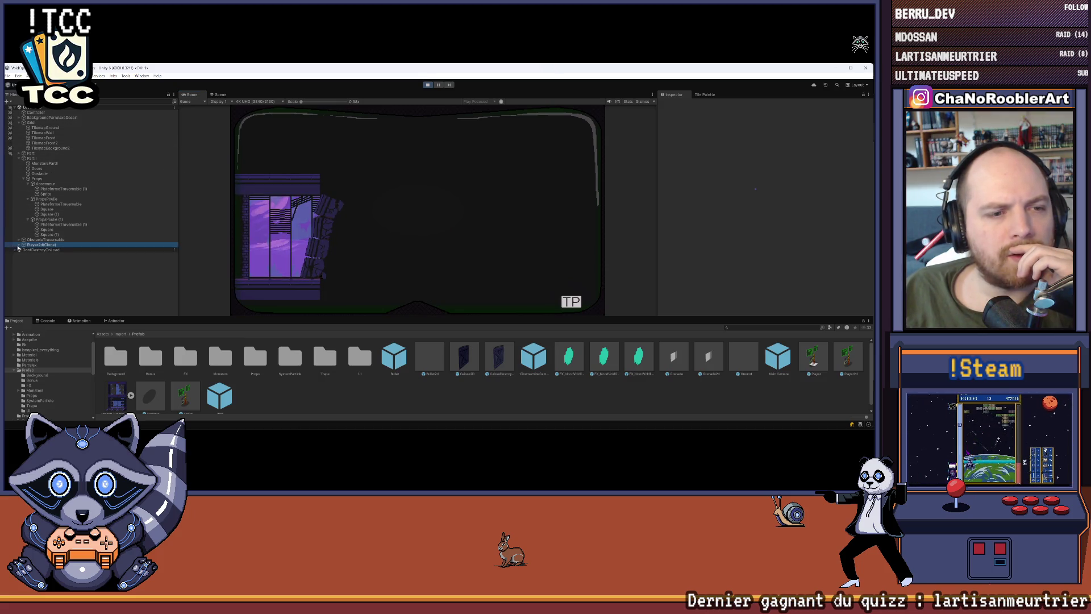
click(19, 249)
click(23, 255)
scroll(59, 283, down, 1)
click(34, 253)
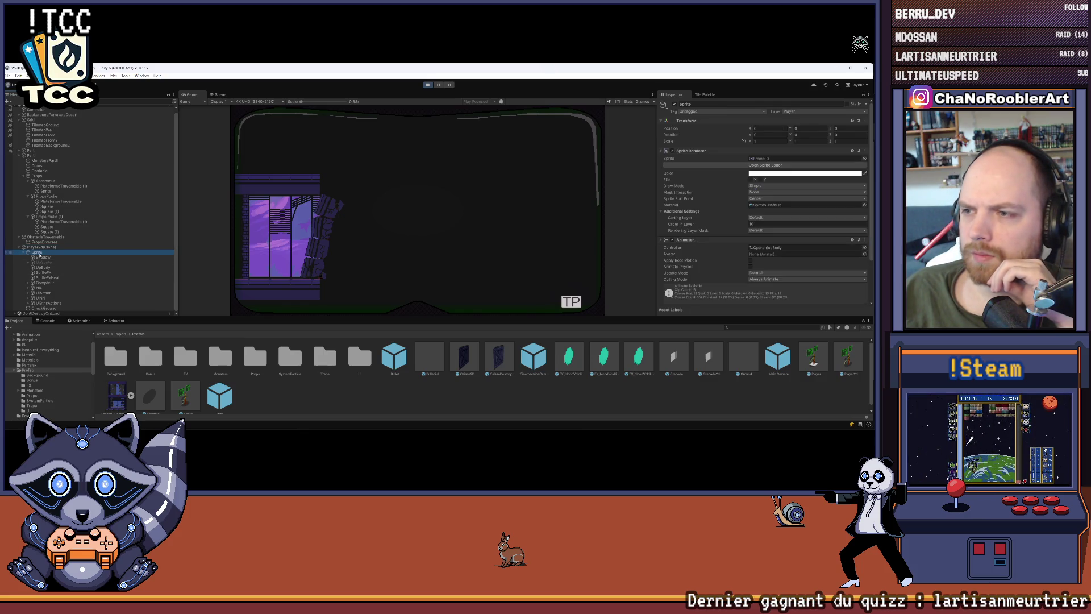
click(390, 239)
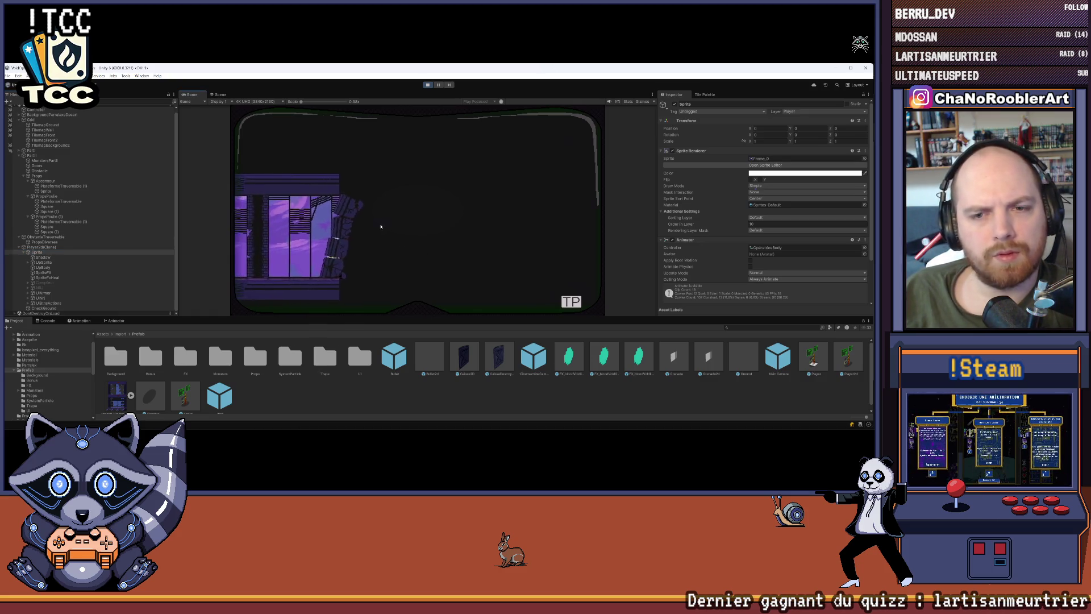
click(26, 254)
click(27, 254)
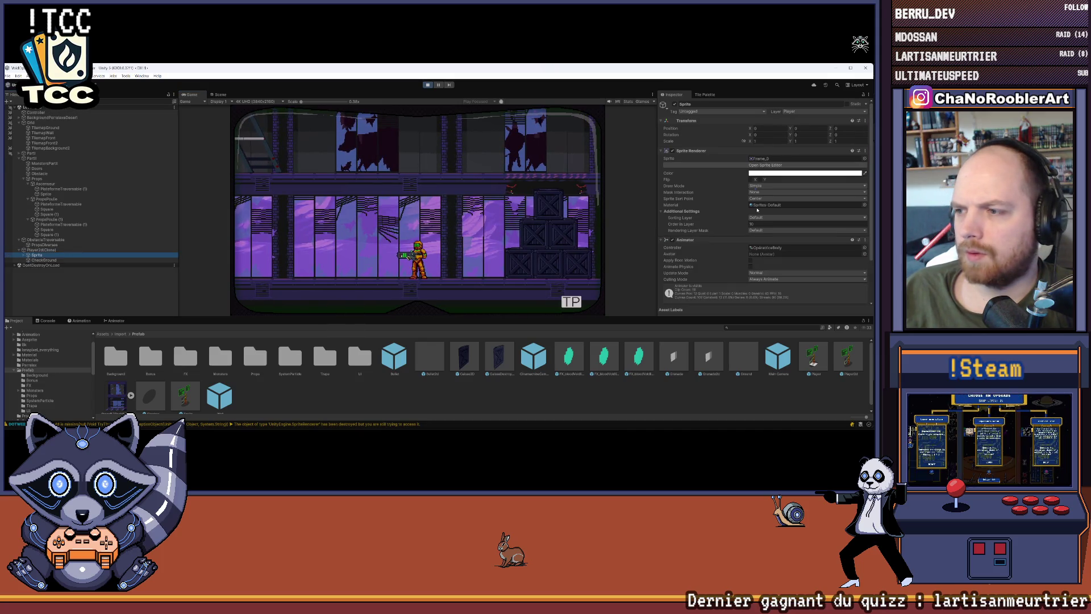
Step: Walk the player right to the pulley machinery and back left, then expand the second Parti group
key(Right)
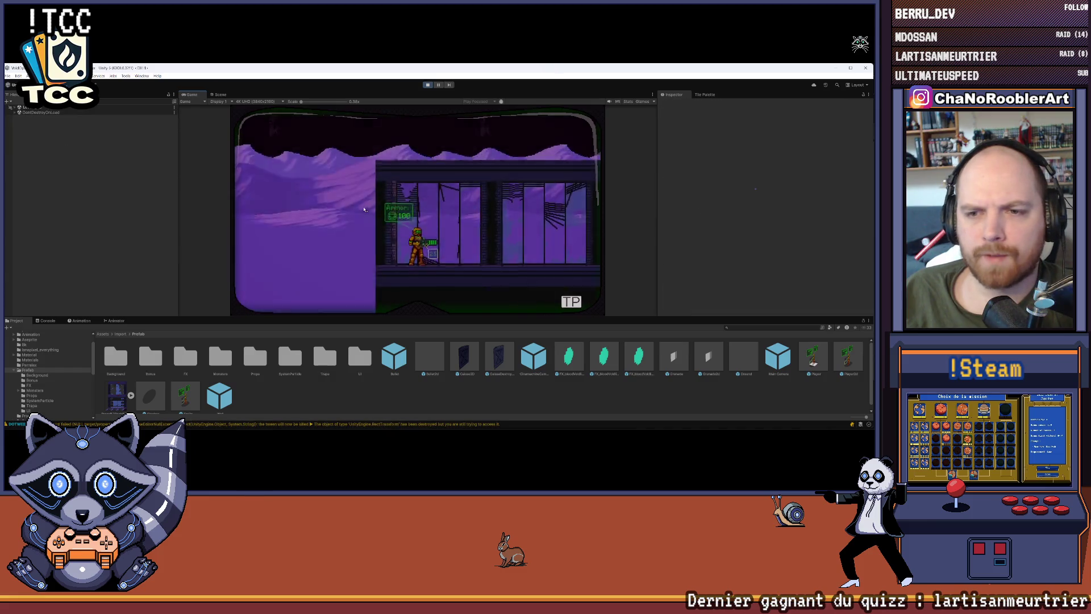
key(Right)
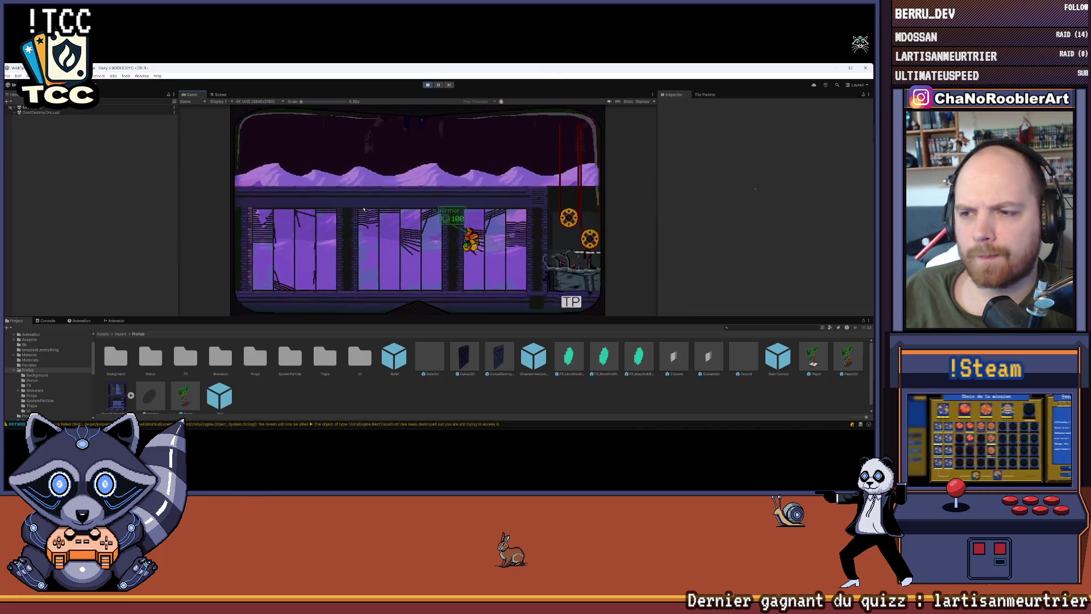
key(Left)
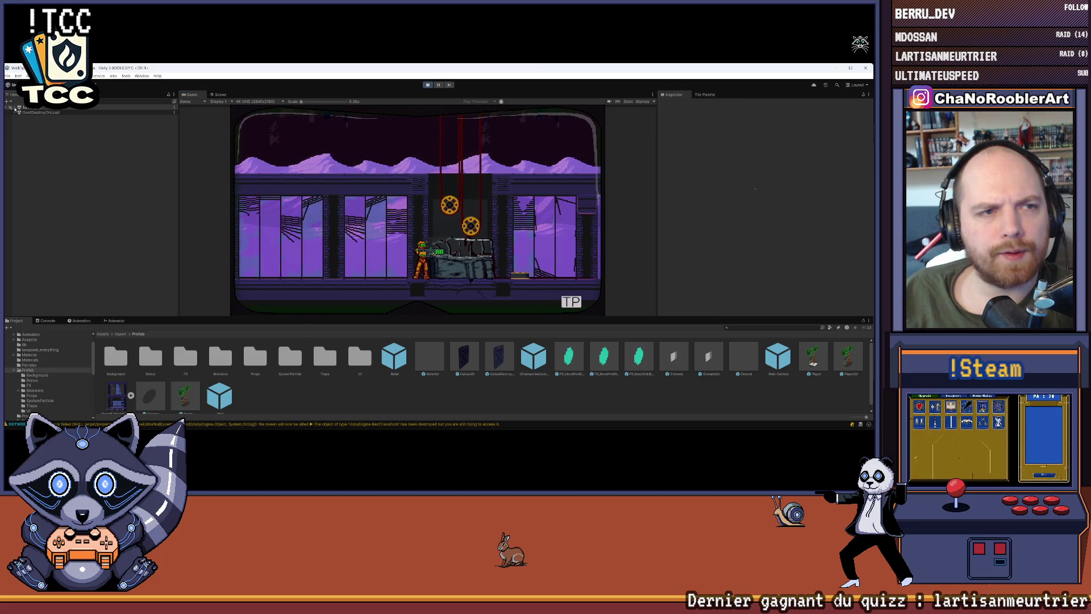
click(19, 133)
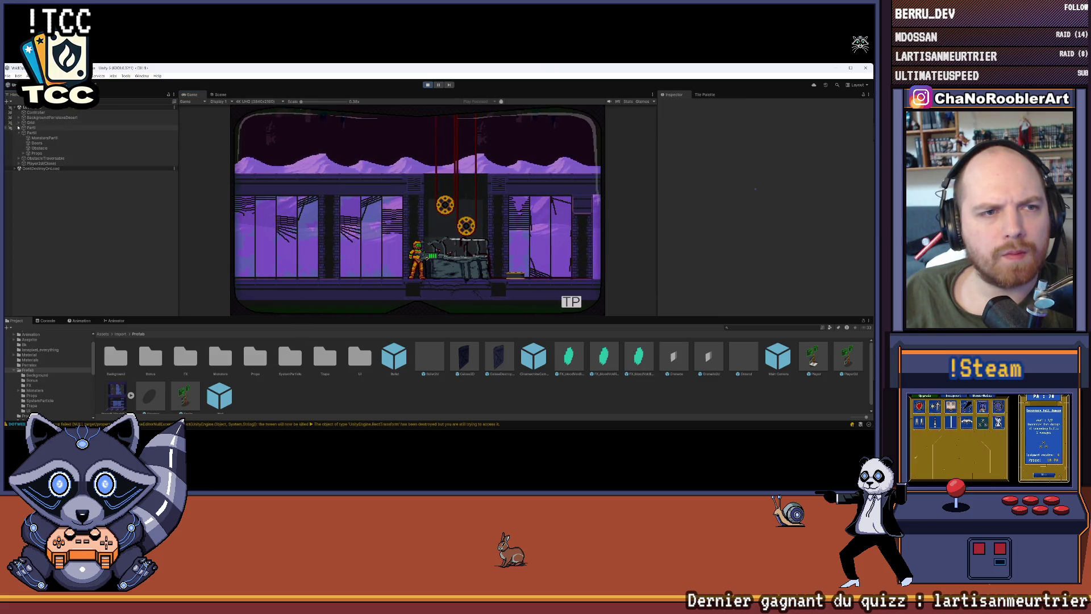
Step: Put TilemapFront2 on the Front sorting layer and stop play mode
click(22, 122)
click(19, 123)
click(40, 143)
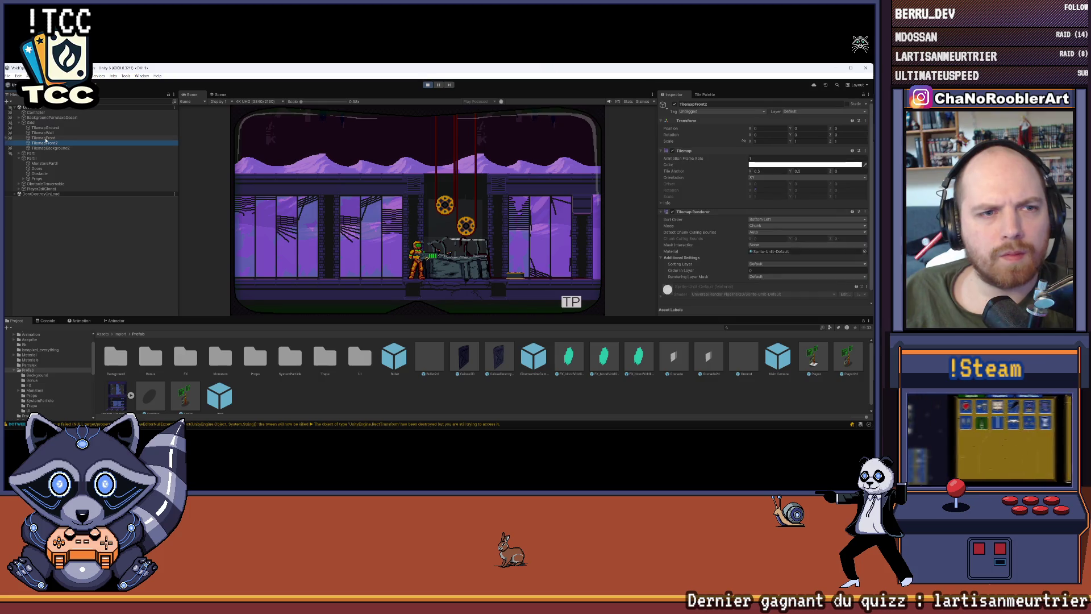
click(45, 138)
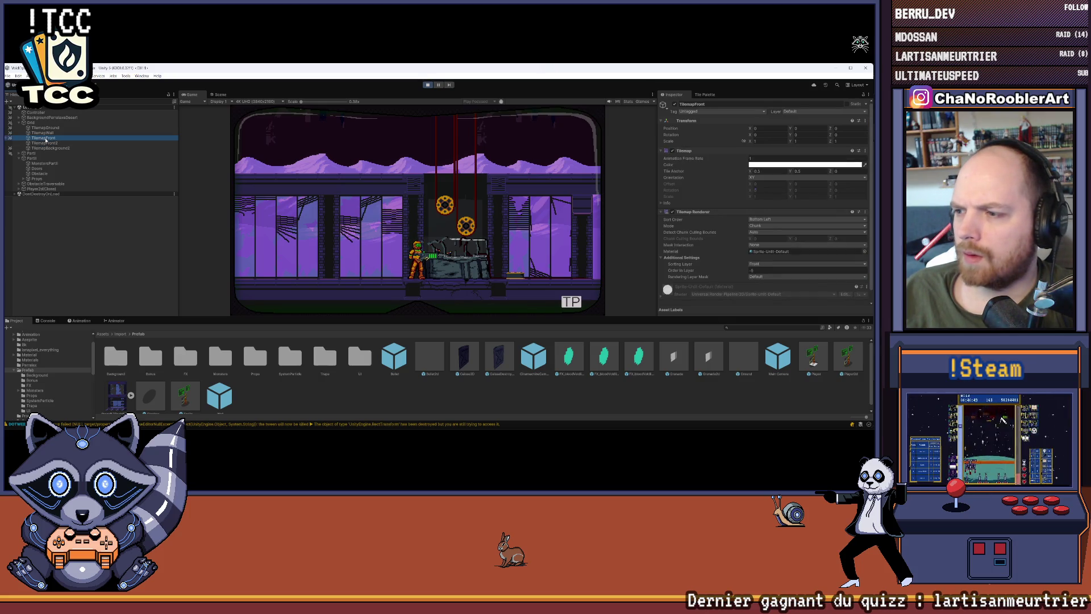
click(50, 144)
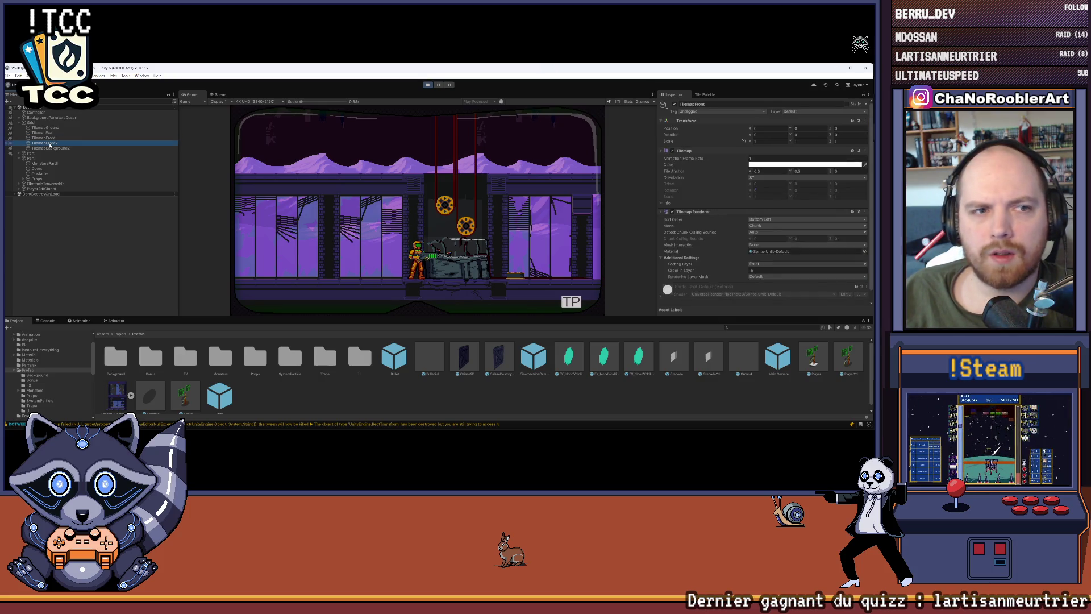
click(749, 264)
click(773, 292)
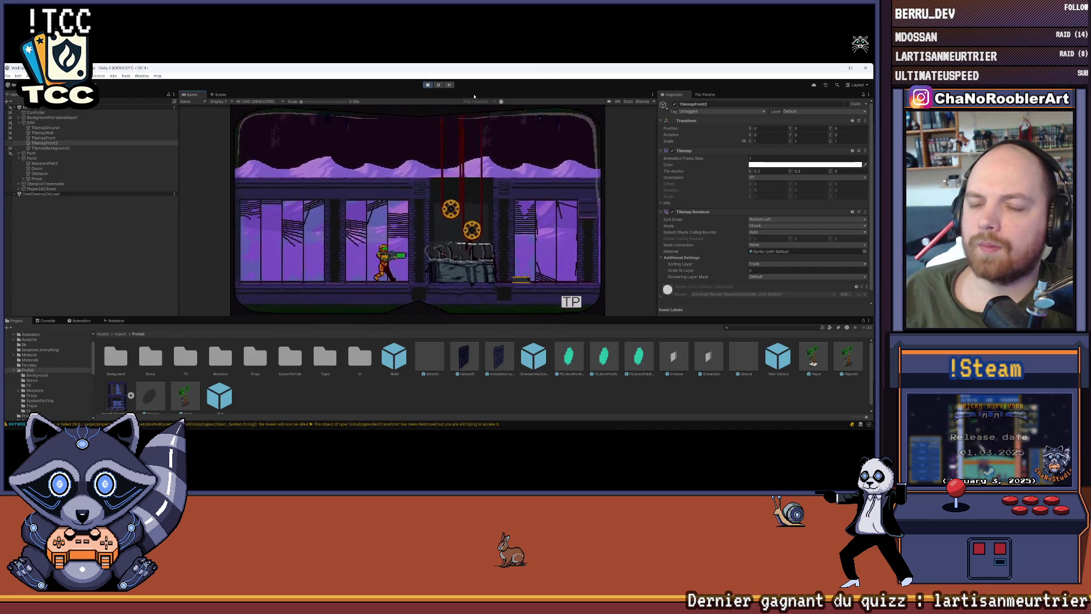
click(427, 85)
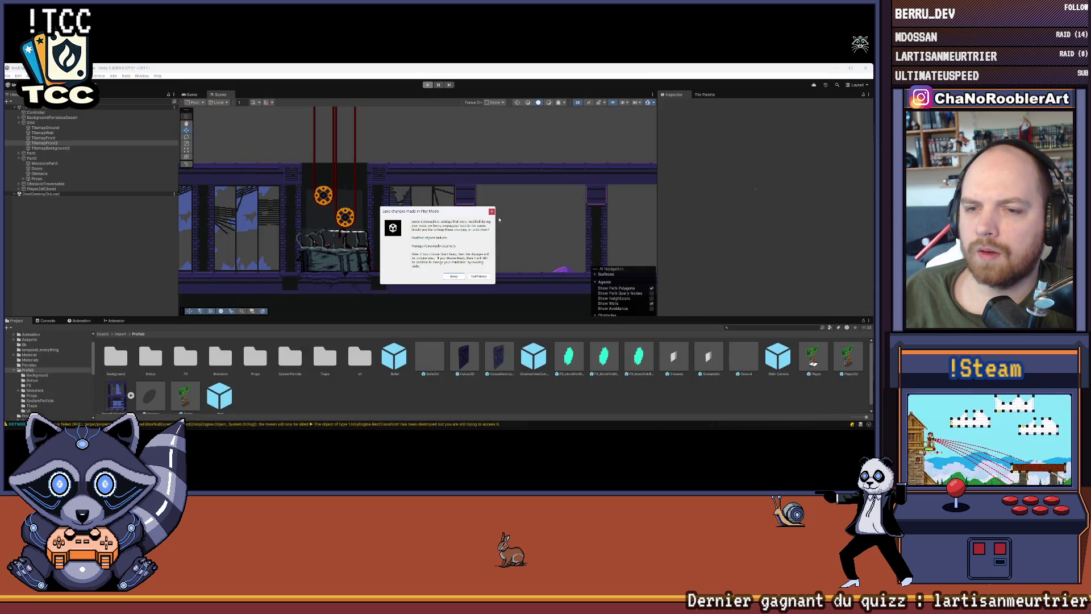
Step: Dismiss the save prompt and browse to the Import > Prefab > Props folder
click(491, 211)
scroll(349, 252, up, 5)
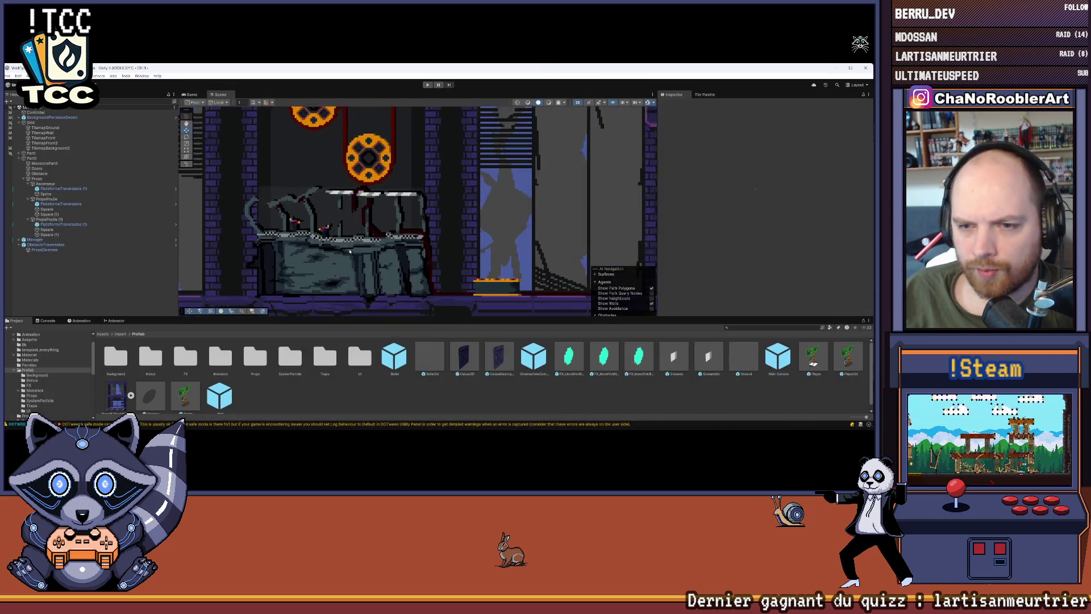
scroll(349, 253, up, 2)
scroll(393, 226, down, 3)
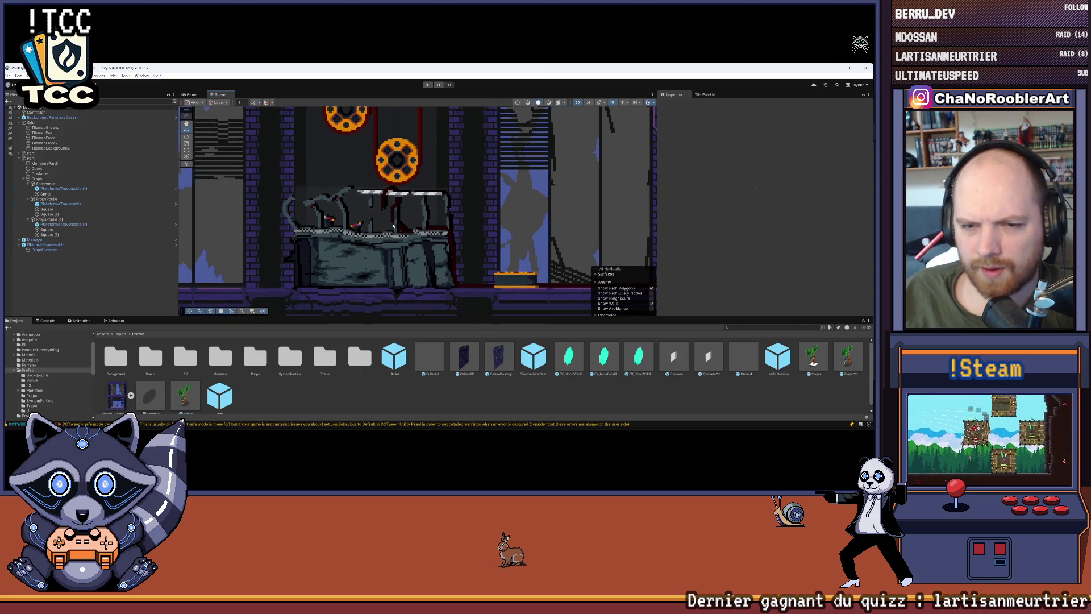
scroll(7, 373, up, 3)
click(72, 347)
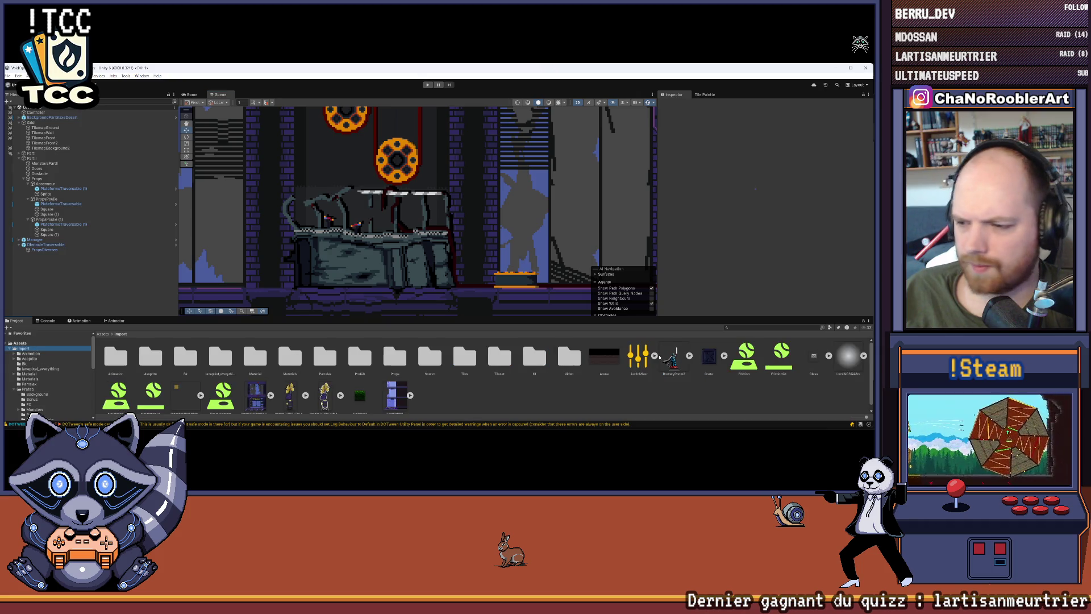
double_click(390, 355)
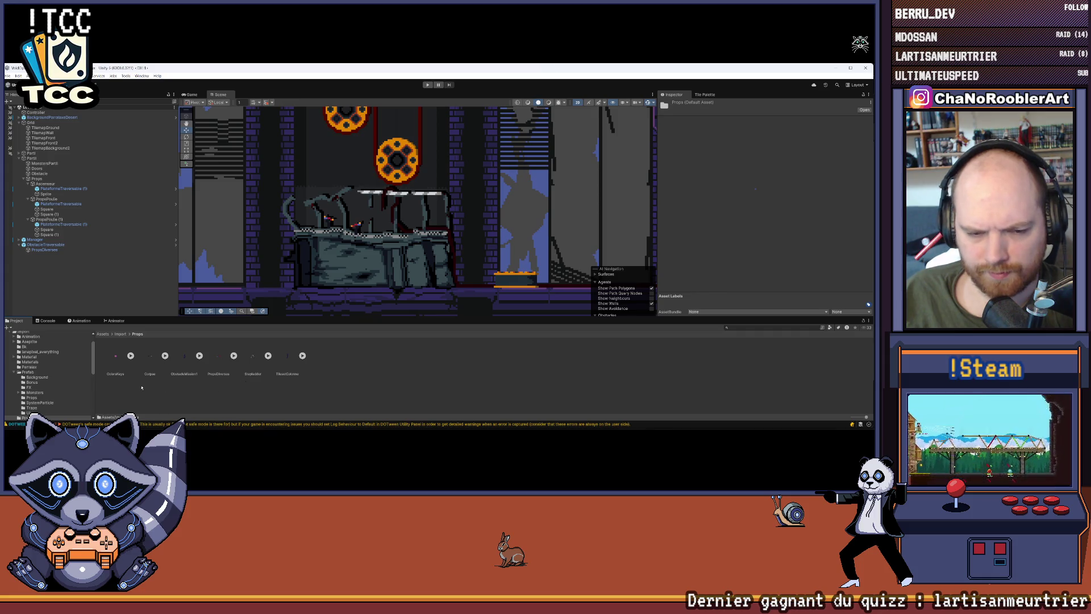
scroll(67, 366, up, 2)
click(26, 349)
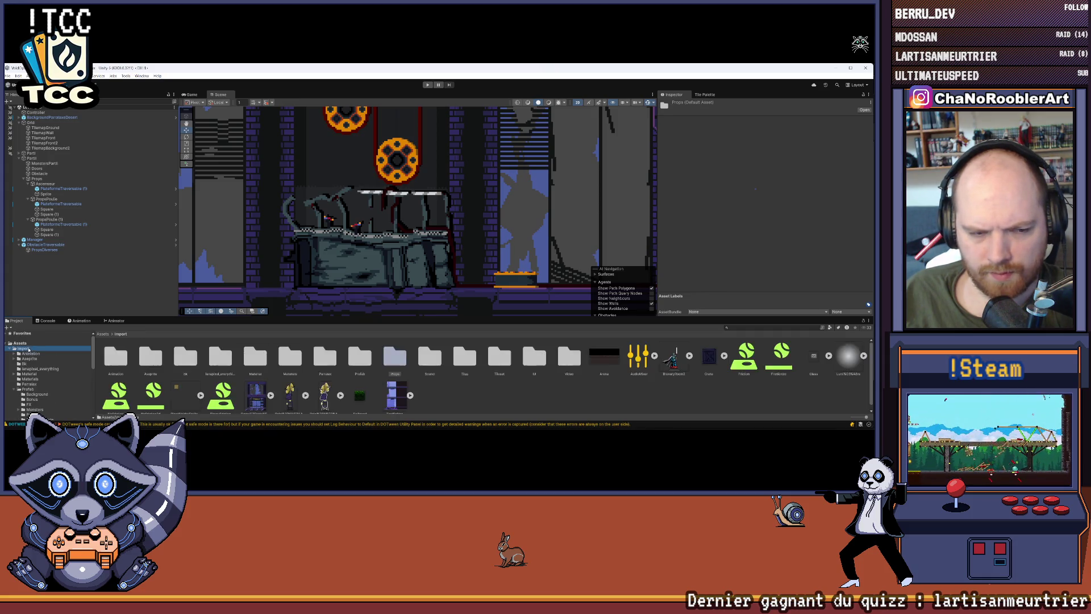
scroll(449, 377, down, 1)
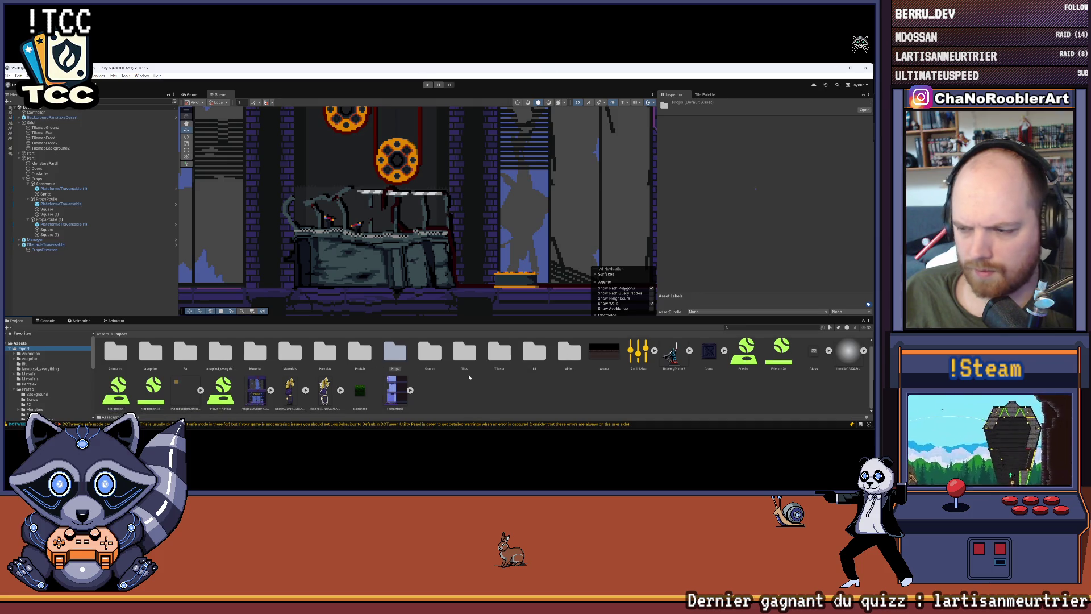
click(25, 389)
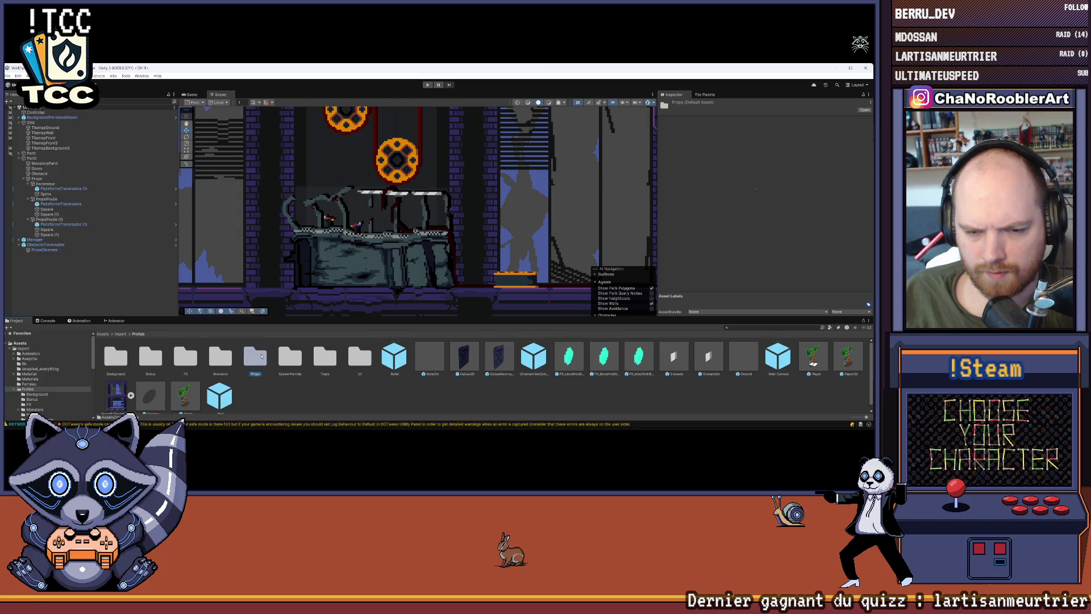
double_click(256, 356)
Step: Set the Ascenseur texture's Max Size to 16384 and check its Filter Mode
click(115, 357)
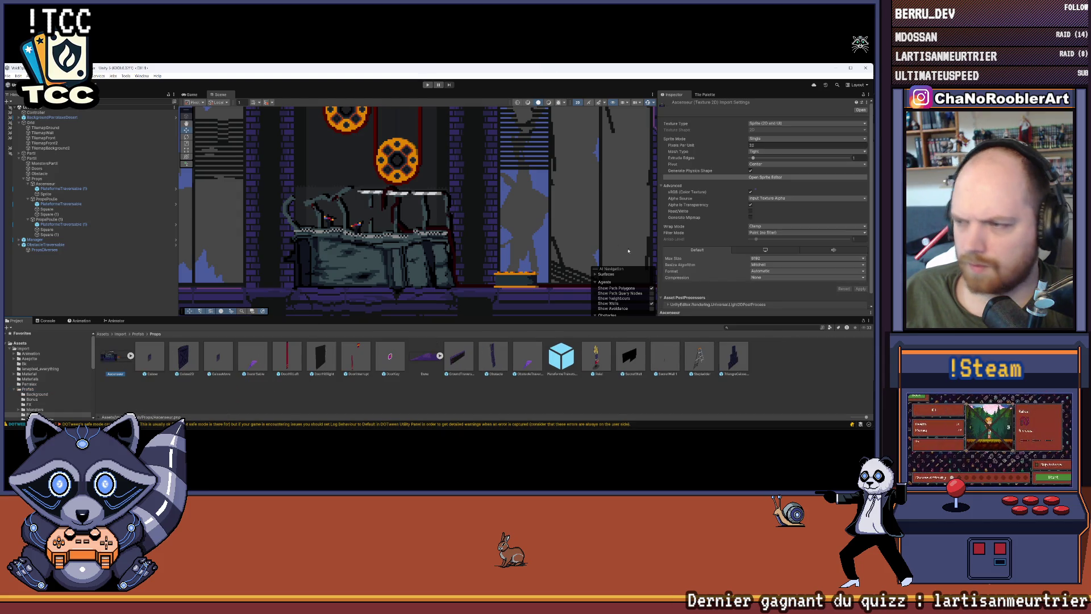
click(770, 259)
click(770, 325)
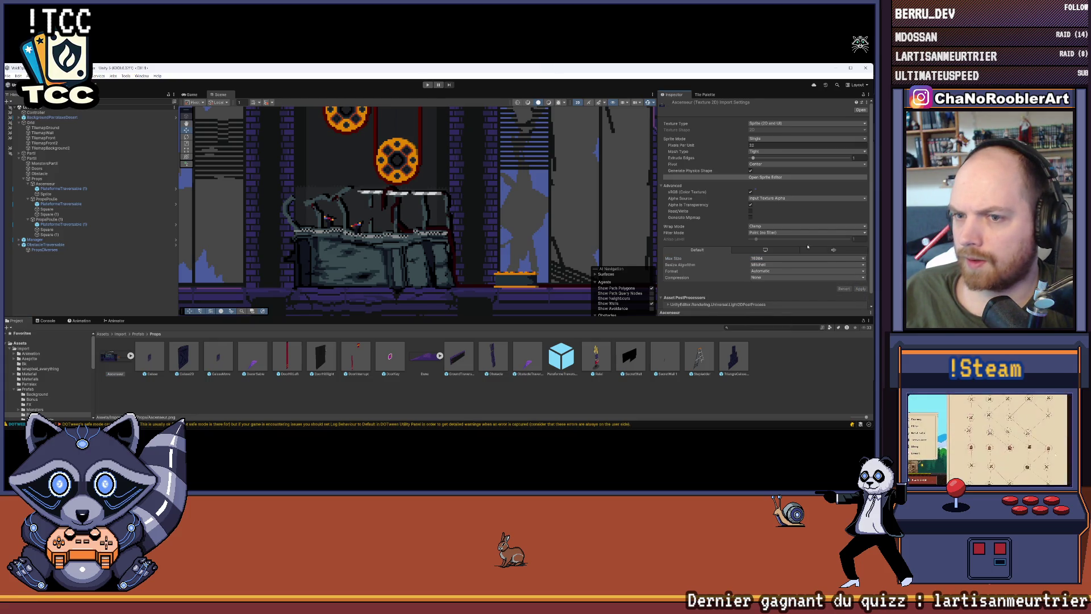
click(784, 232)
click(768, 296)
scroll(304, 246, down, 5)
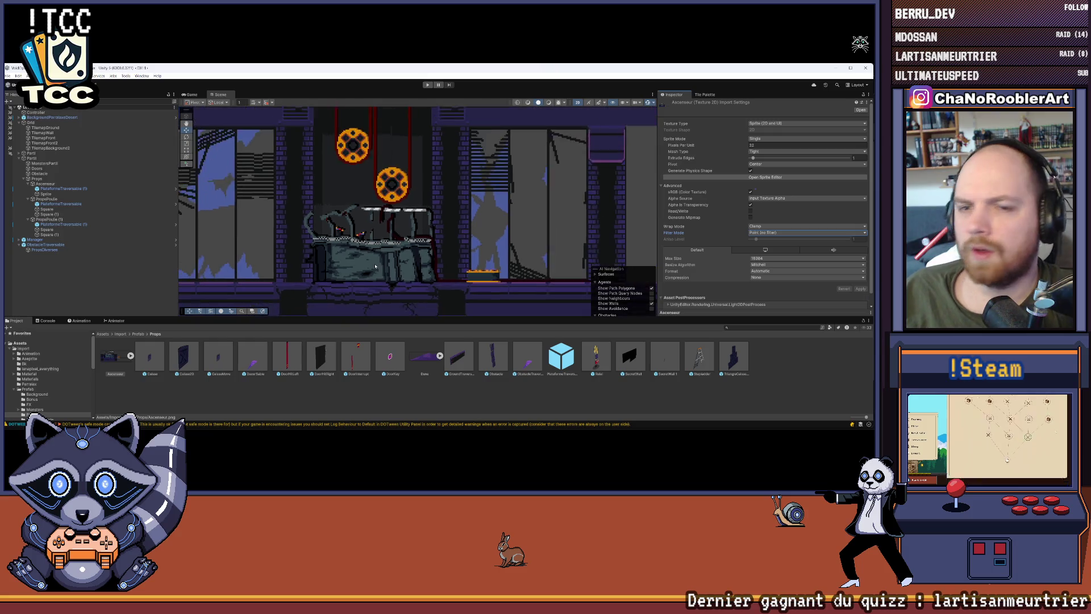
click(304, 245)
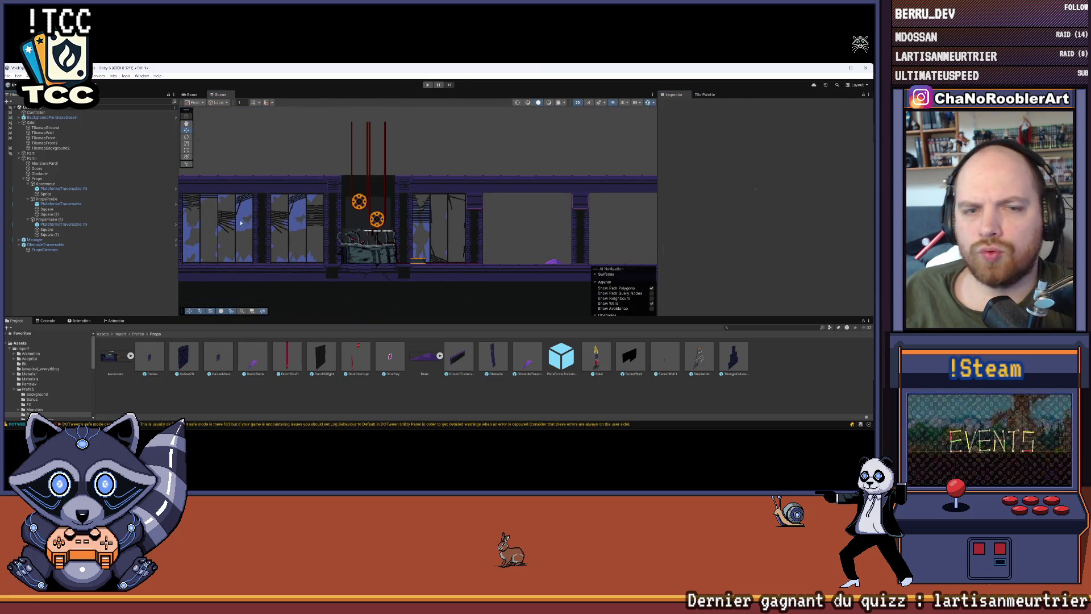
click(44, 229)
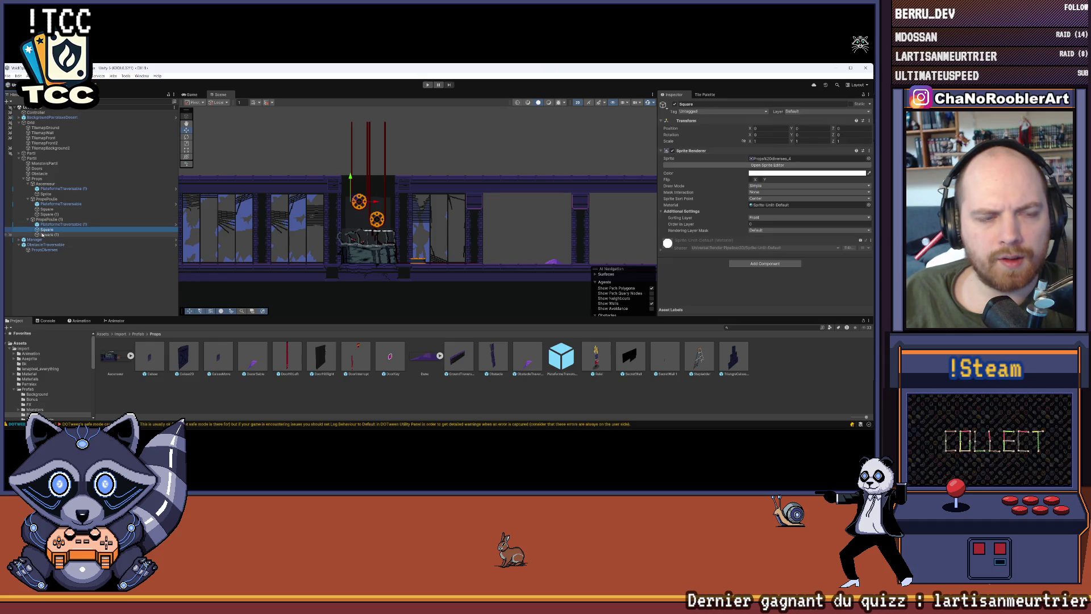
key(Down)
key(Up)
key(Down)
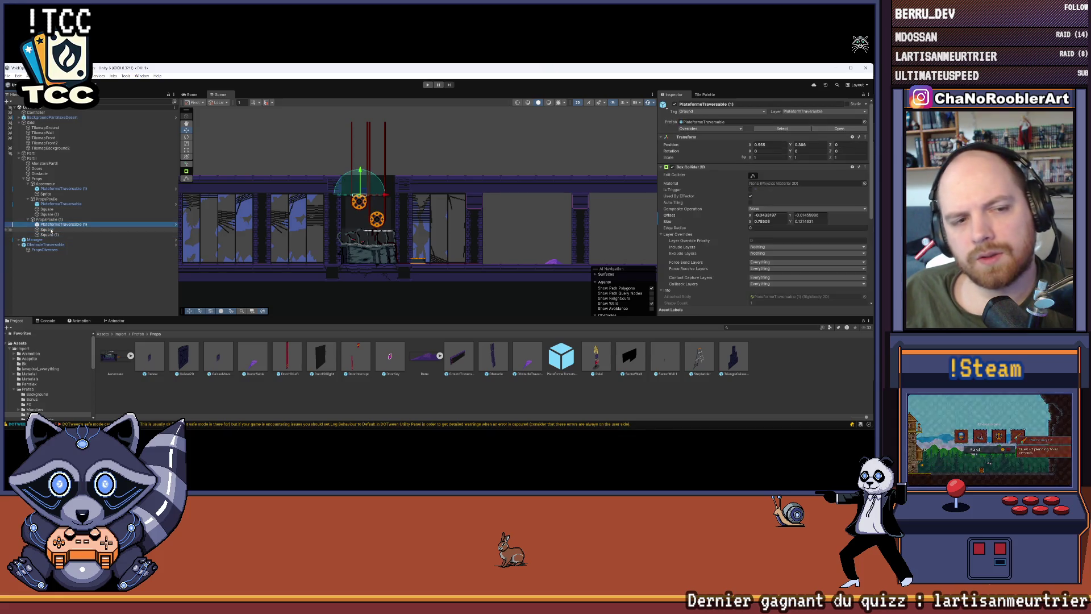
click(91, 273)
mouse_move(429, 432)
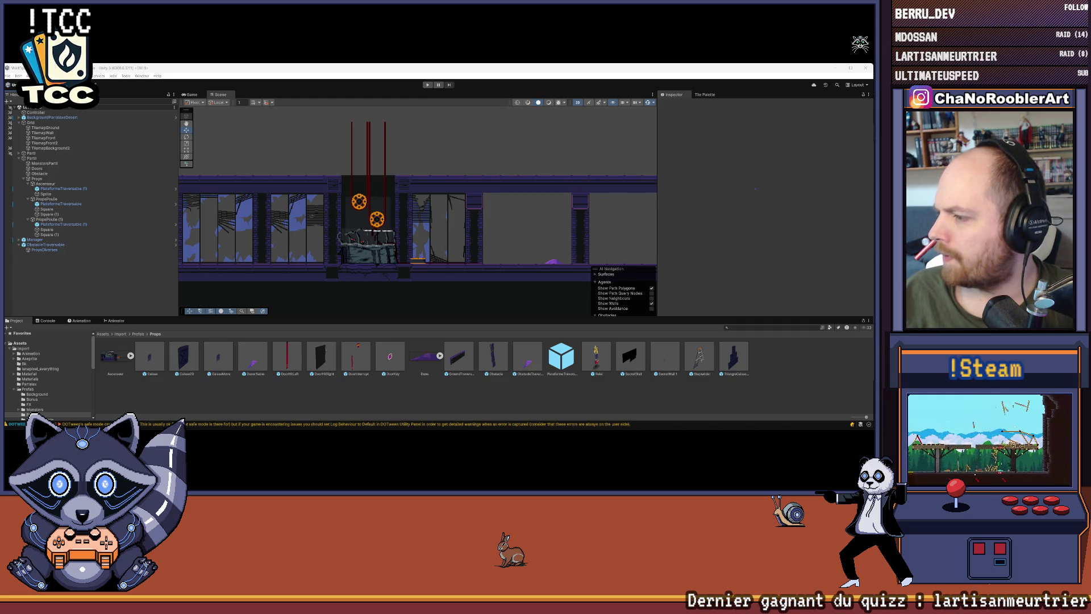
key(ctrl+shift+e)
Step: Rename the Aseprite export file to Poulie.png and export the sprite
click(423, 212)
drag(437, 213, 361, 213)
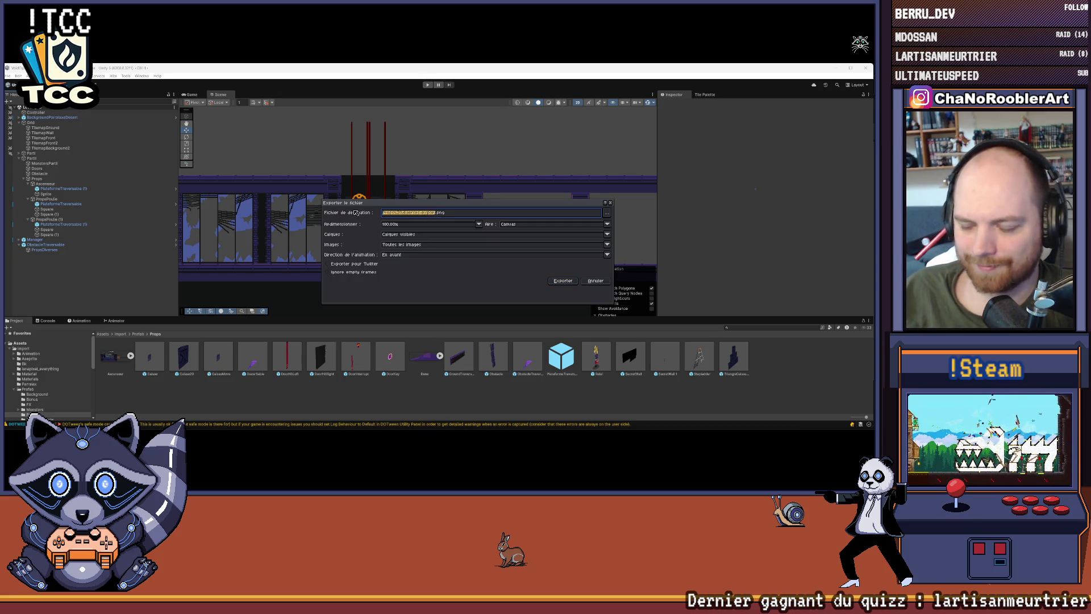
key(BackSpace)
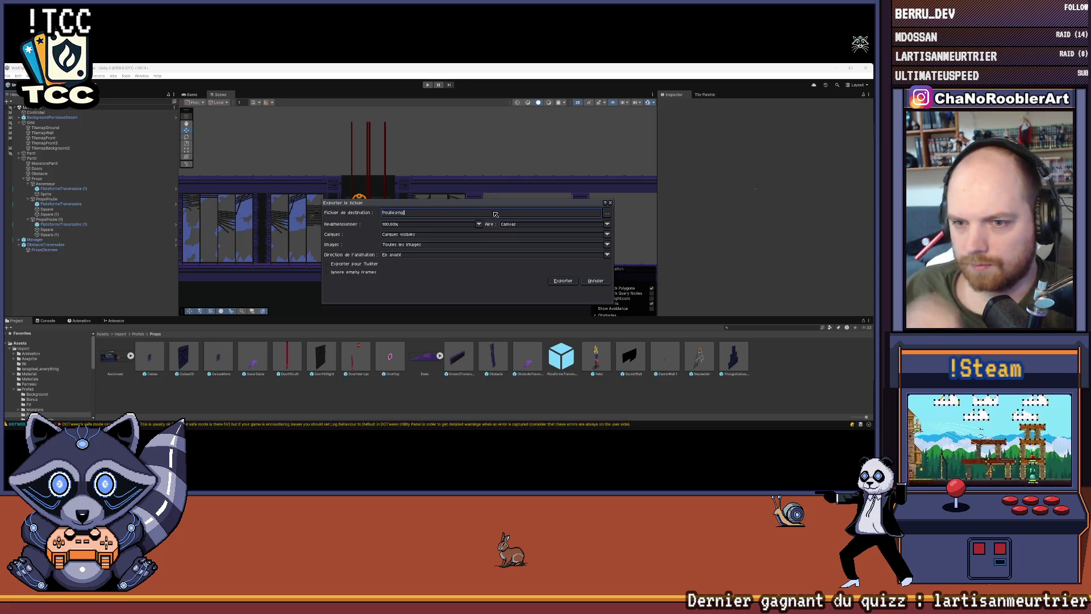
click(563, 282)
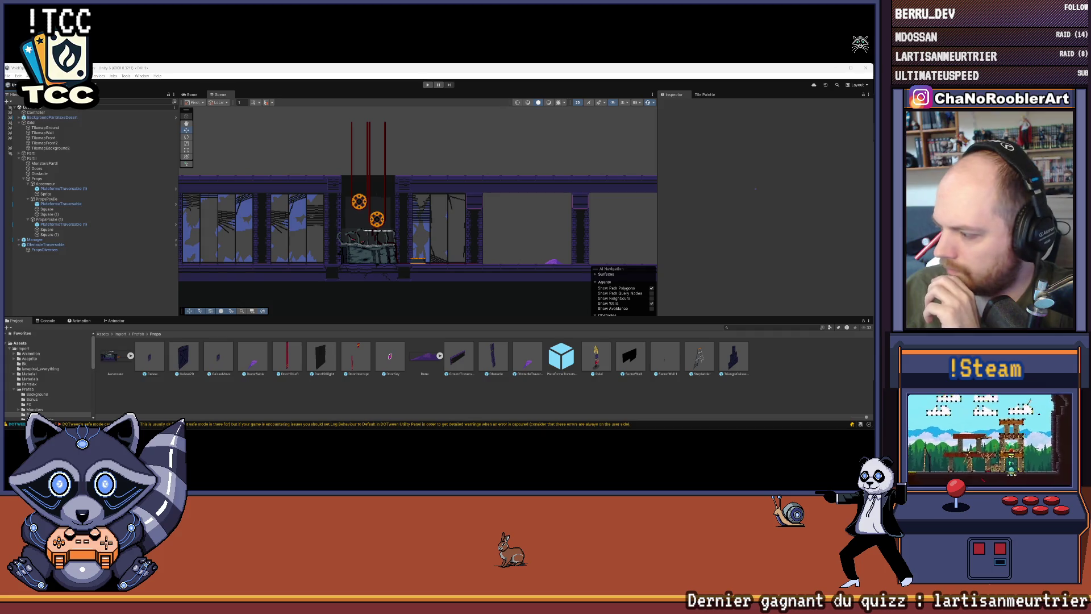
key(super)
key(super)
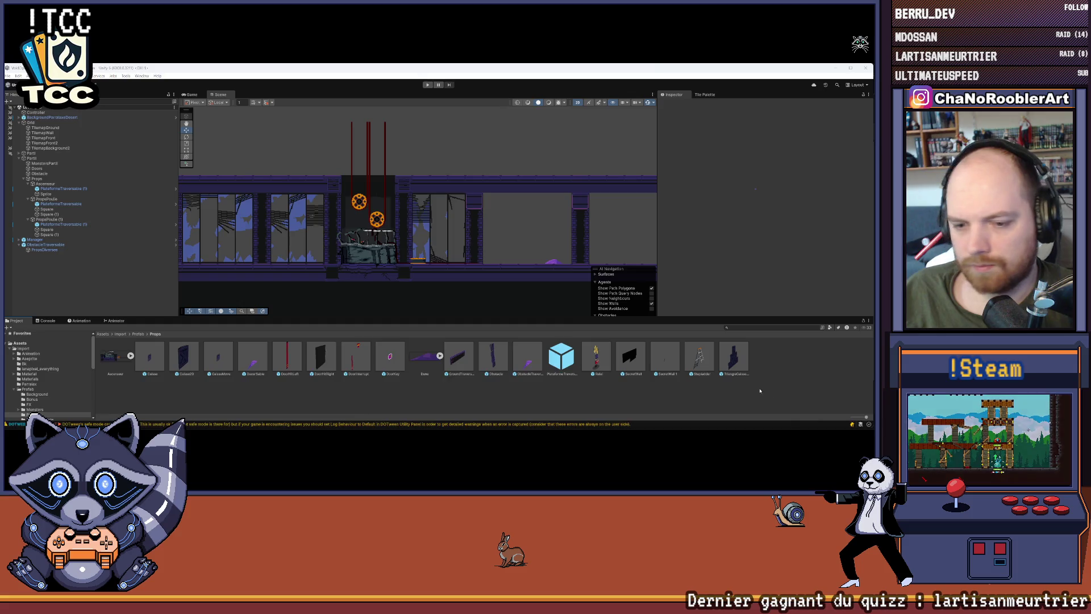
key(super)
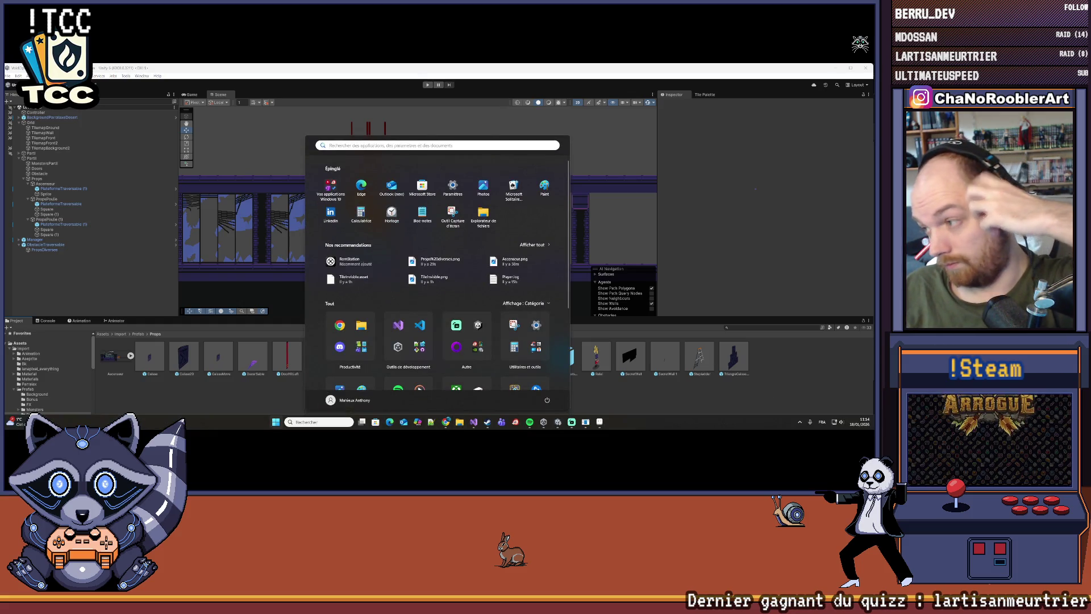
Step: Return to Unity and select the Import asset folder
key(super)
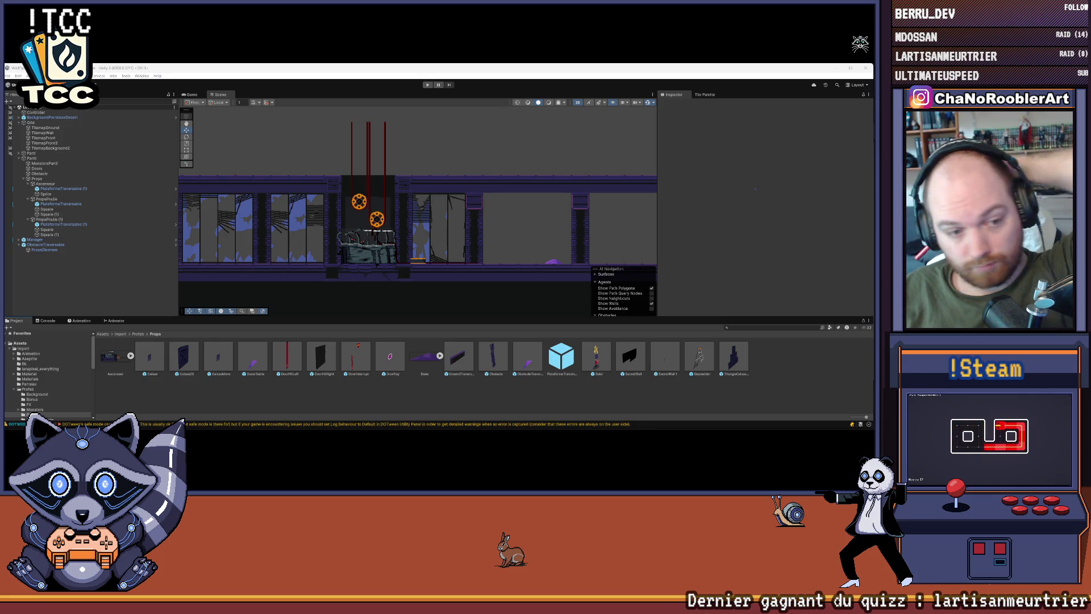
click(32, 349)
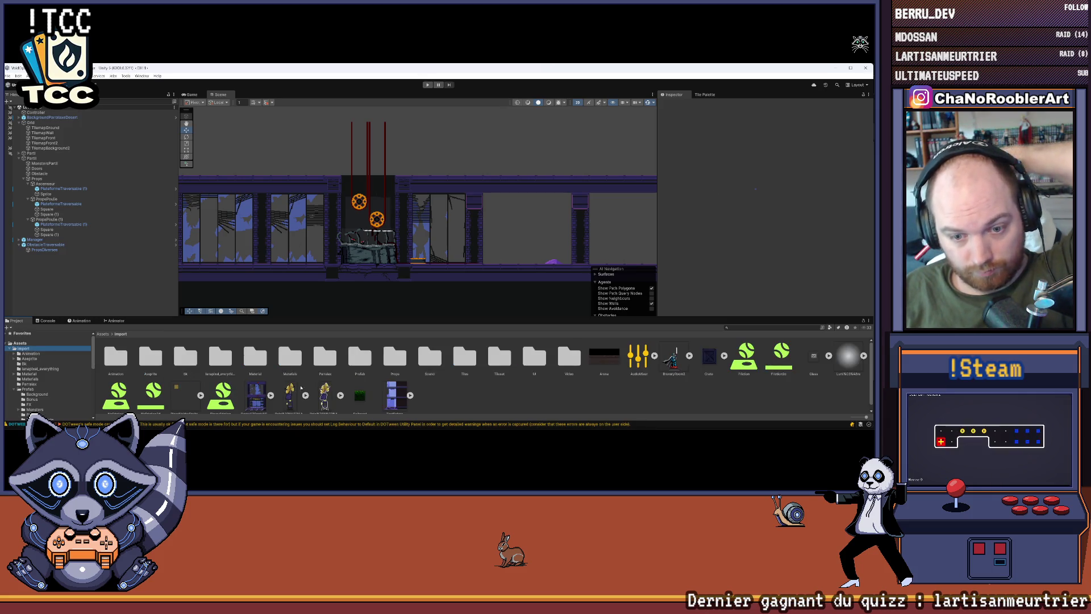
Step: Delete the old Poule image from Import > Props and re-export Poulie.png from Aseprite
double_click(395, 356)
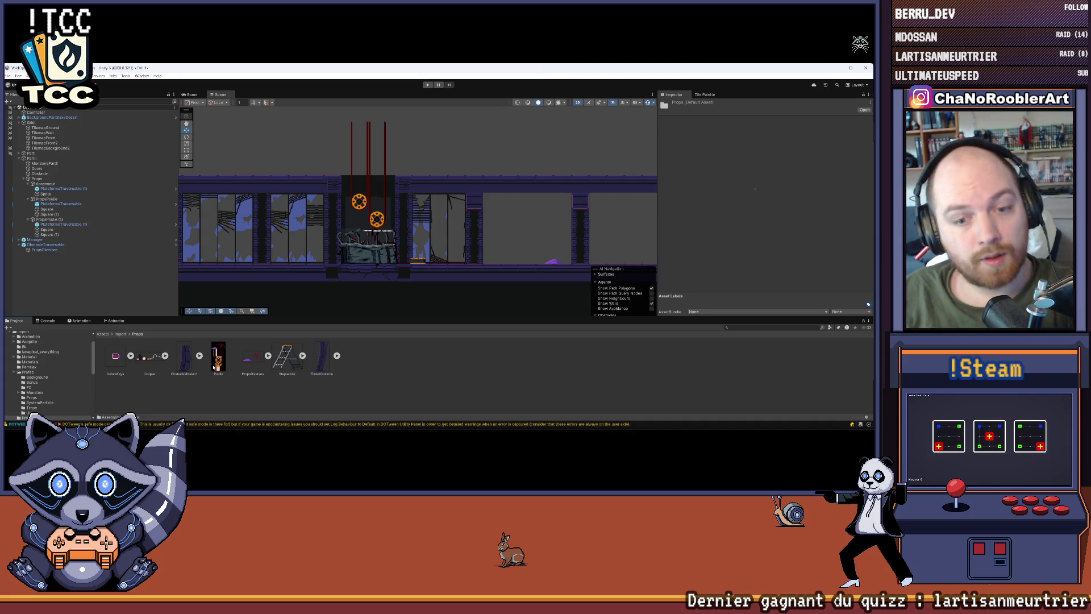
click(225, 370)
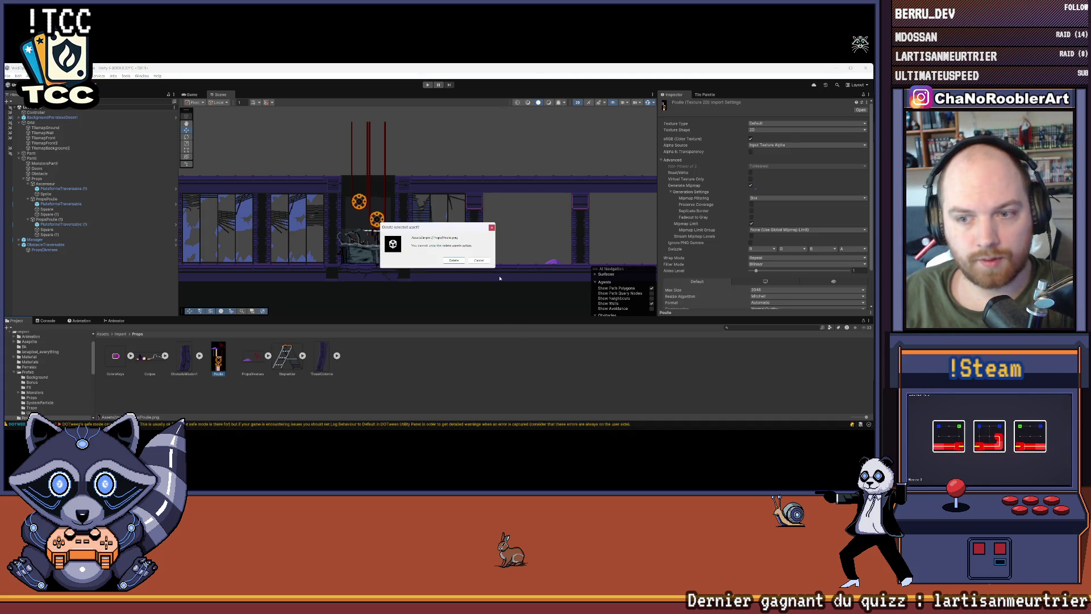
key(Delete)
key(Return)
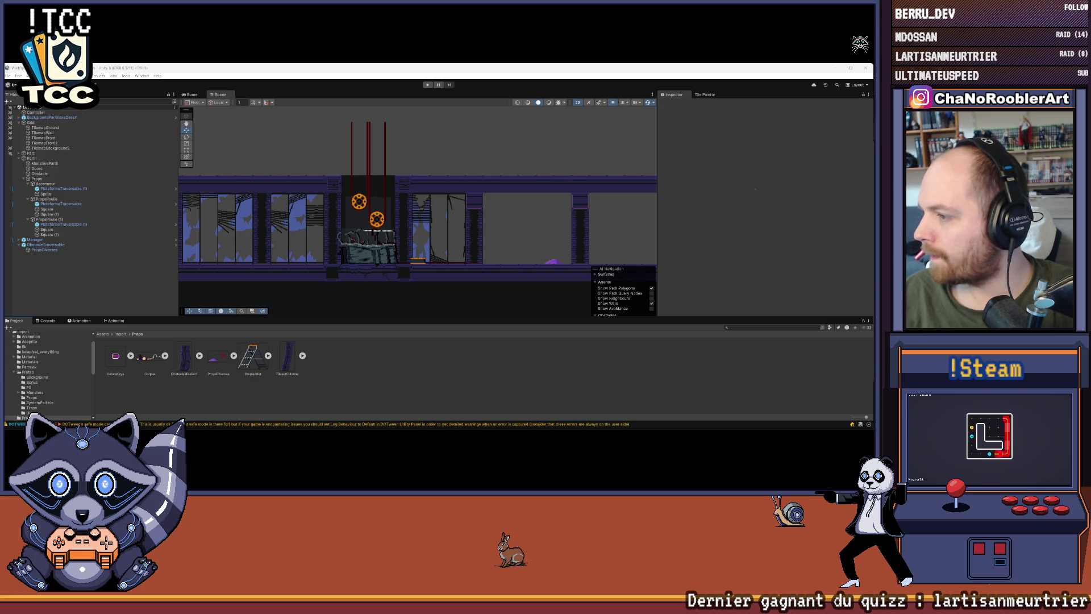
key(ctrl+alt+shift+s)
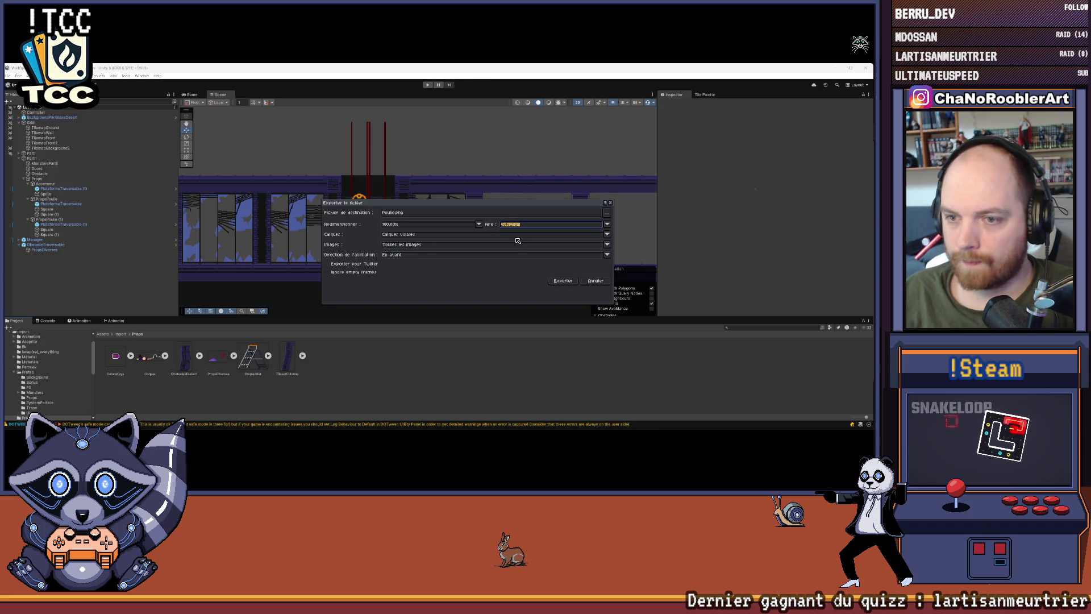
click(562, 281)
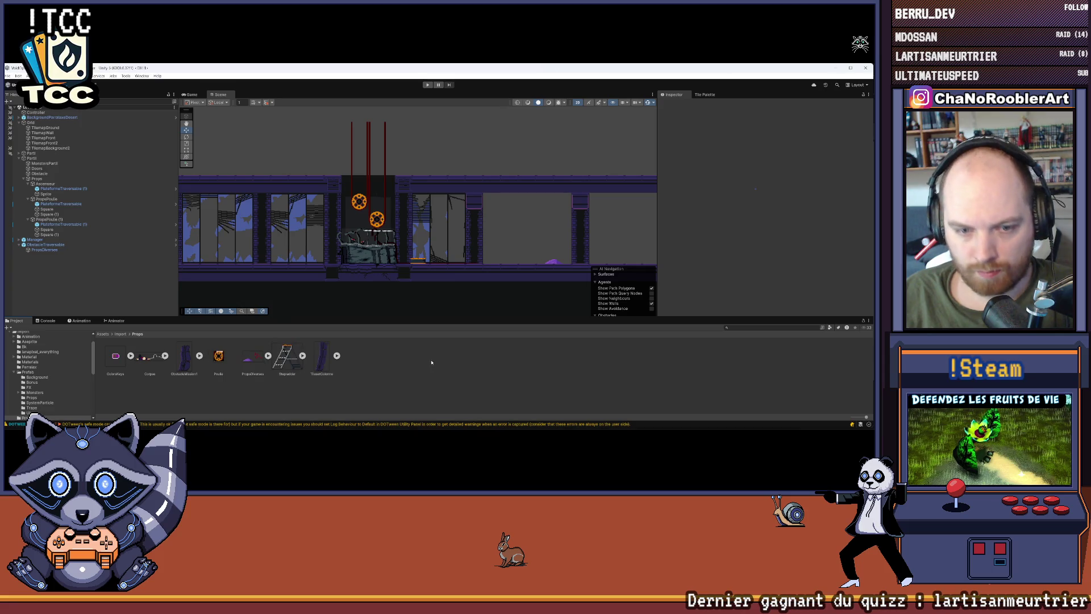
Step: Import Poulie as a Single sprite at 32 PPU, Point filter, Max Size 8192, and apply
click(778, 123)
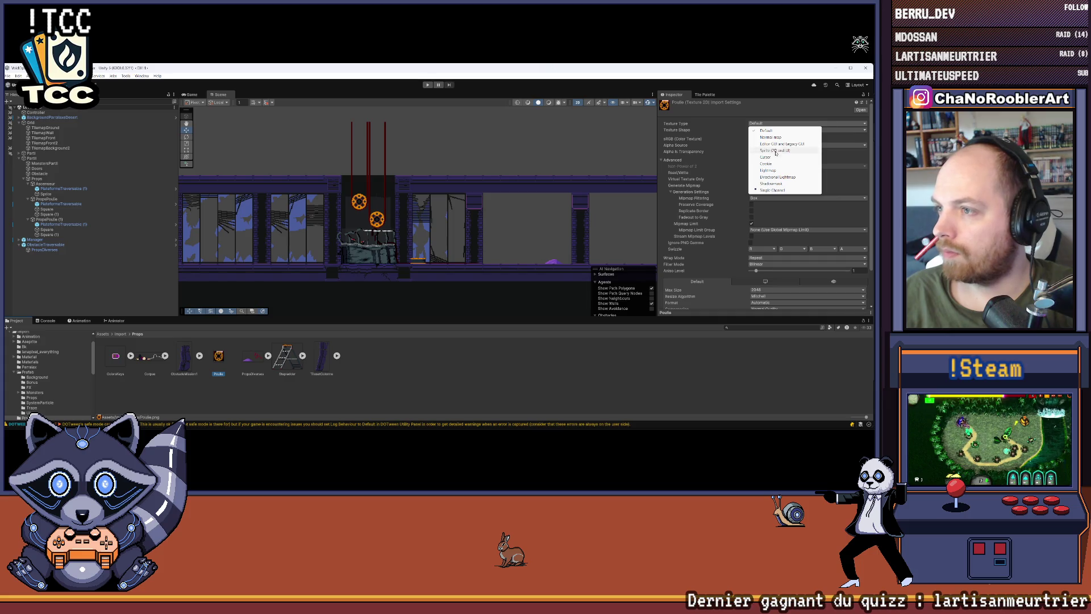
click(776, 151)
click(767, 137)
click(767, 145)
double_click(761, 145)
text(32)
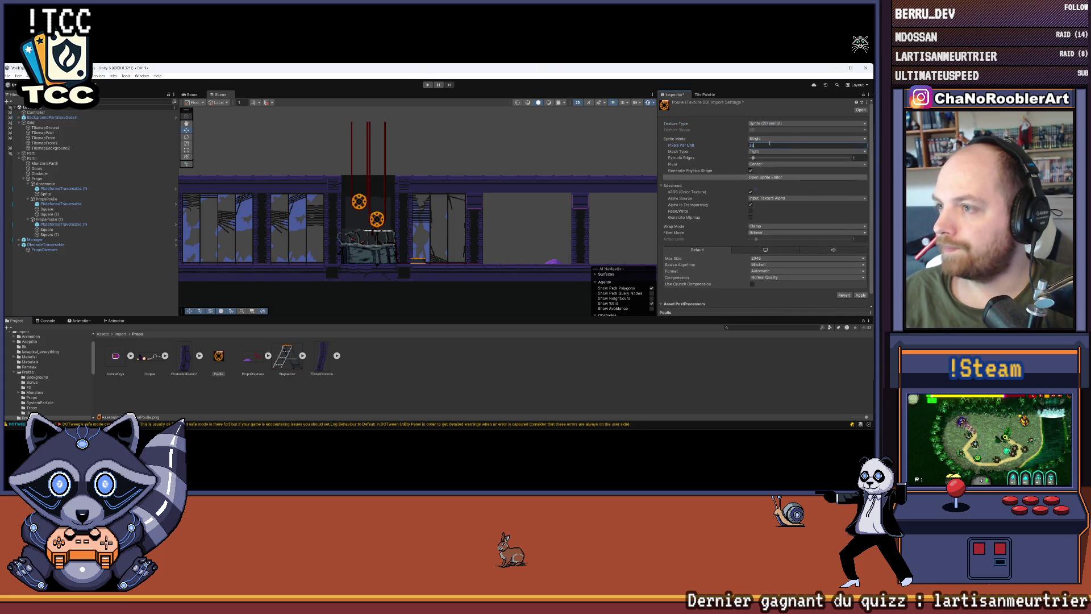
click(767, 232)
click(764, 235)
click(764, 258)
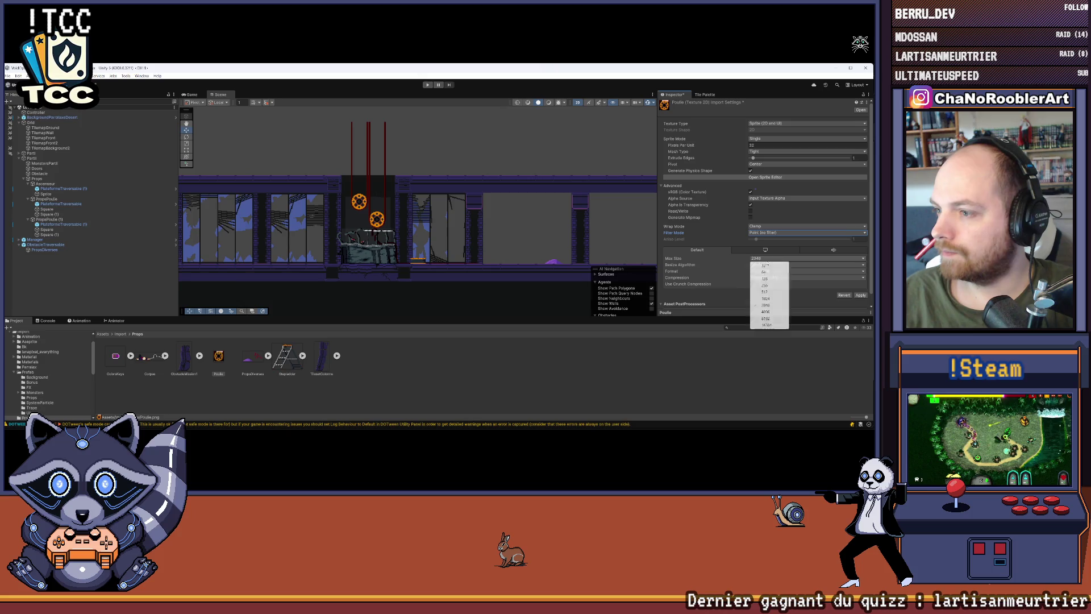
click(767, 320)
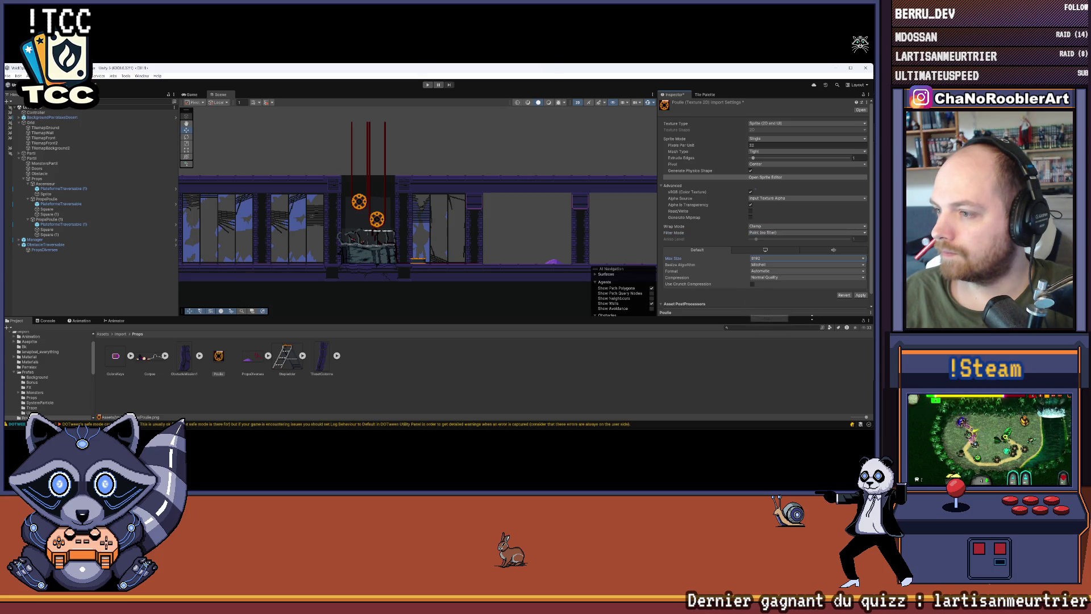
click(859, 295)
Step: Delete the extra Square (1) object
scroll(439, 243, up, 2)
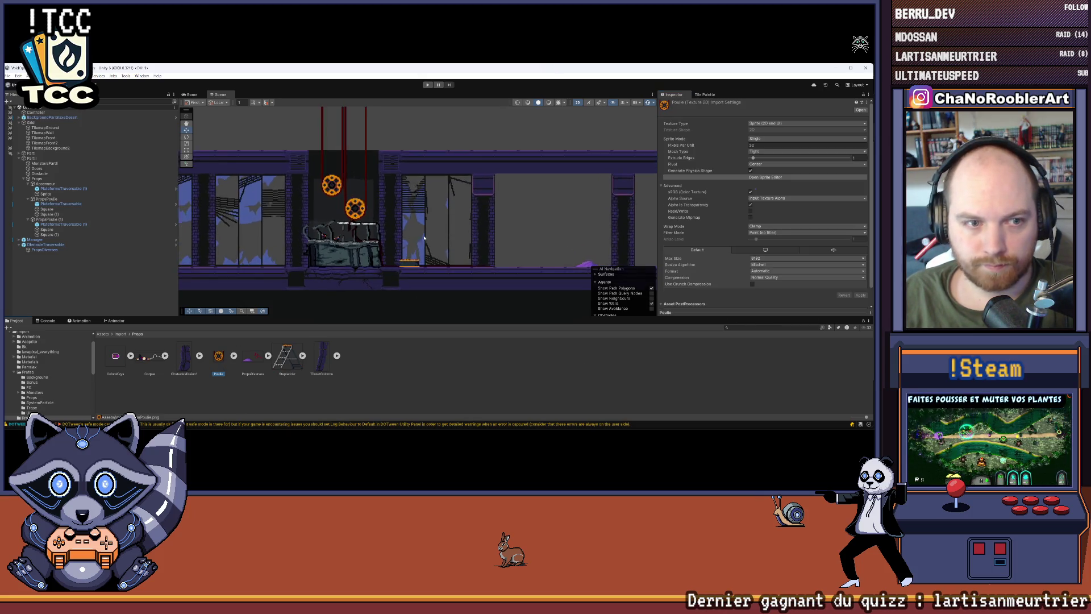
drag(47, 234, 54, 215)
key(Delete)
Step: Assign the Poulie sprite to the Square under both PropsPoulie pulleys
click(47, 209)
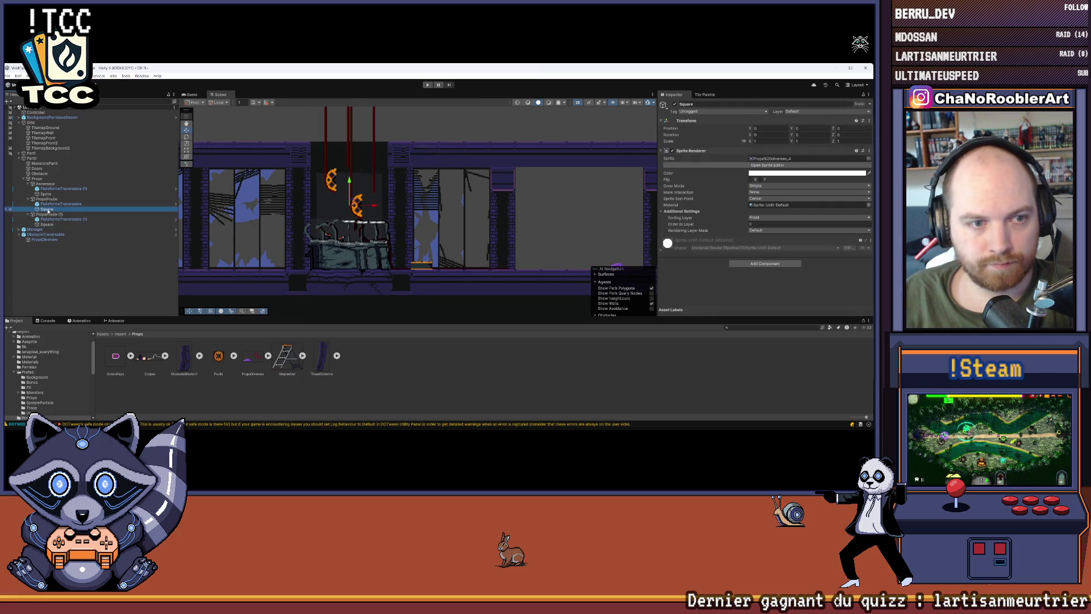
click(218, 355)
click(233, 355)
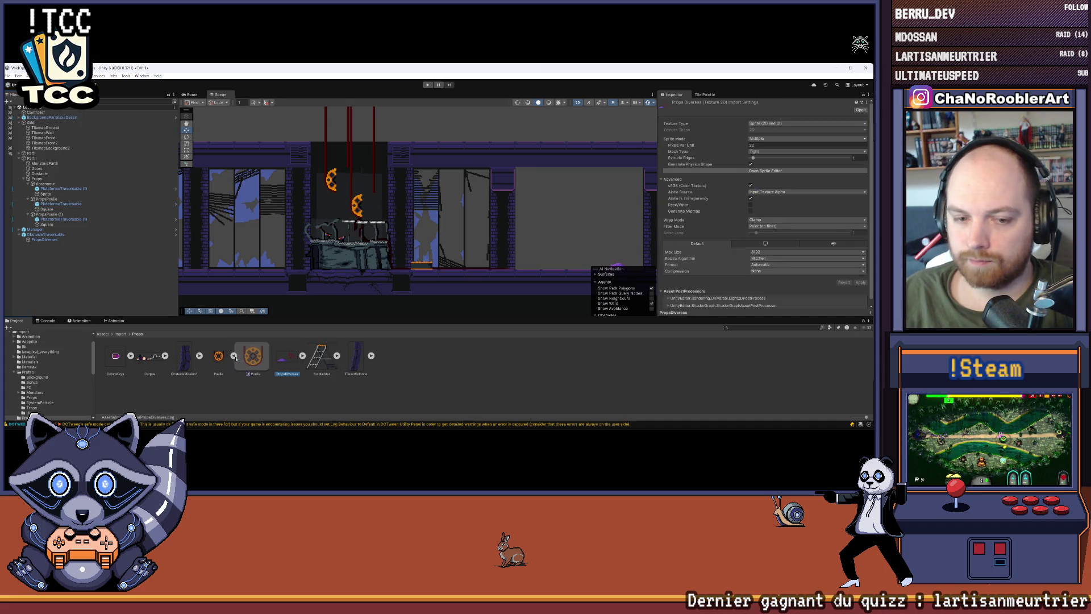
click(57, 193)
click(67, 209)
drag(253, 355, 771, 161)
click(46, 224)
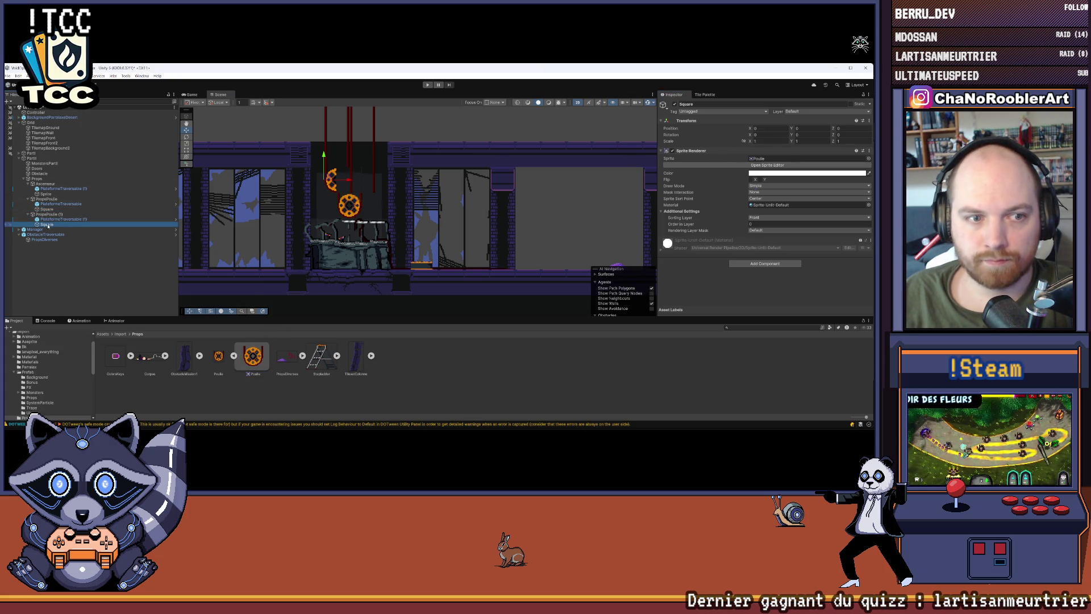
mouse_move(250, 359)
mouse_down()
mouse_move(398, 284)
mouse_move(771, 160)
mouse_up()
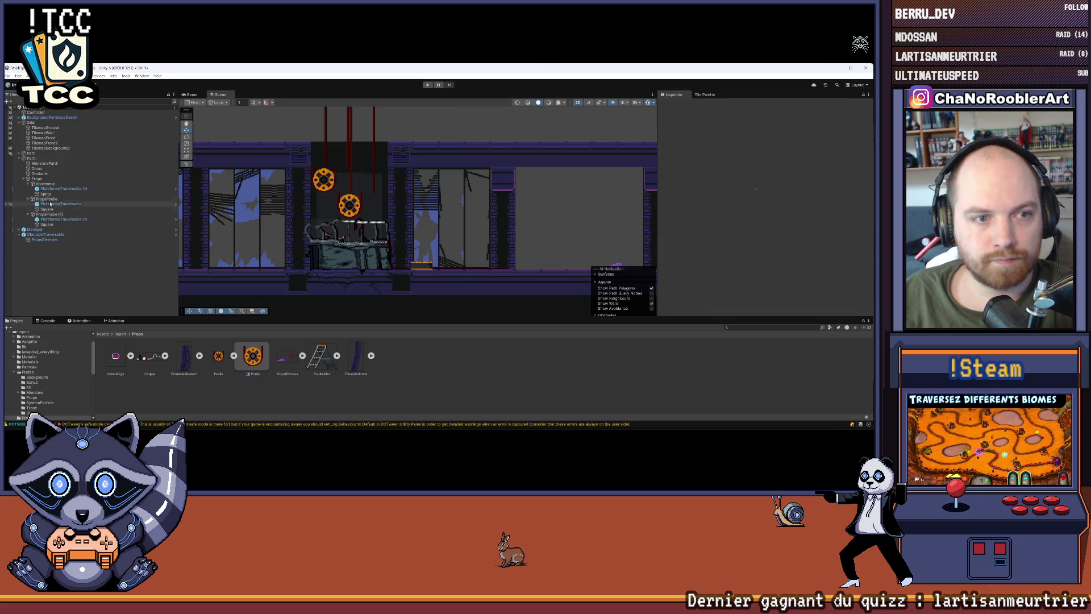
click(49, 194)
double_click(46, 183)
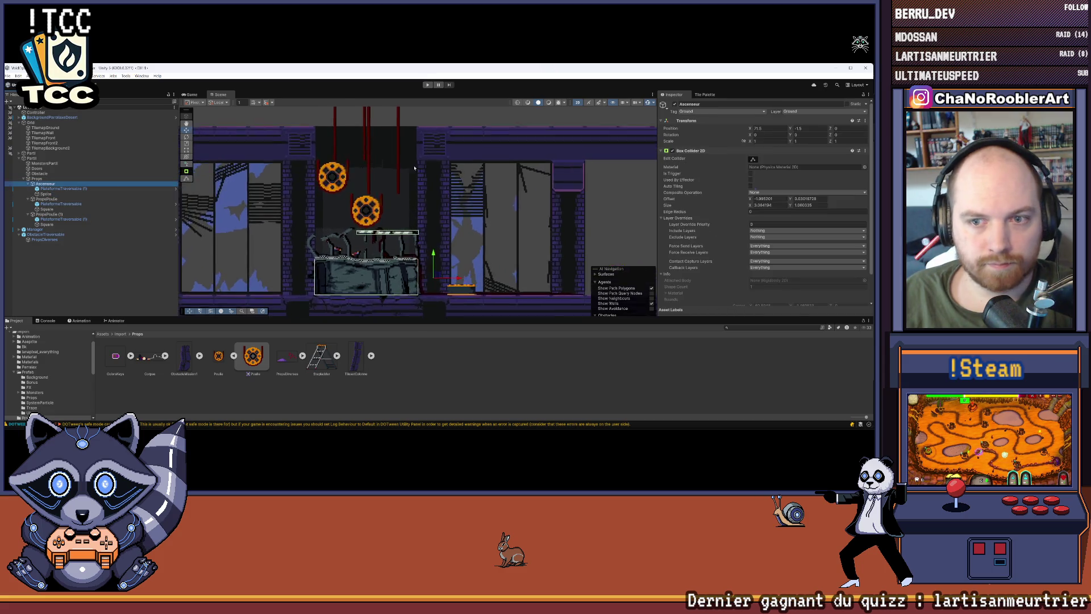
Step: Move the upper pulley to X 68 and the lower PropsPoulie to X 70.5
click(48, 214)
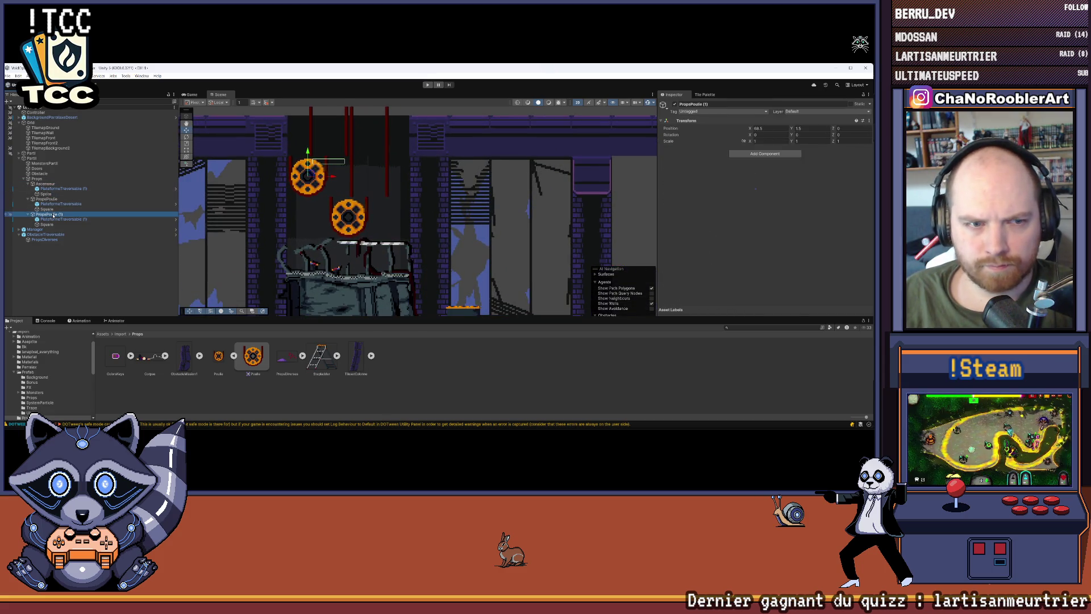
drag(333, 178, 352, 176)
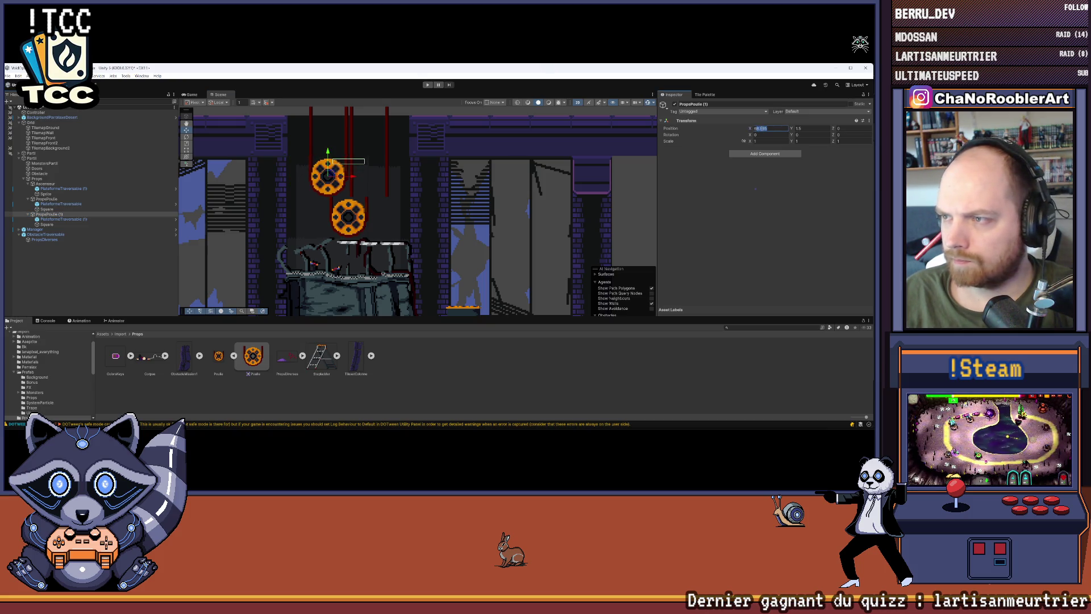
text(68)
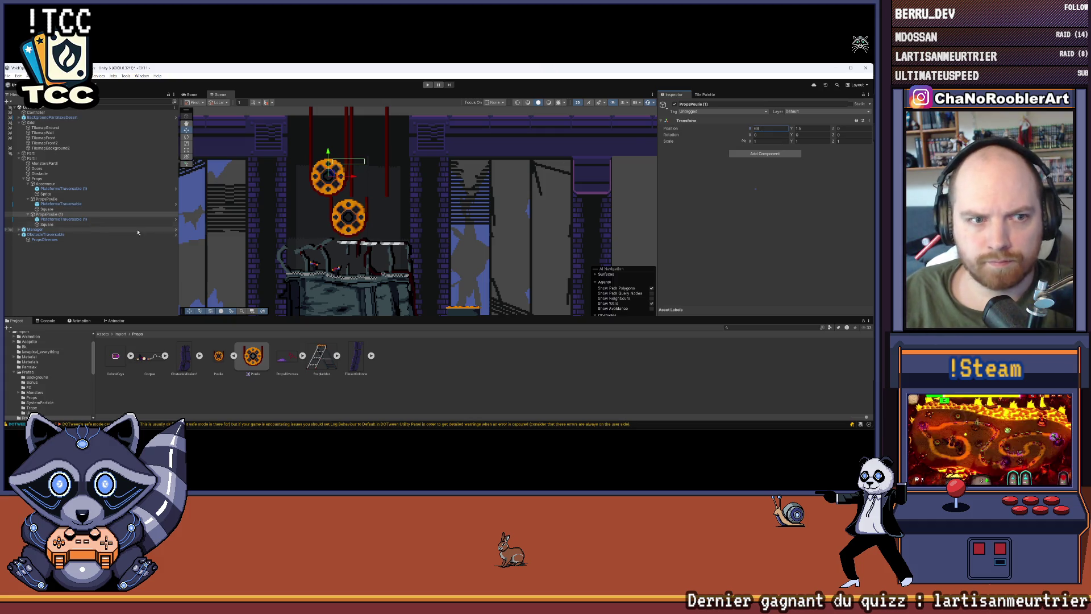
click(71, 198)
click(772, 130)
text(70.5)
key(Return)
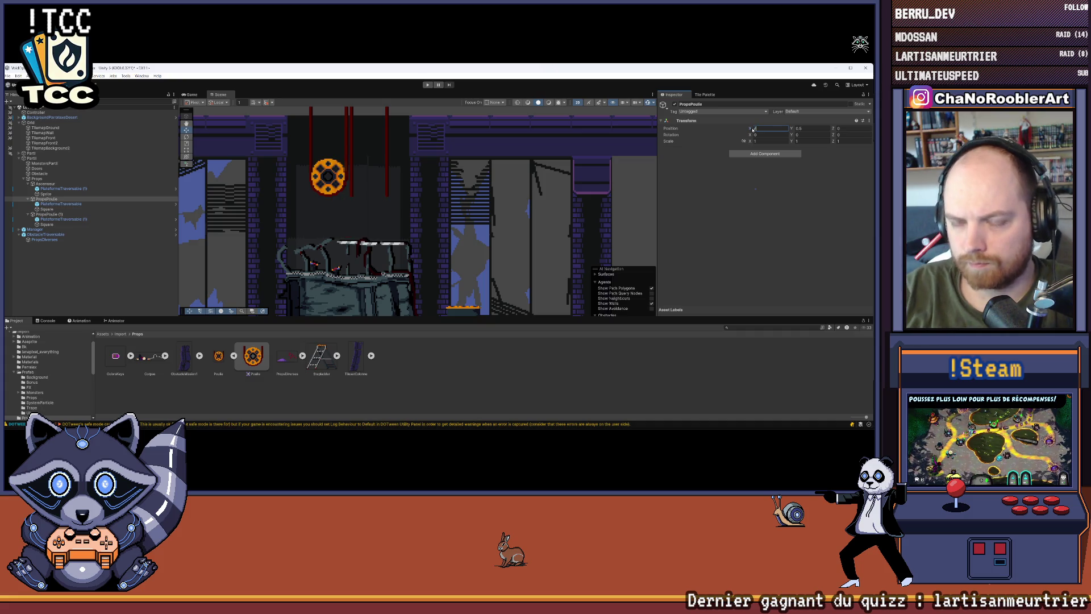
click(99, 280)
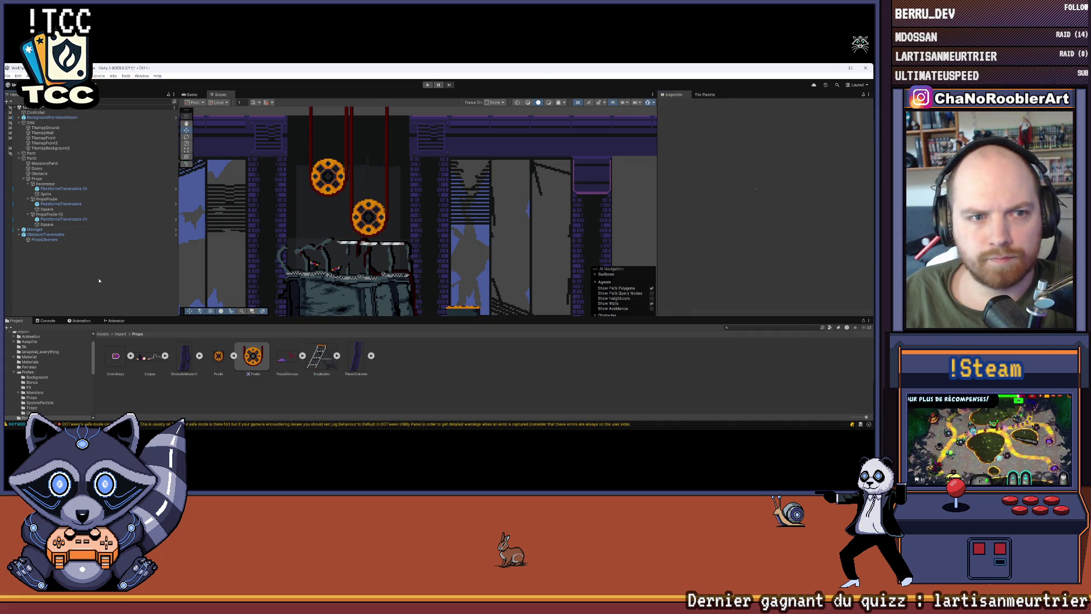
Step: Slide both traversable platforms left so each centres on its pulley
click(45, 184)
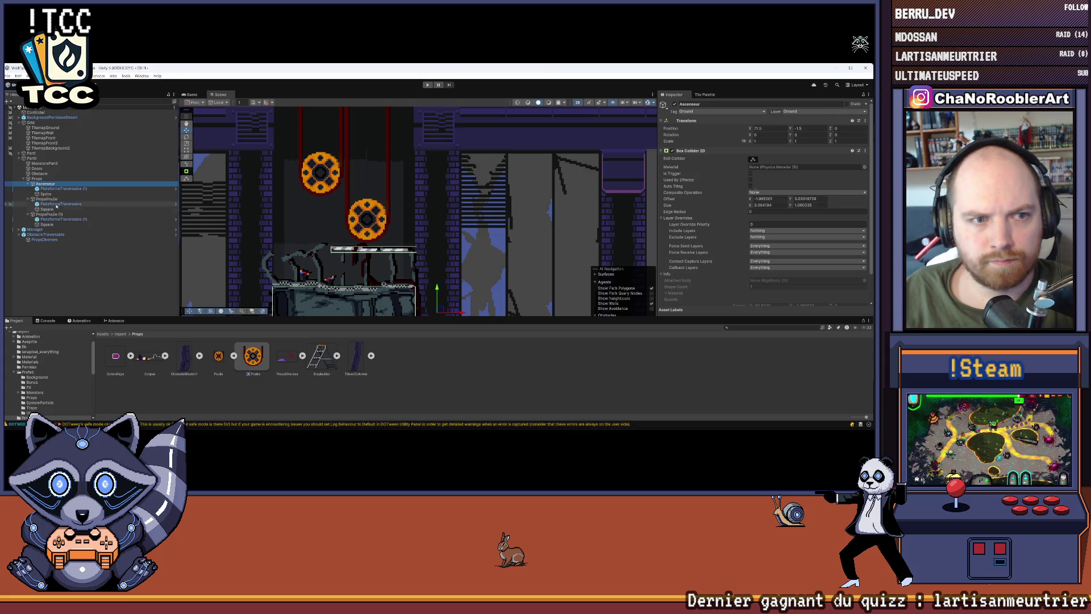
double_click(70, 203)
drag(437, 207, 399, 210)
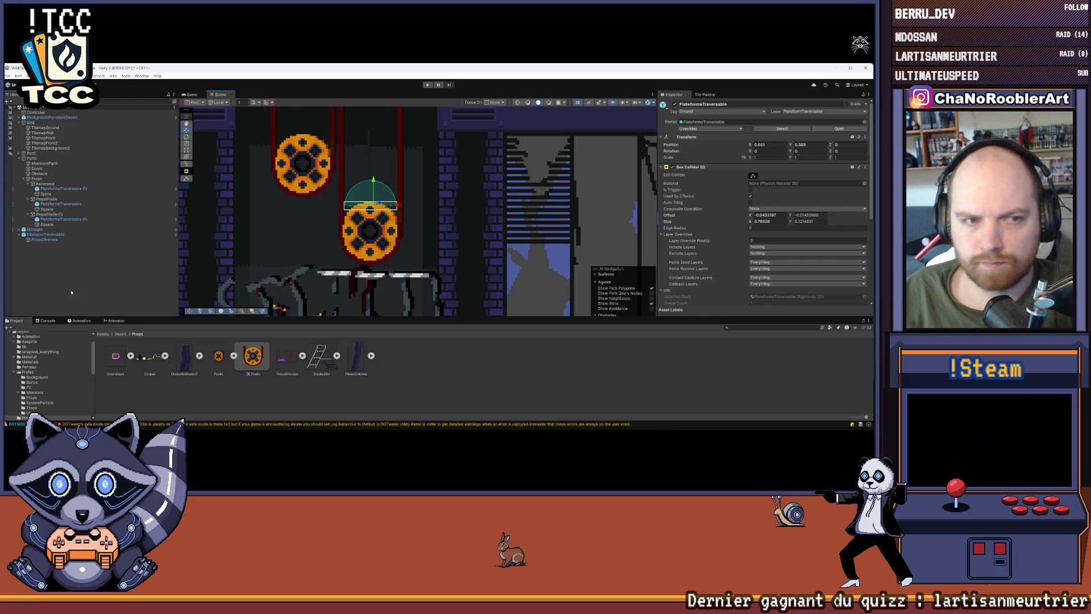
click(63, 219)
key(f)
drag(355, 139, 318, 147)
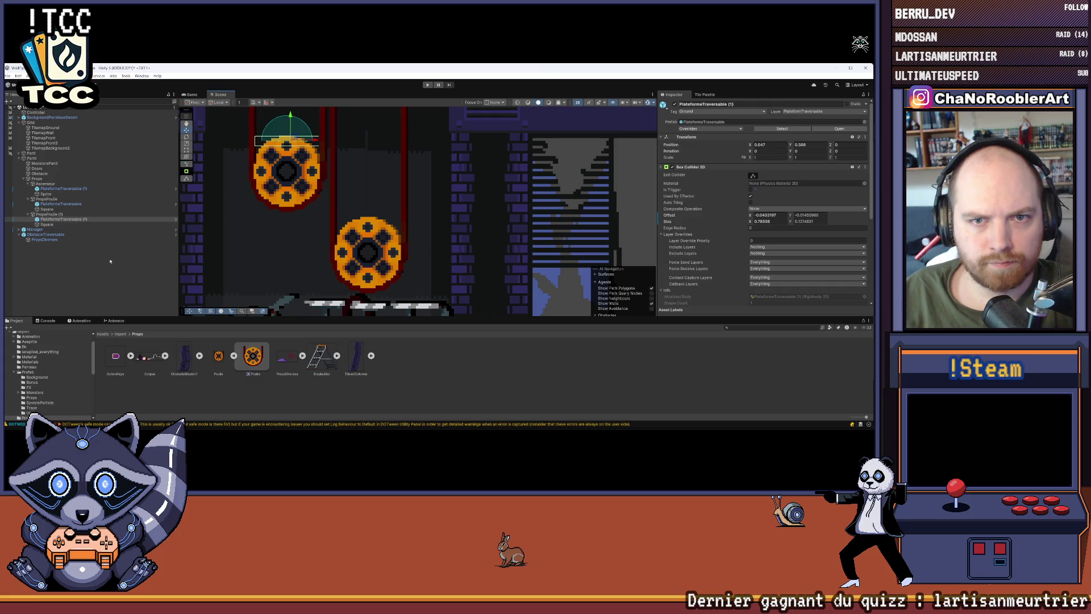
click(290, 205)
Step: Collapse PropsPoulie (1) in the hierarchy and centre the view on the elevator shaft
scroll(290, 205, down, 5)
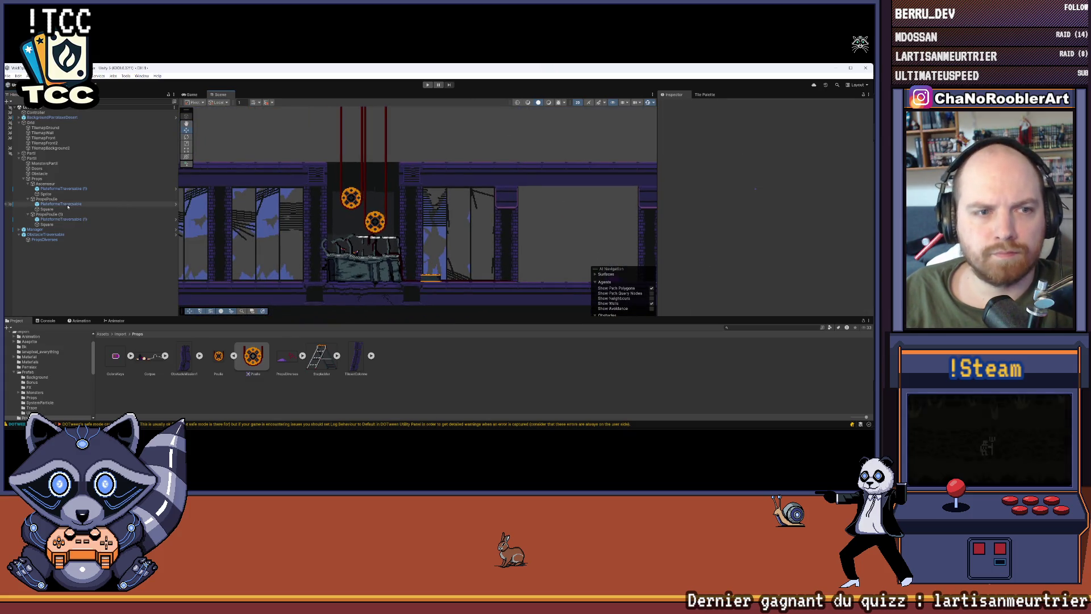
click(47, 215)
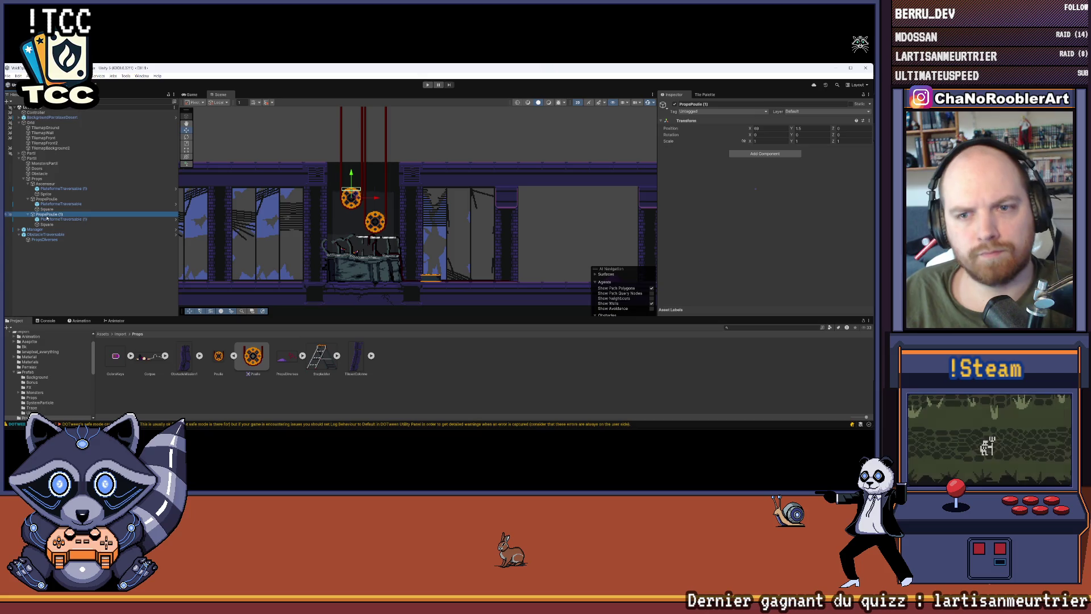
key(Left)
click(59, 199)
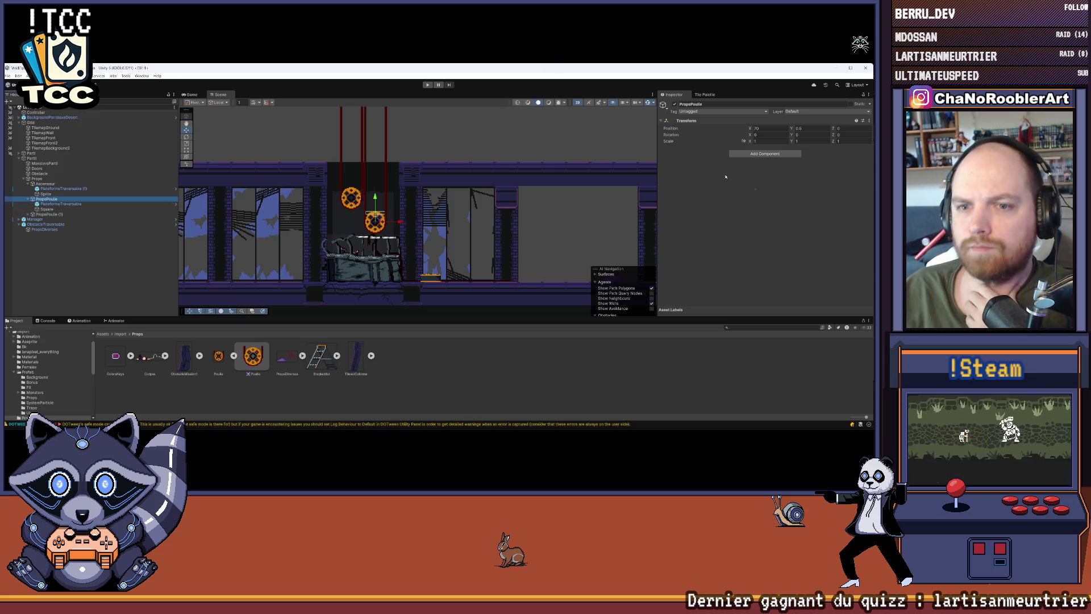
scroll(464, 238, down, 4)
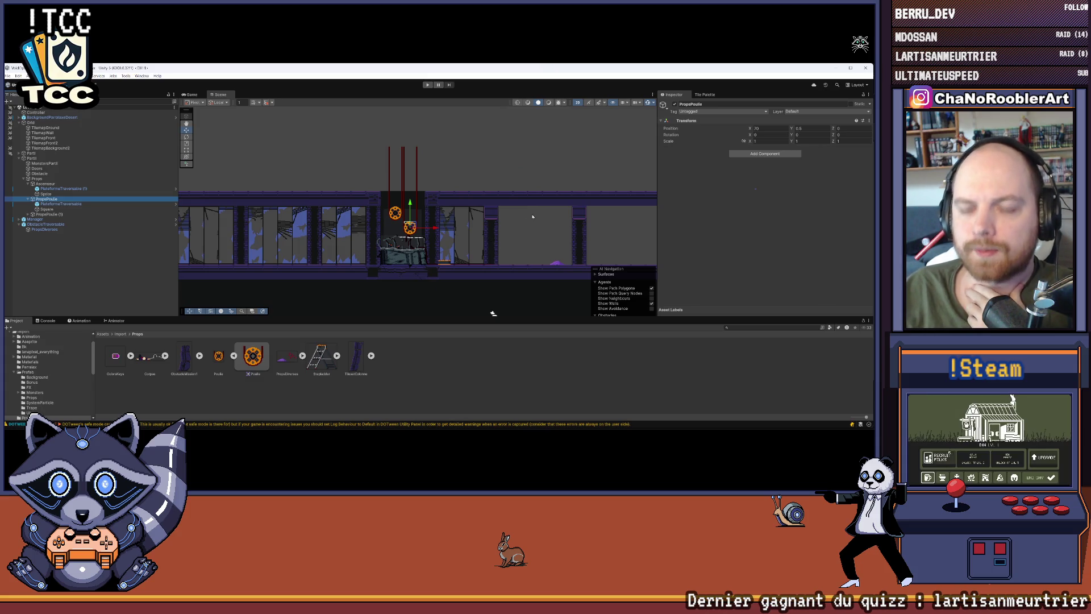
scroll(473, 206, up, 4)
mouse_move(418, 191)
mouse_down()
mouse_move(438, 187)
mouse_move(442, 158)
mouse_up()
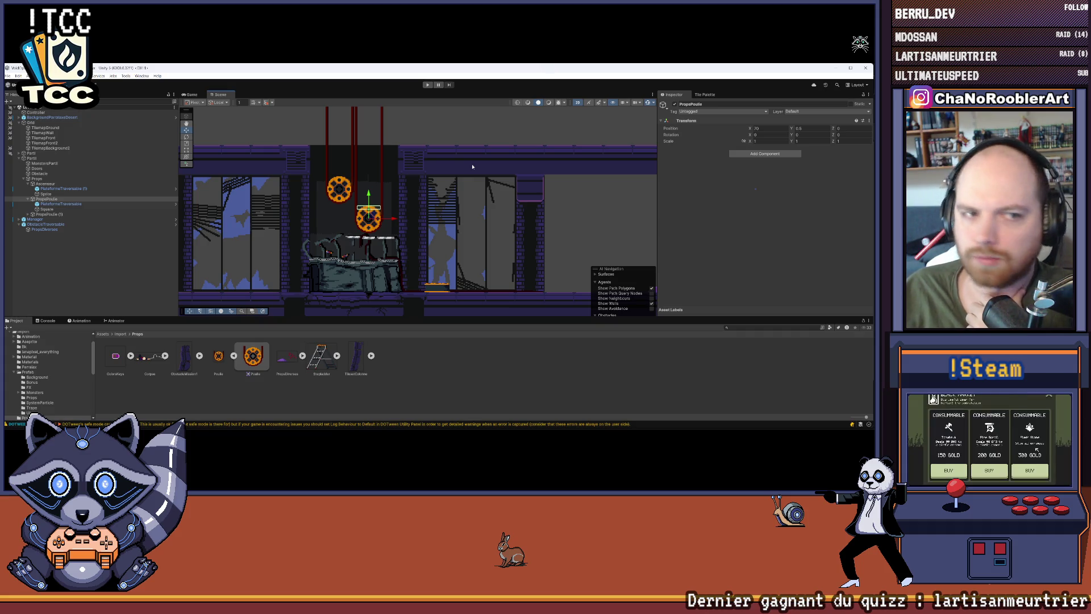
scroll(52, 348, up, 3)
scroll(48, 353, down, 3)
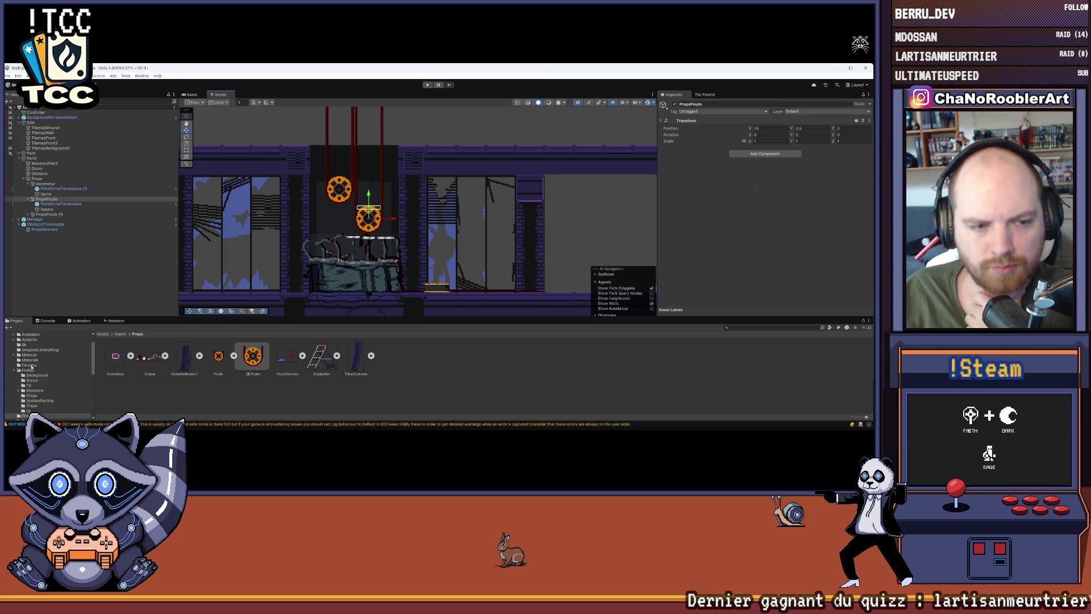
Step: Create a new PoulieController MonoBehaviour script in Script > Controller > Props
scroll(28, 373, down, 3)
click(24, 366)
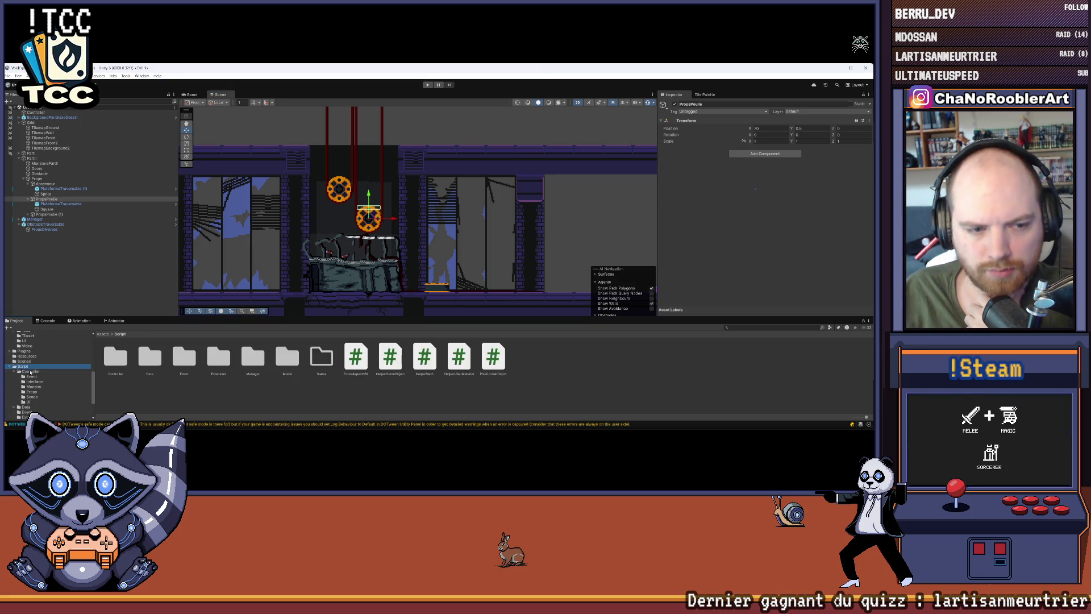
double_click(116, 357)
drag(221, 317, 221, 263)
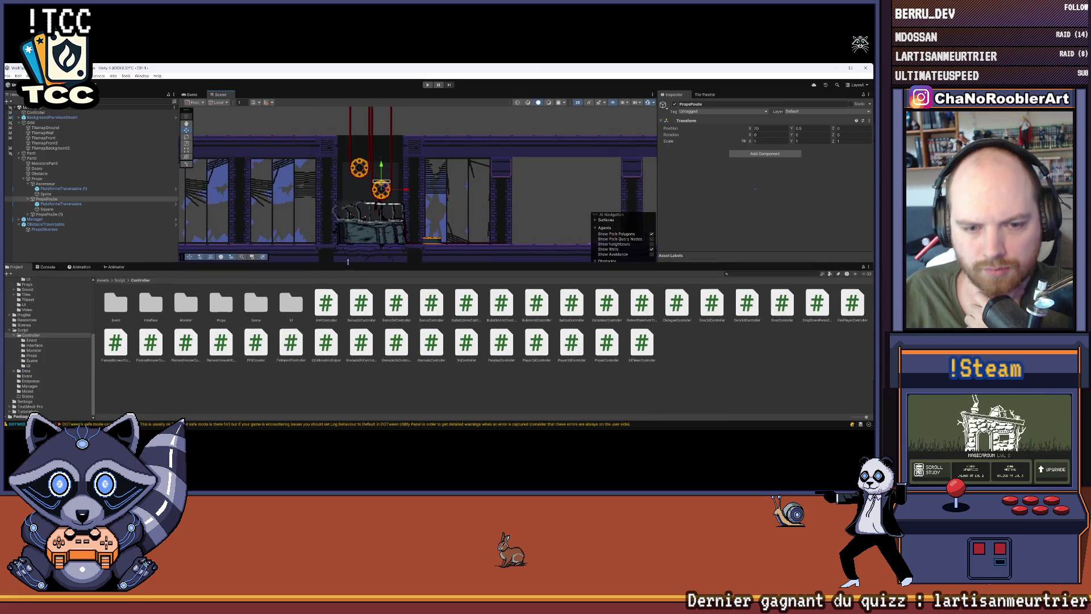
click(216, 310)
double_click(219, 306)
right_click(266, 372)
mouse_move(318, 201)
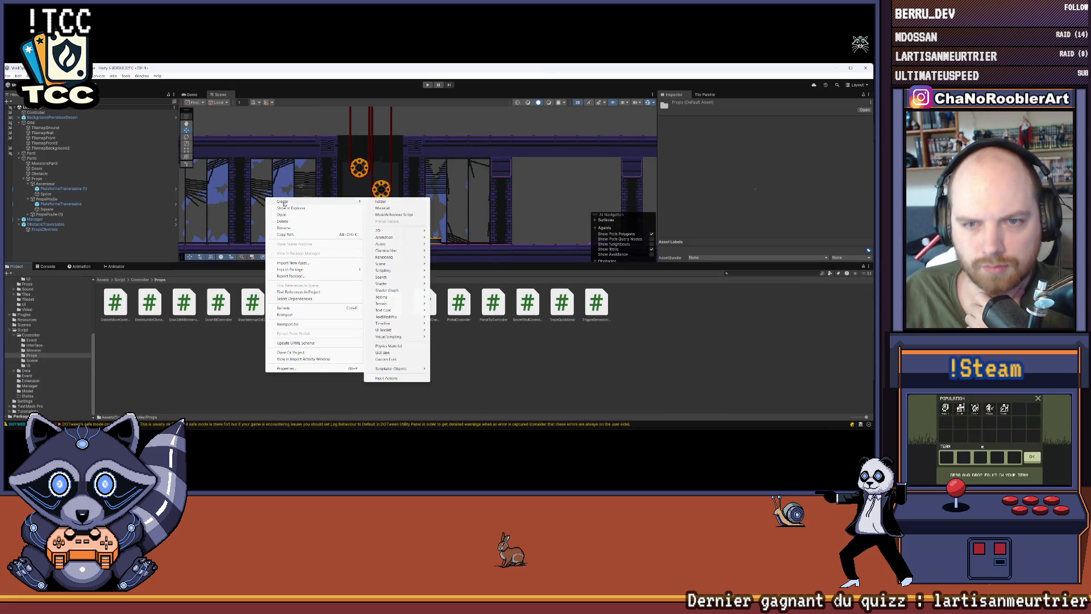
click(408, 214)
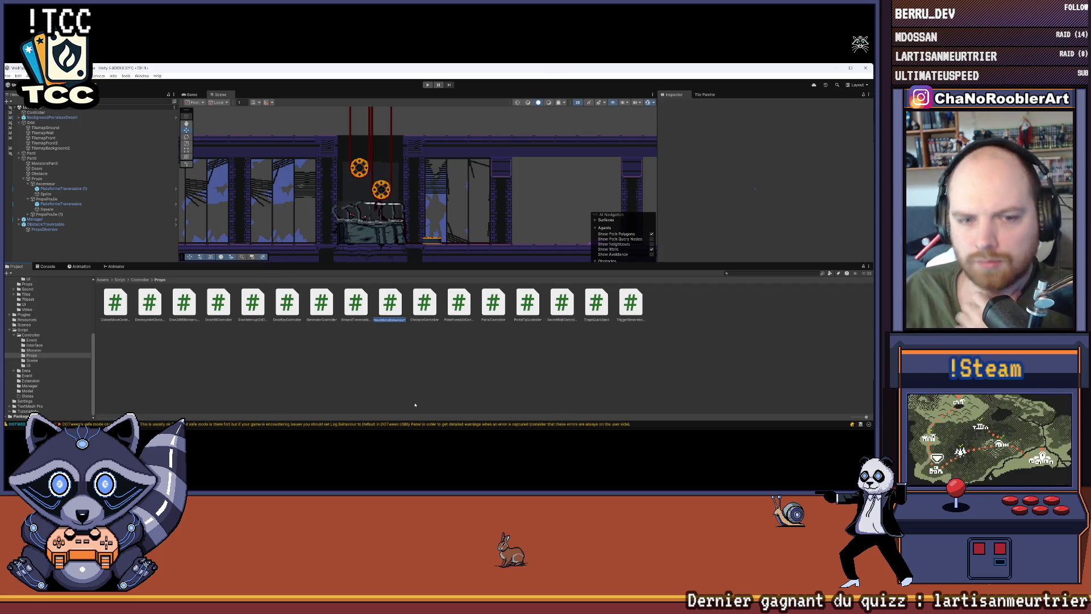
text(PoulieController)
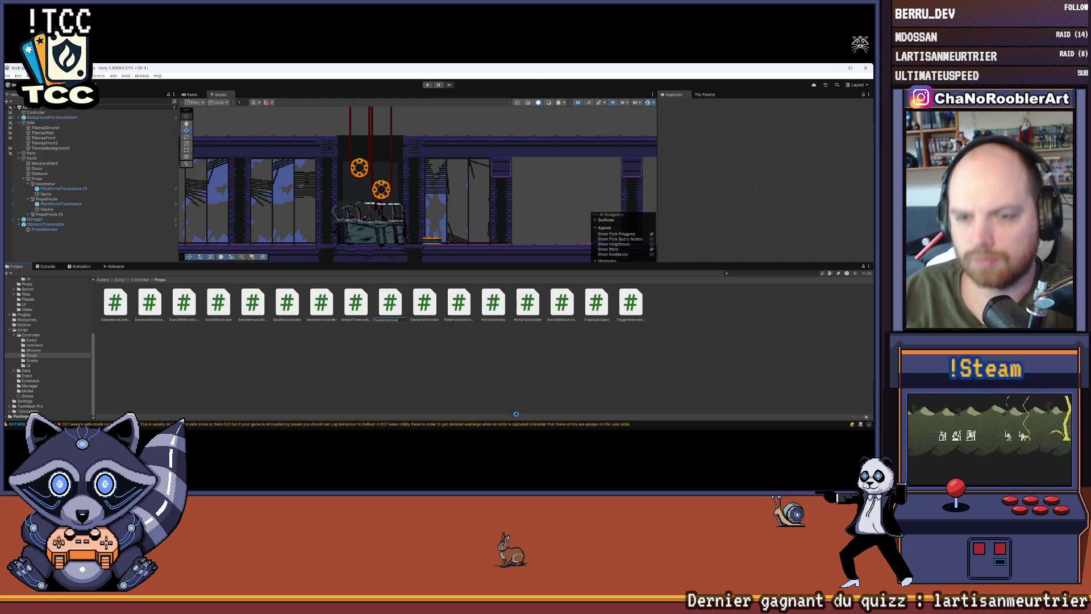
key(alt+Tab)
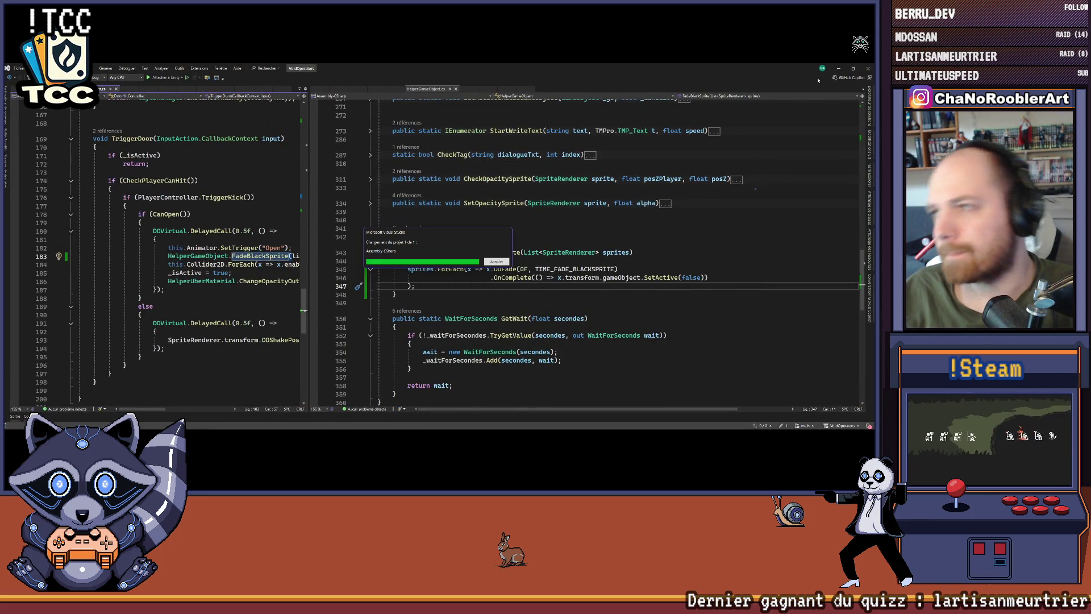
Step: Switch from Visual Studio back to Unity so the new script compiles
key(alt+Tab)
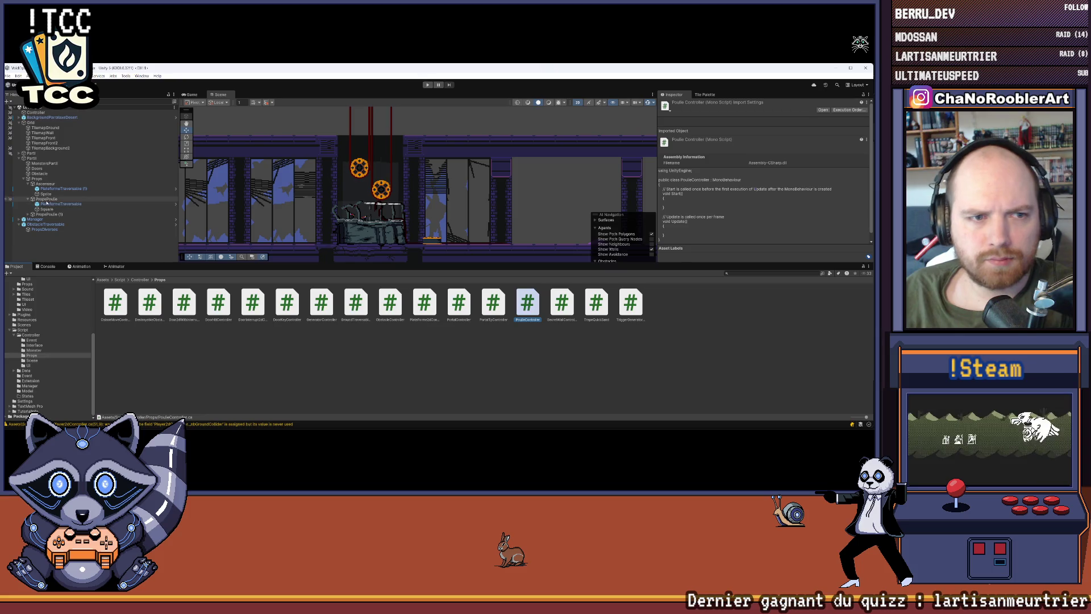
Step: Delete the original PropsPoulie and rename PropsPoulie (1) to PropsPoulie
click(48, 199)
key(Delete)
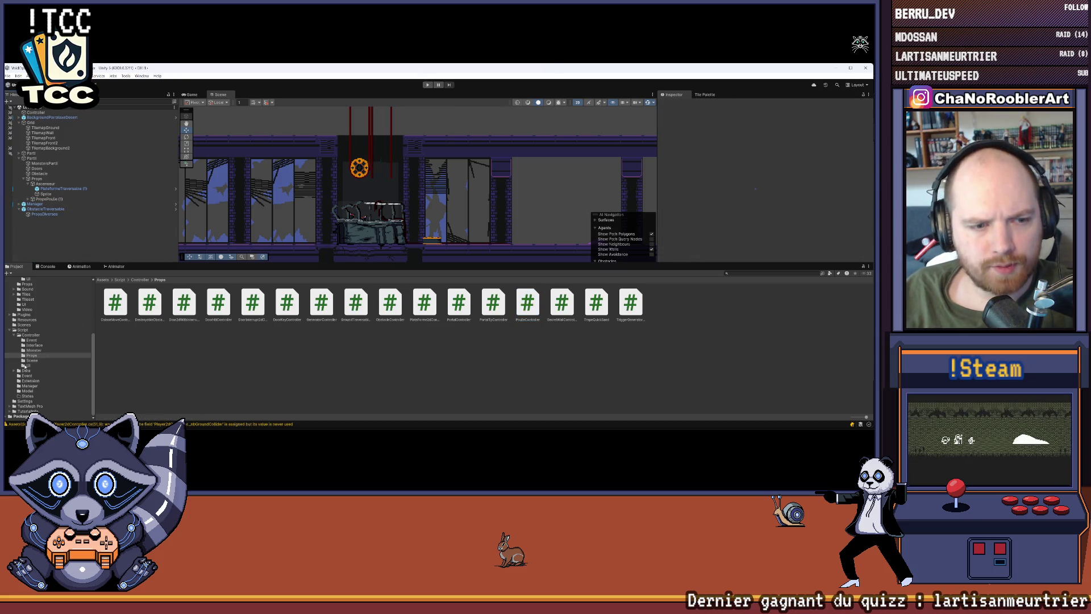
scroll(34, 360, up, 2)
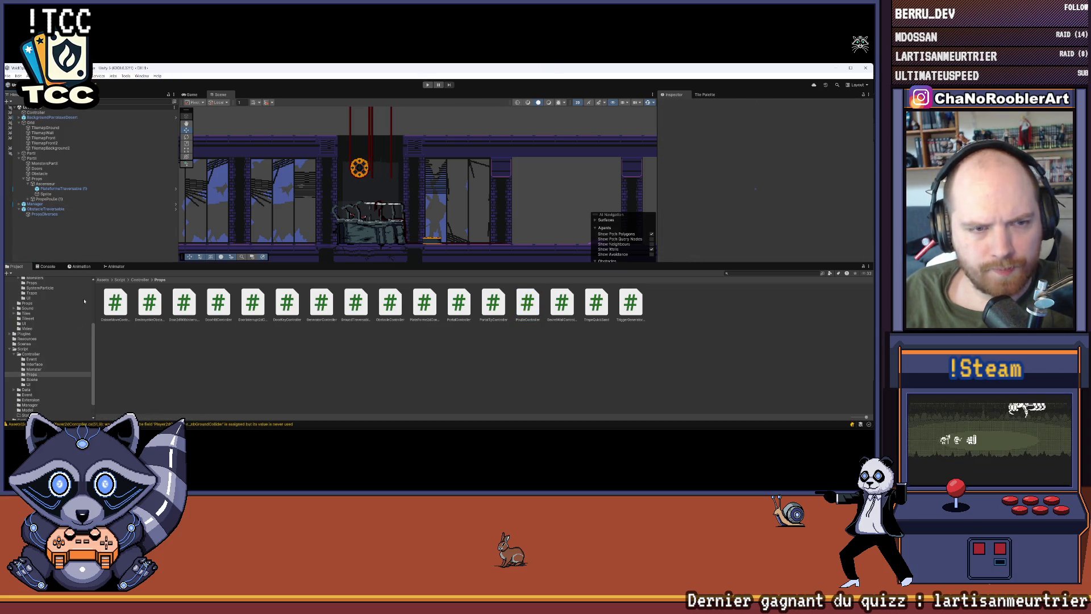
click(46, 184)
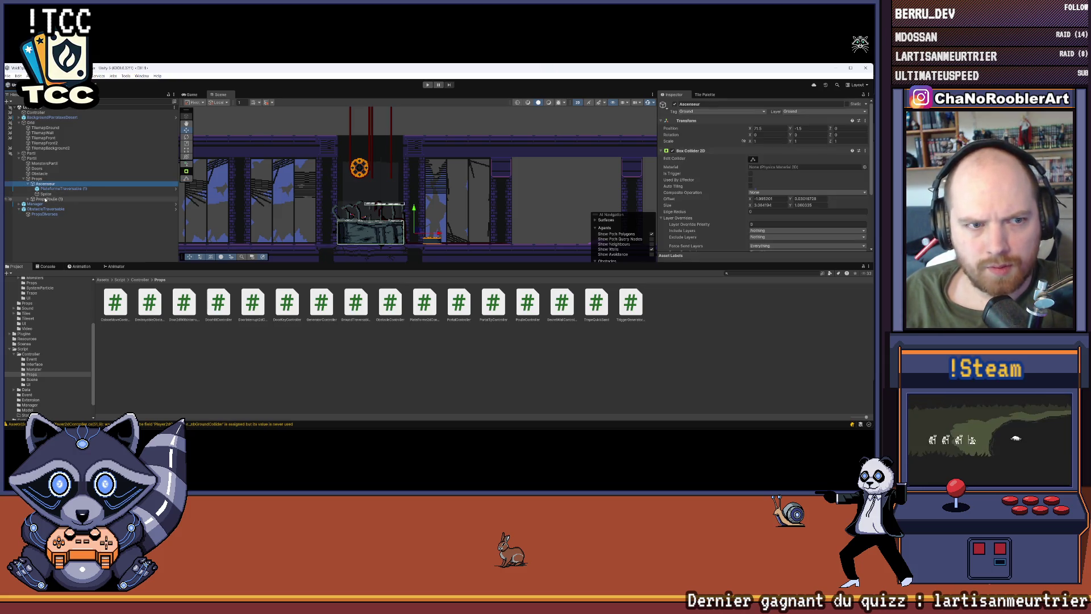
click(45, 199)
right_click(46, 199)
click(88, 188)
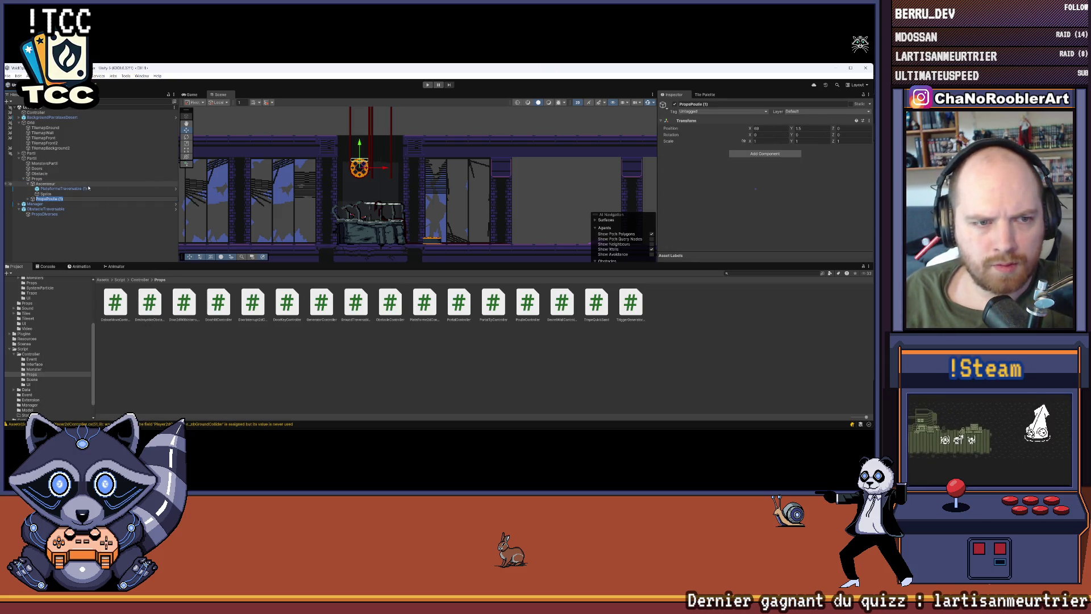
key(Return)
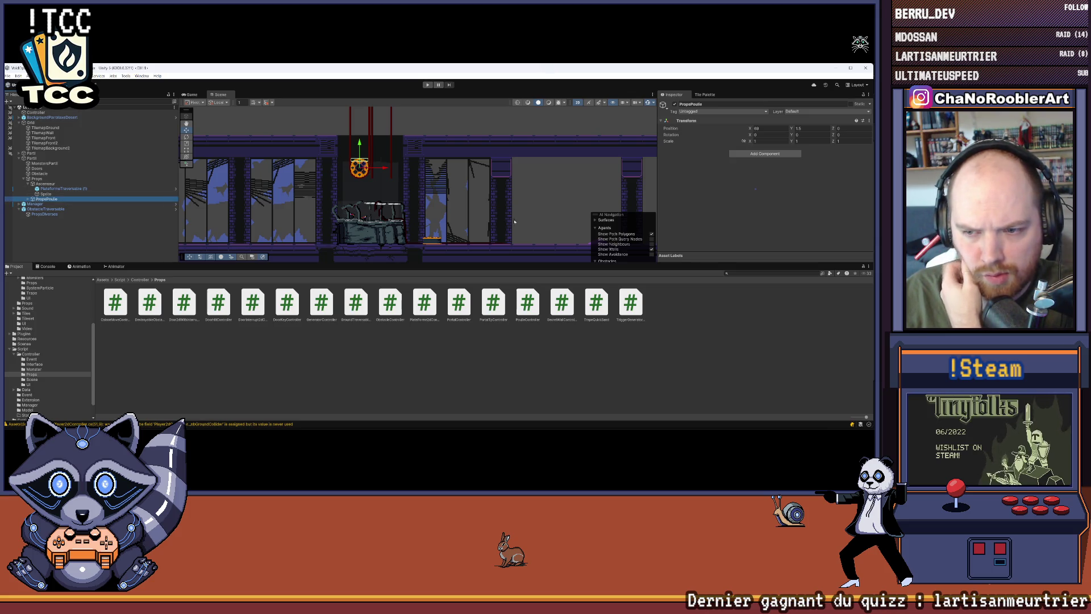
Step: Attach the PoulieController script to PropsPoulie and show the Prefab > Props folder
drag(528, 303, 329, 226)
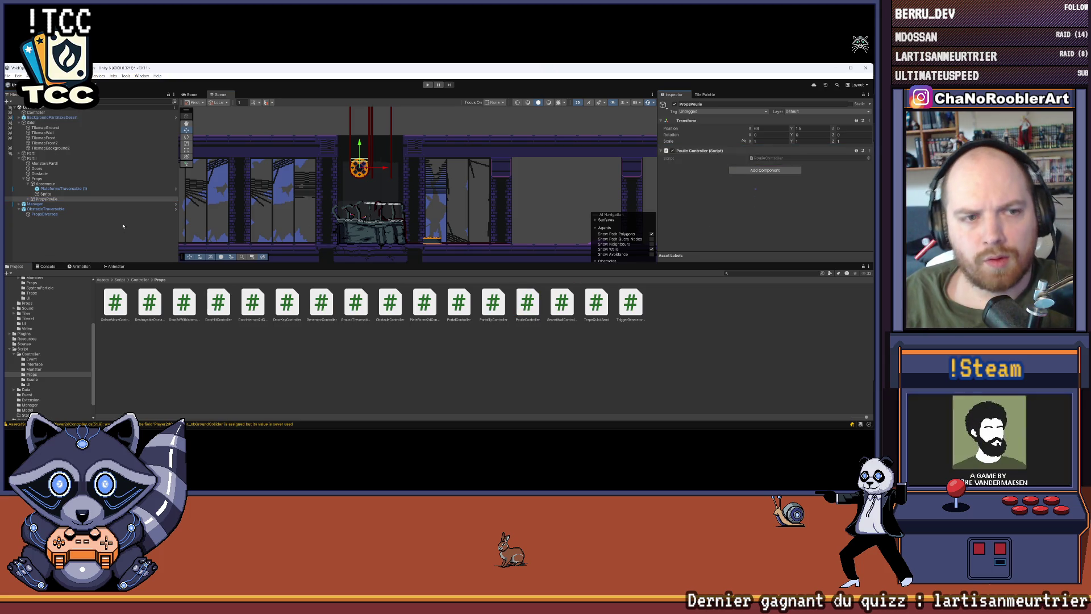
click(47, 199)
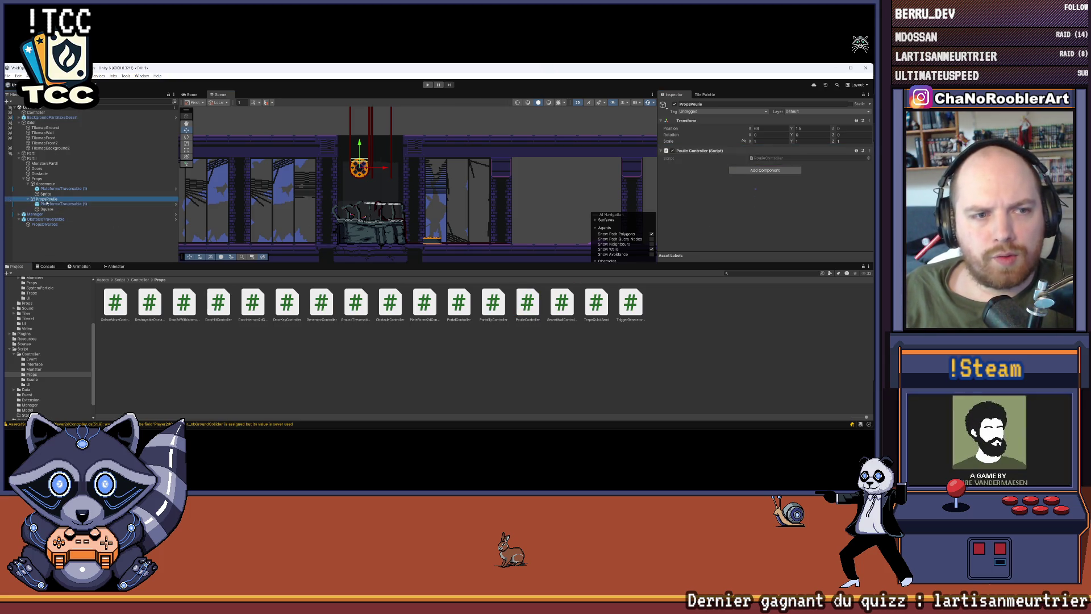
scroll(35, 352, up, 3)
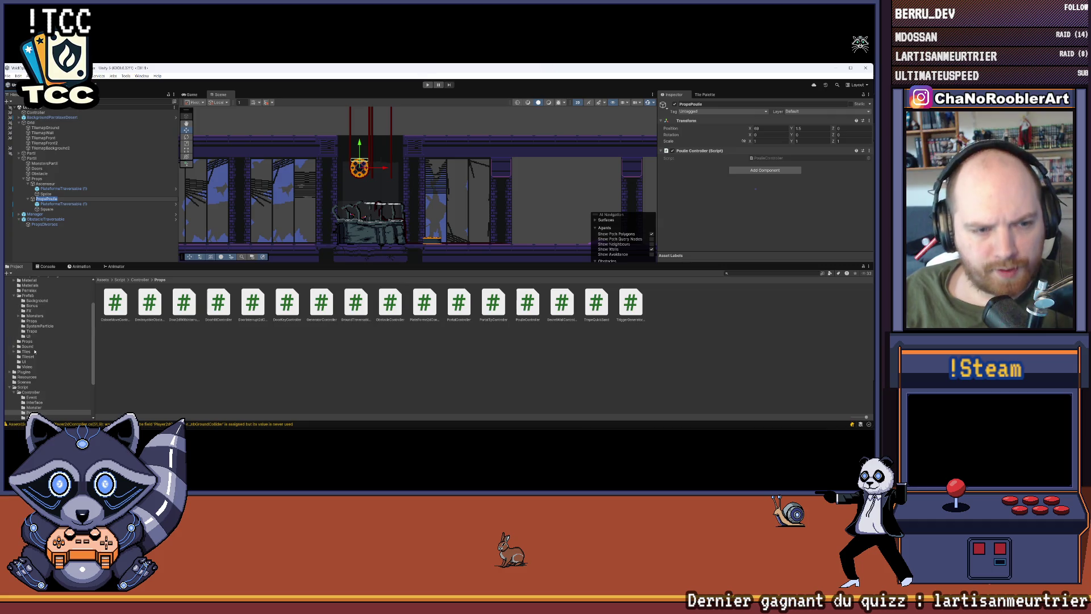
click(27, 296)
click(32, 321)
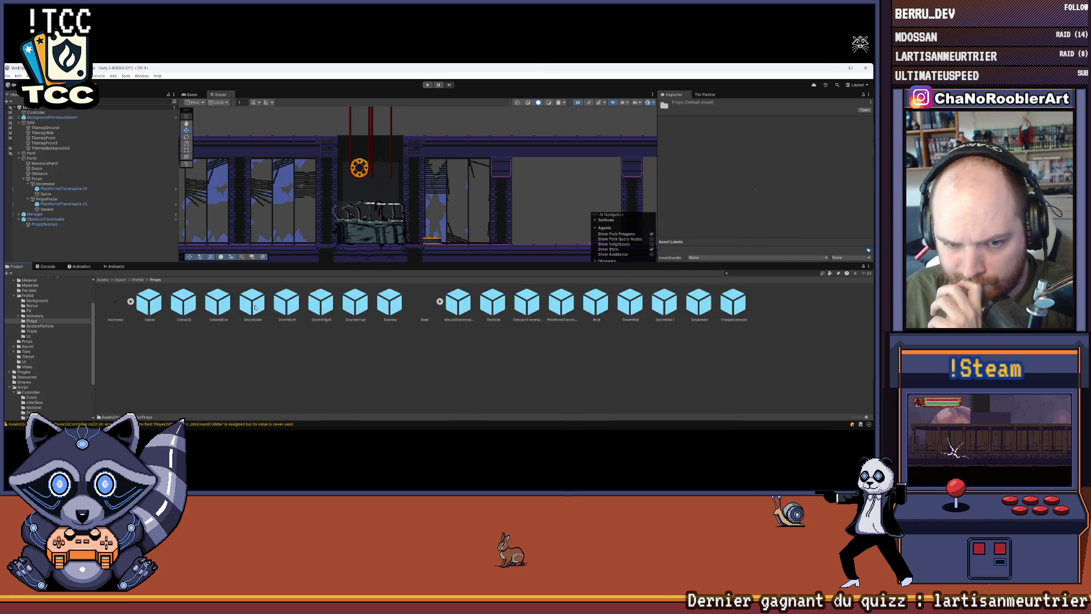
Step: Make PropsPoulie a prefab in the Props folder and place a duplicate at X 70, Y 0.5
drag(47, 199, 224, 355)
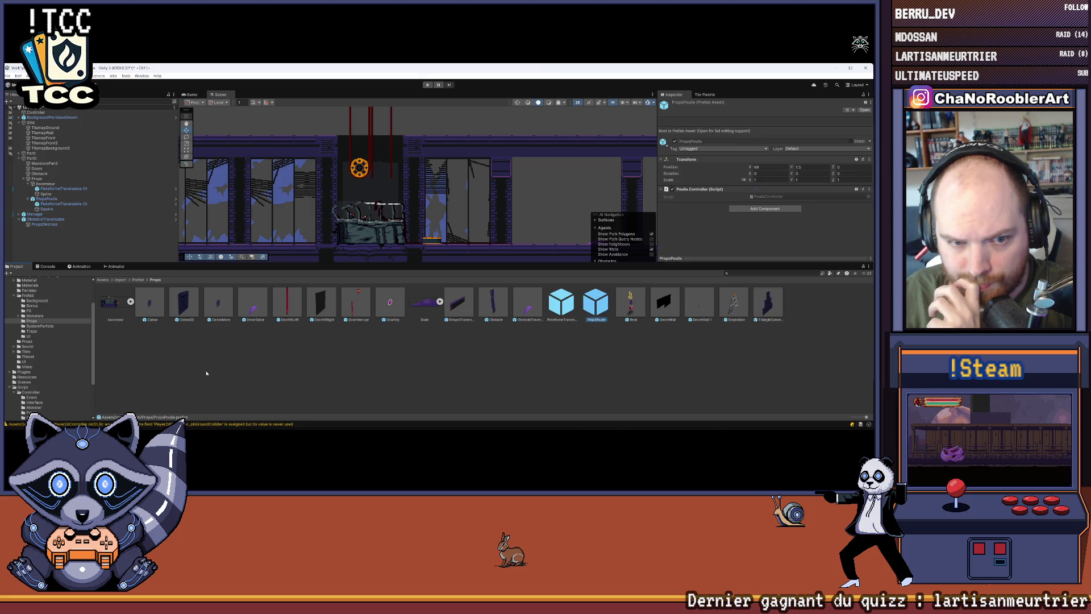
click(49, 200)
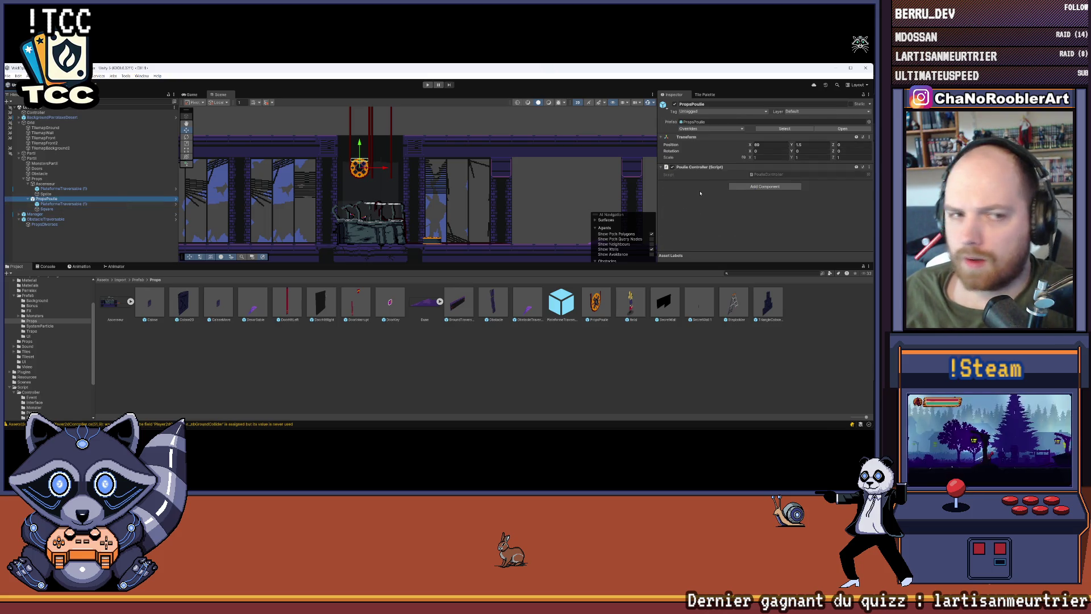
scroll(378, 145, up, 3)
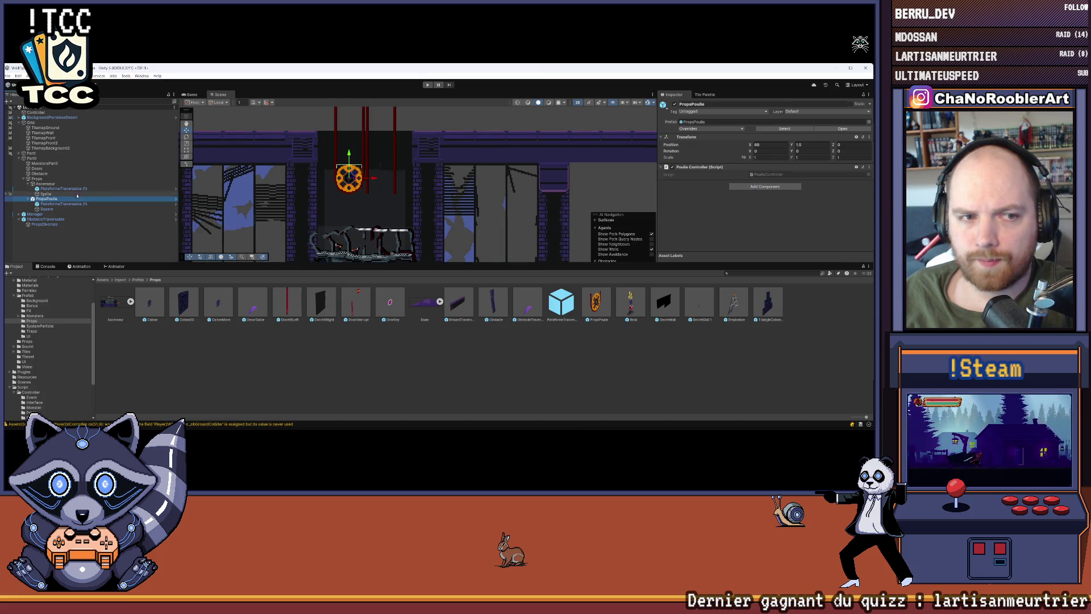
key(ctrl+d)
mouse_move(374, 179)
mouse_down()
mouse_move(374, 210)
mouse_move(406, 211)
mouse_up()
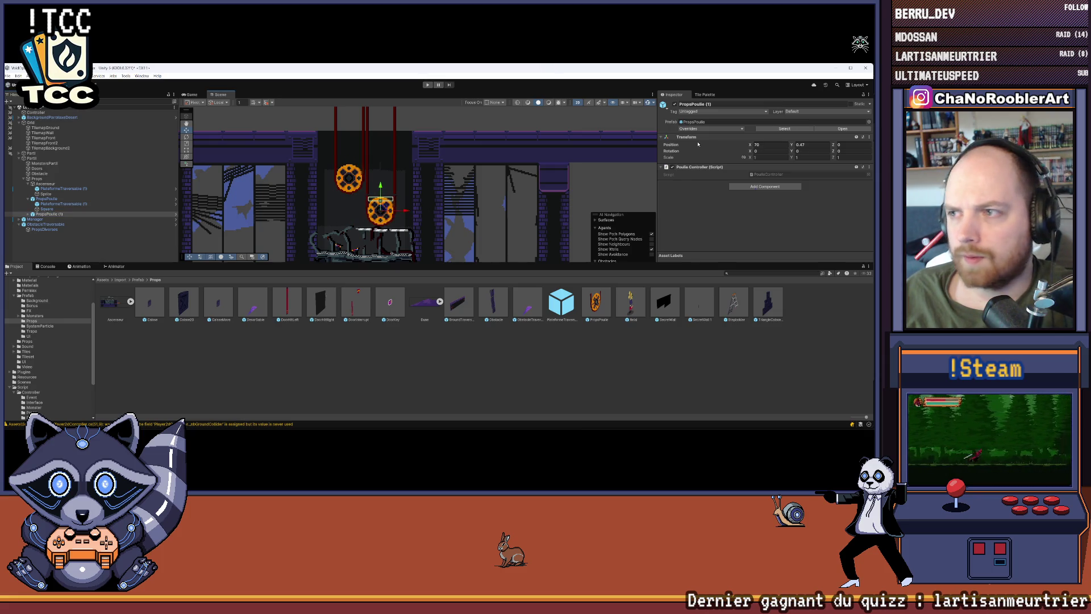
click(771, 146)
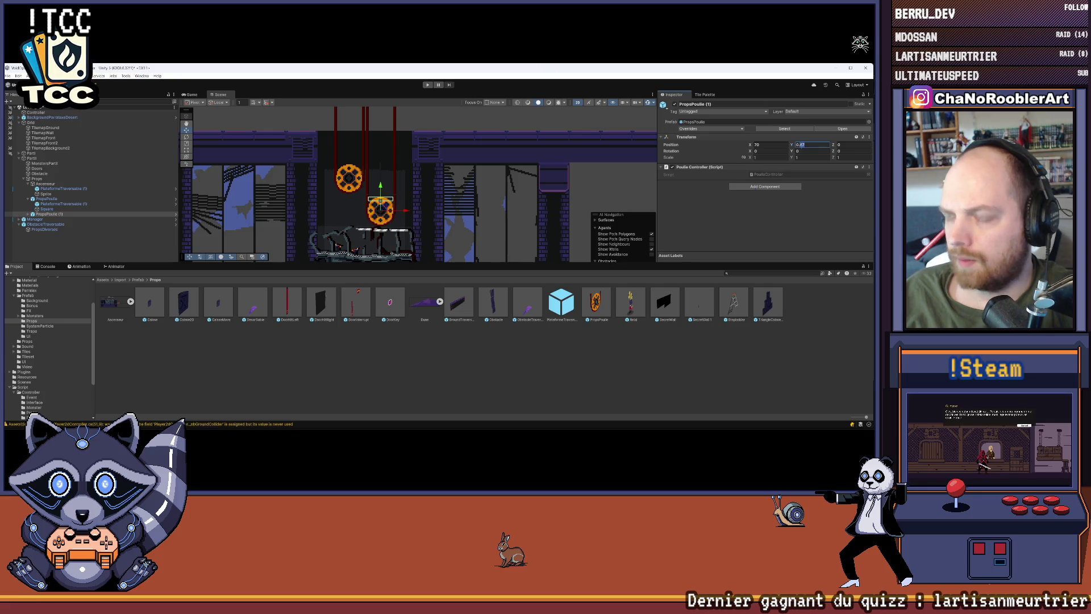
text(0.5)
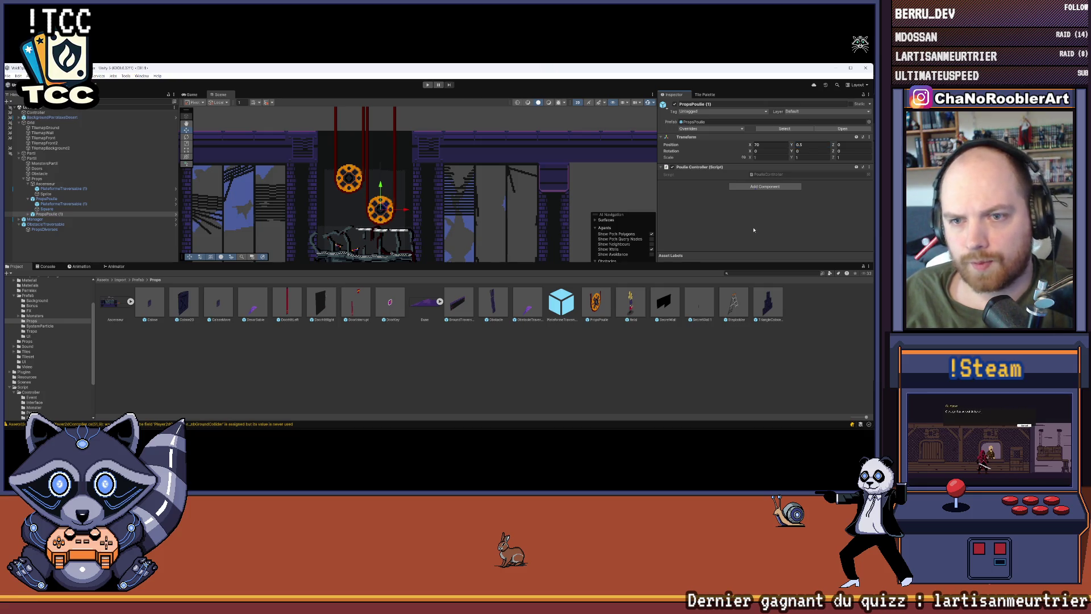
Step: Rename the duplicate pulley, save the scene, and select the Square child
right_click(50, 214)
click(73, 184)
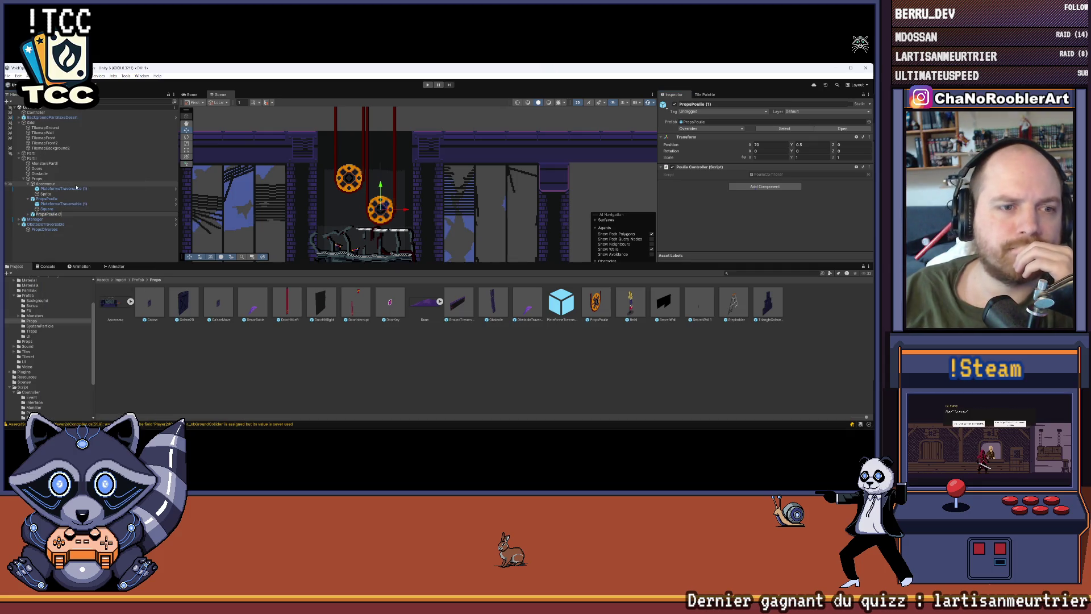
key(Return)
click(8, 75)
click(15, 105)
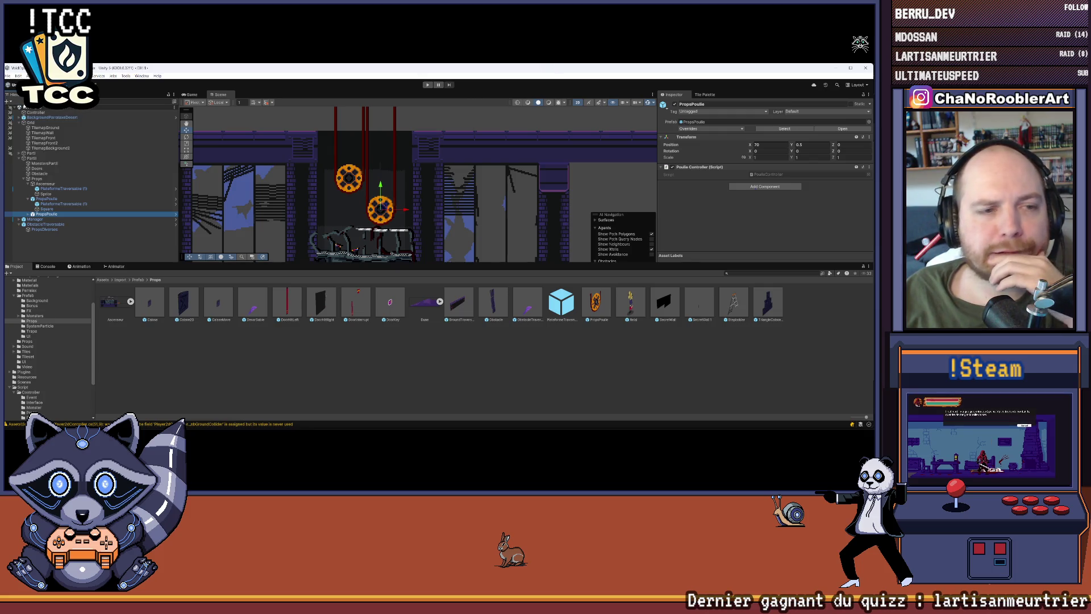
click(47, 209)
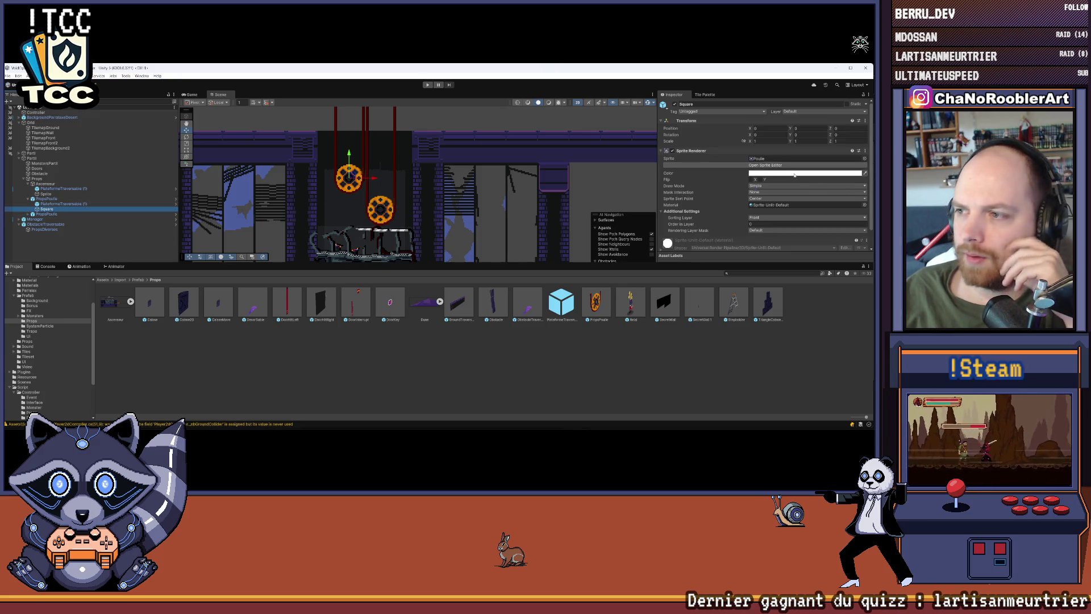
Step: Look for UberShader in Import/Material, undoing its accidental drop onto the Ascenseur sprite
scroll(801, 192, down, 2)
scroll(801, 192, up, 2)
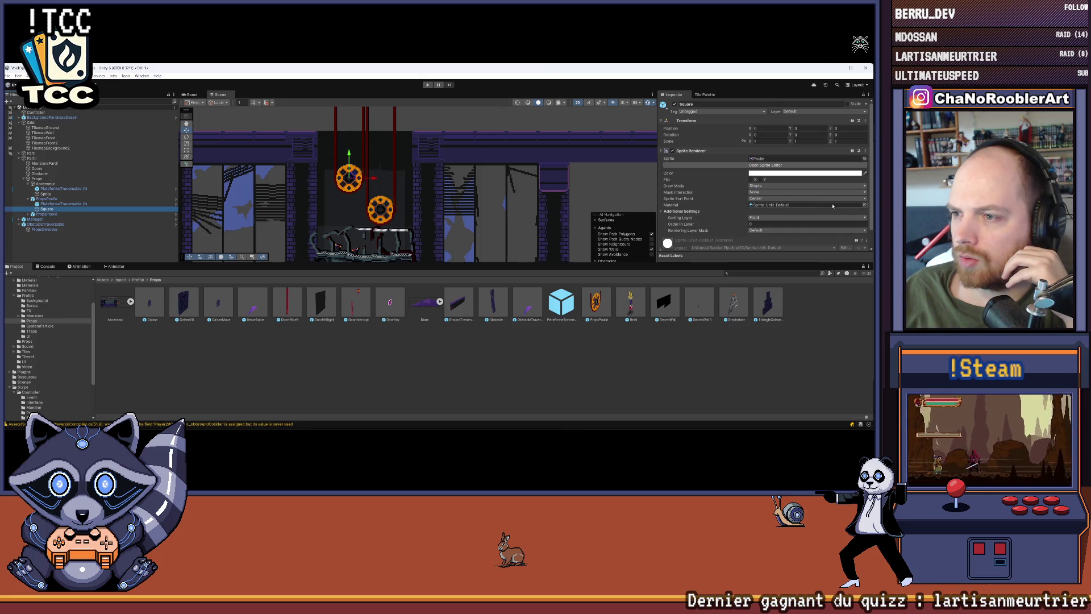
click(864, 204)
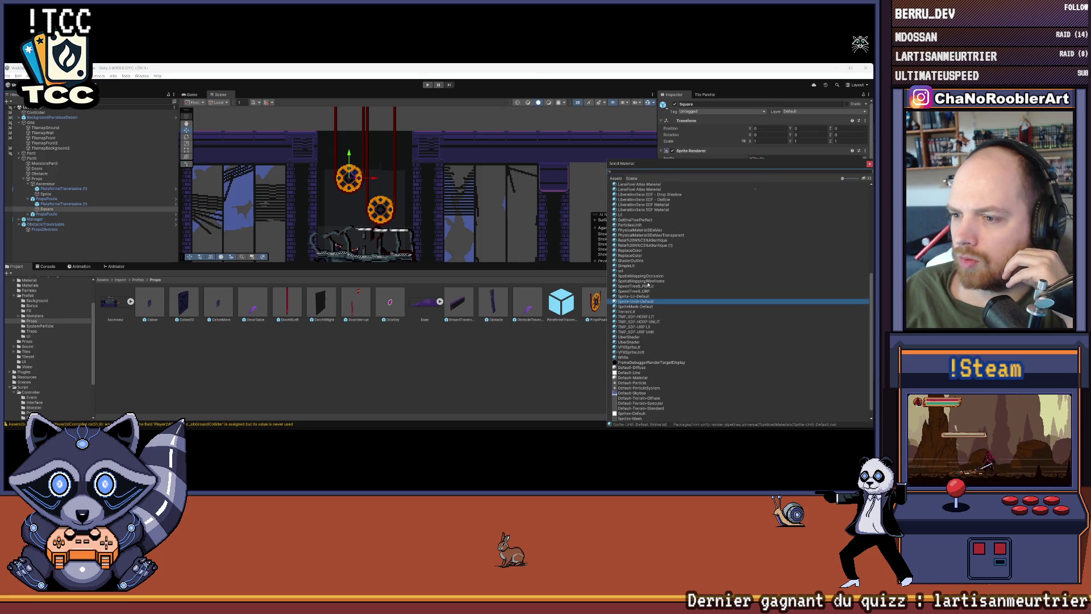
scroll(656, 326, up, 10)
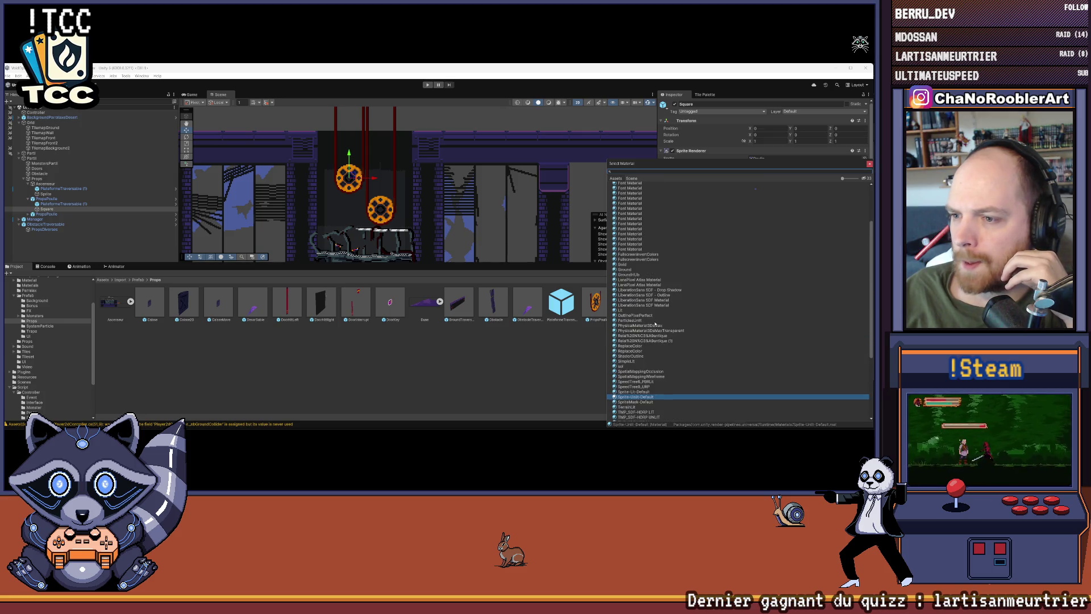
scroll(656, 291, down, 5)
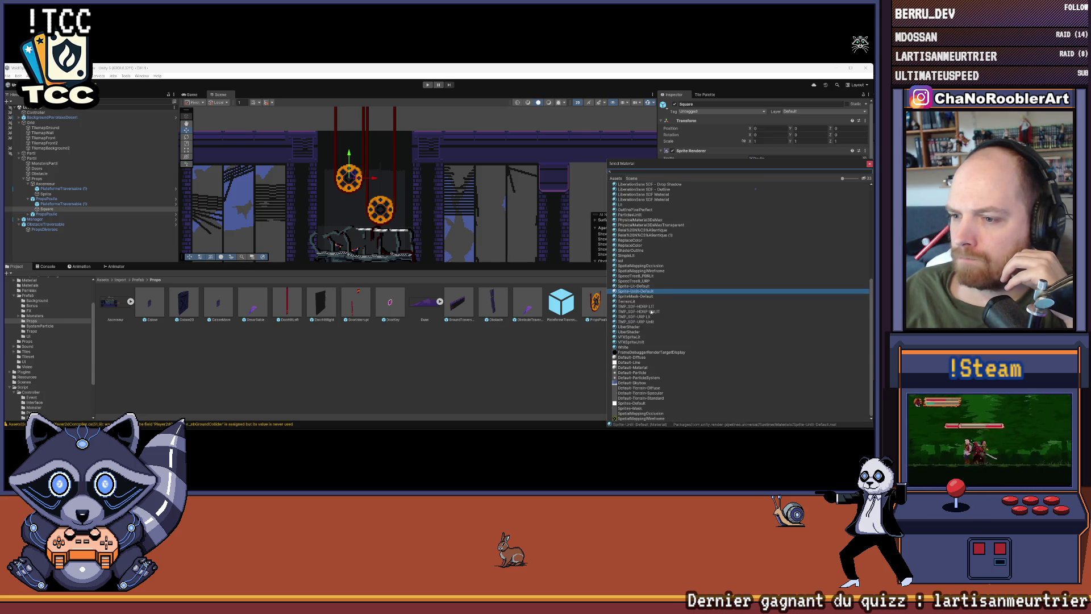
click(629, 327)
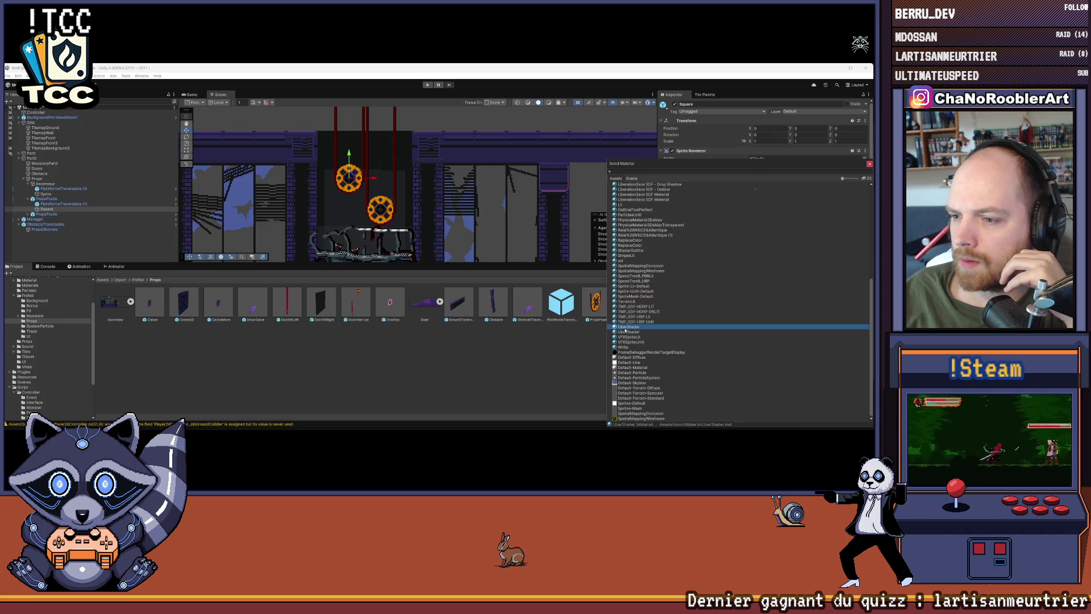
click(869, 163)
scroll(49, 340, up, 3)
click(24, 293)
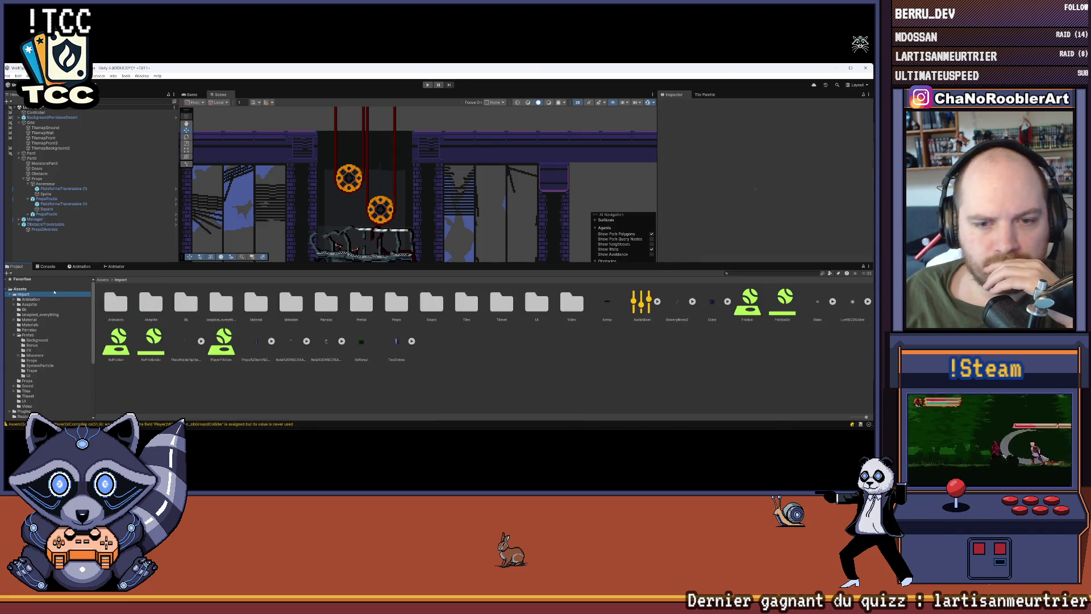
double_click(256, 304)
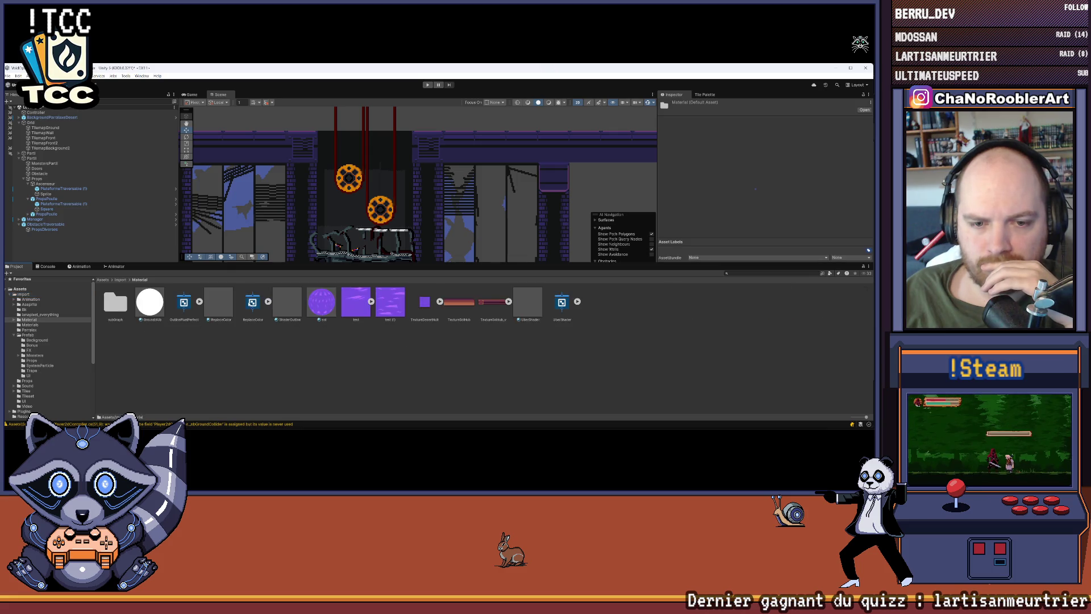
click(45, 194)
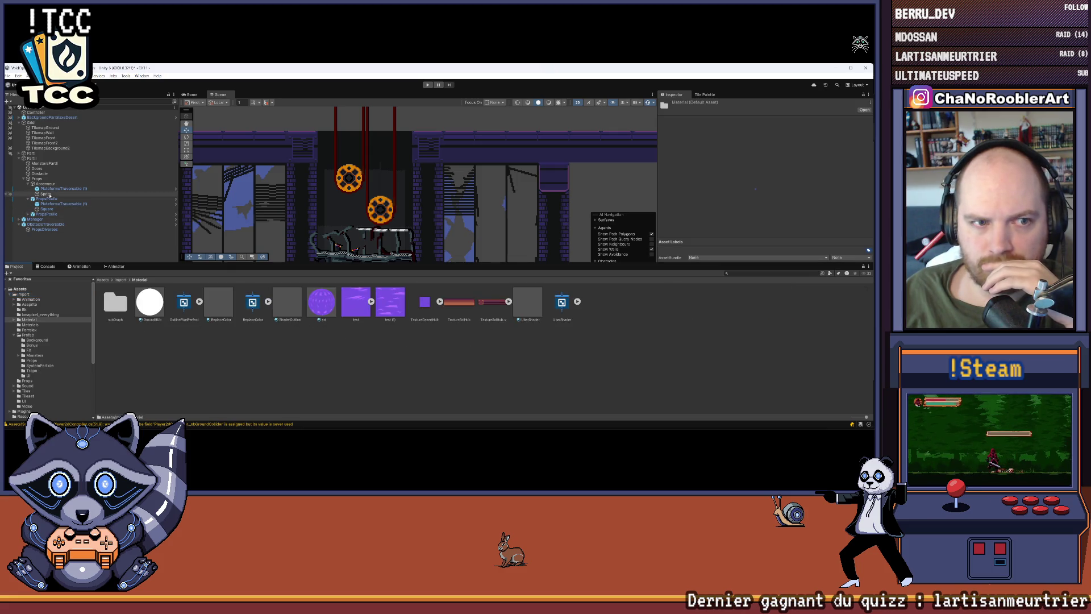
drag(527, 301, 478, 217)
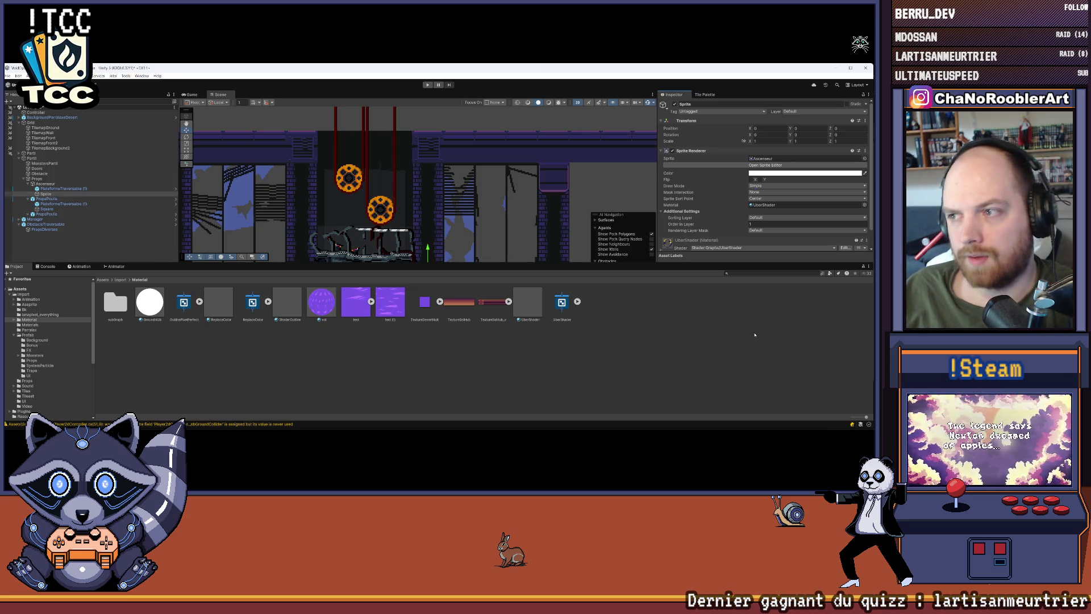
key(ctrl+z)
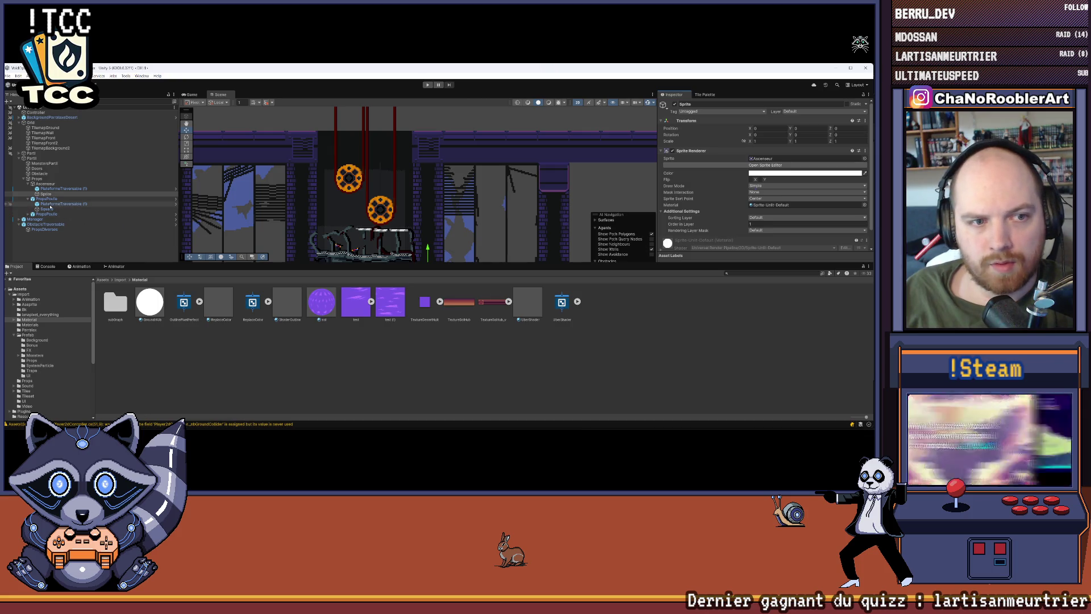
Step: Give the second pulley's Square the UberShader material, enlarge the Scene view, and reselect PropsPoulie
click(45, 209)
click(795, 204)
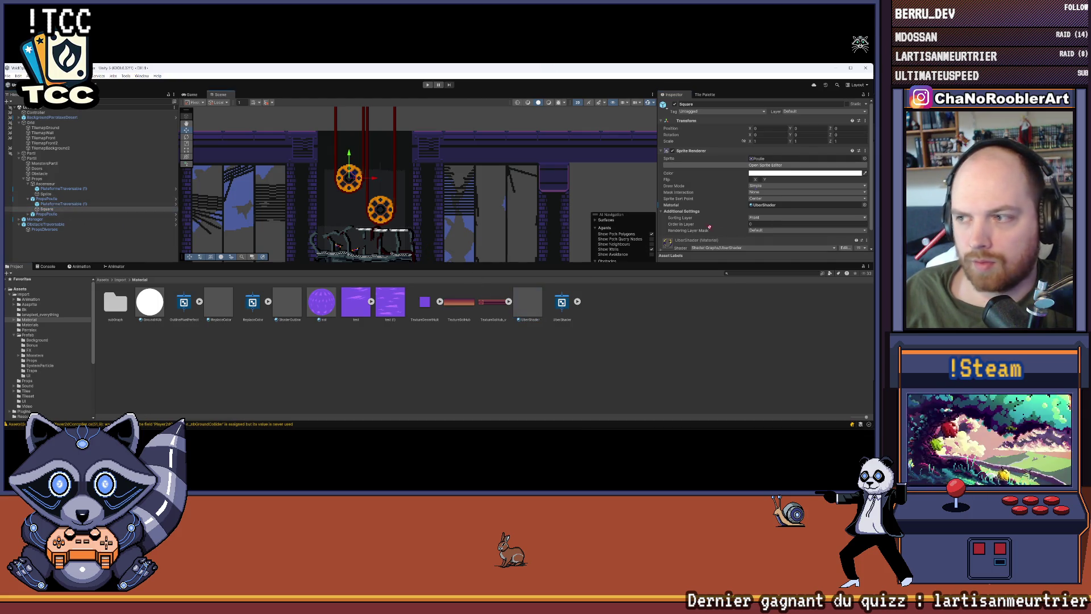
click(28, 214)
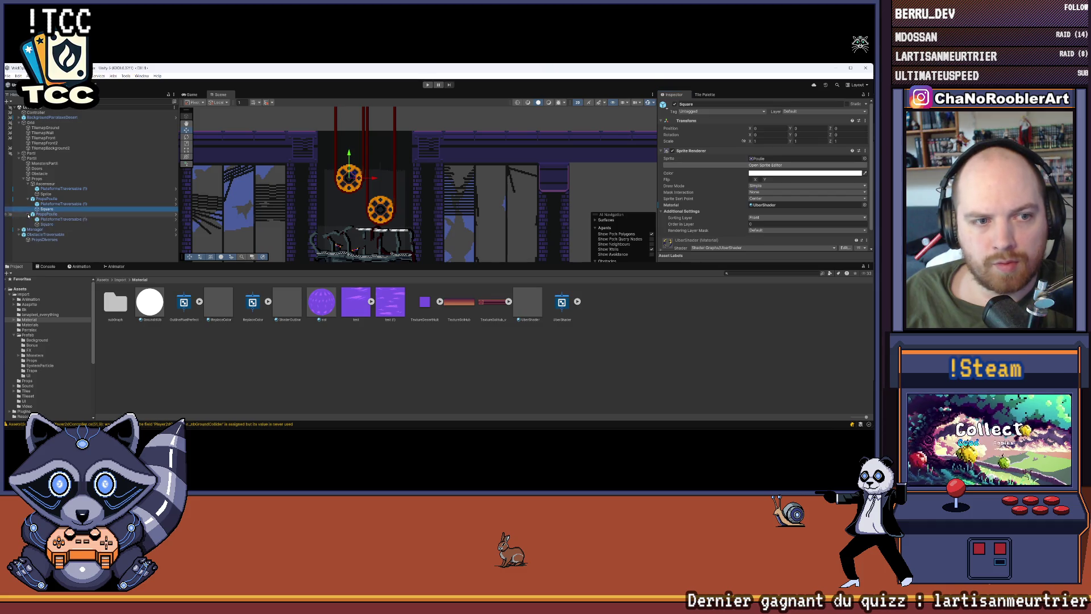
click(48, 224)
drag(527, 303, 806, 205)
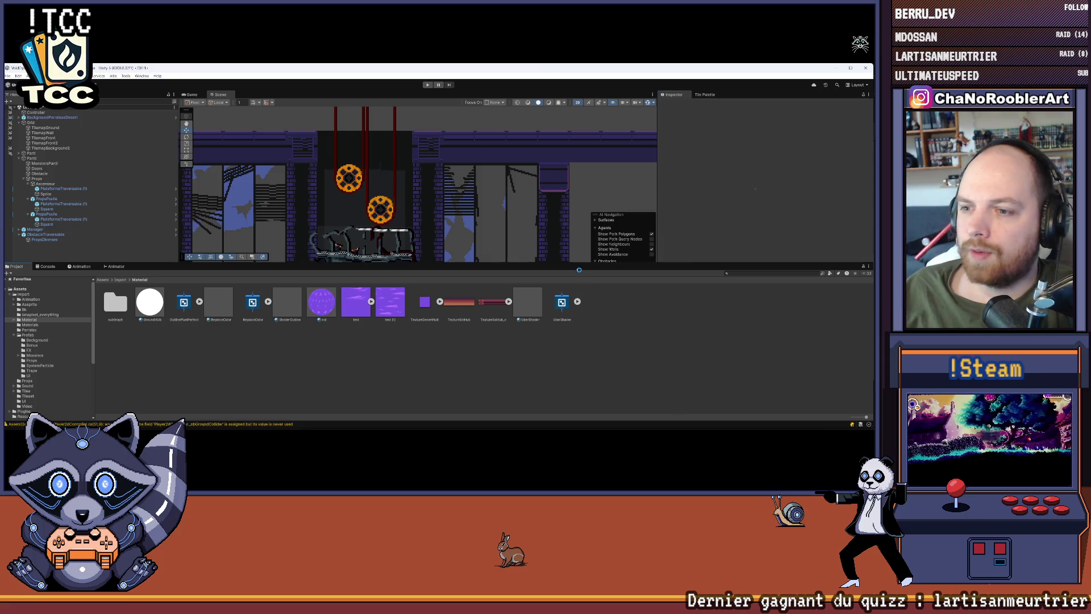
drag(579, 263, 579, 347)
click(51, 199)
click(757, 175)
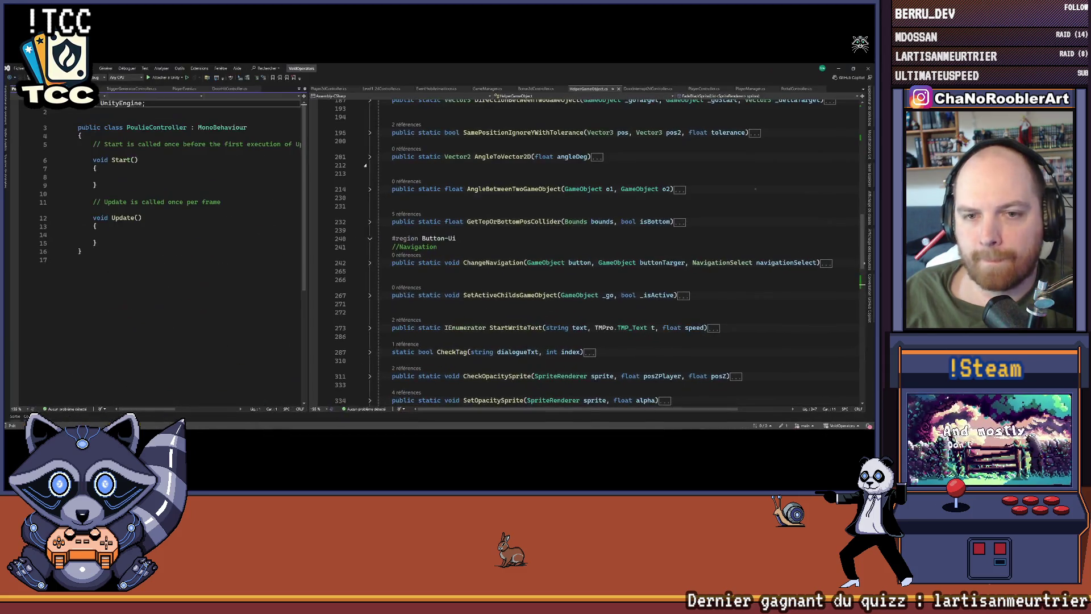
Step: Delete the Start and Update methods and add a SpriteRenderer _sr field
drag(309, 182, 515, 182)
mouse_move(98, 243)
mouse_down()
mouse_move(79, 176)
mouse_move(43, 147)
mouse_up()
key(Delete)
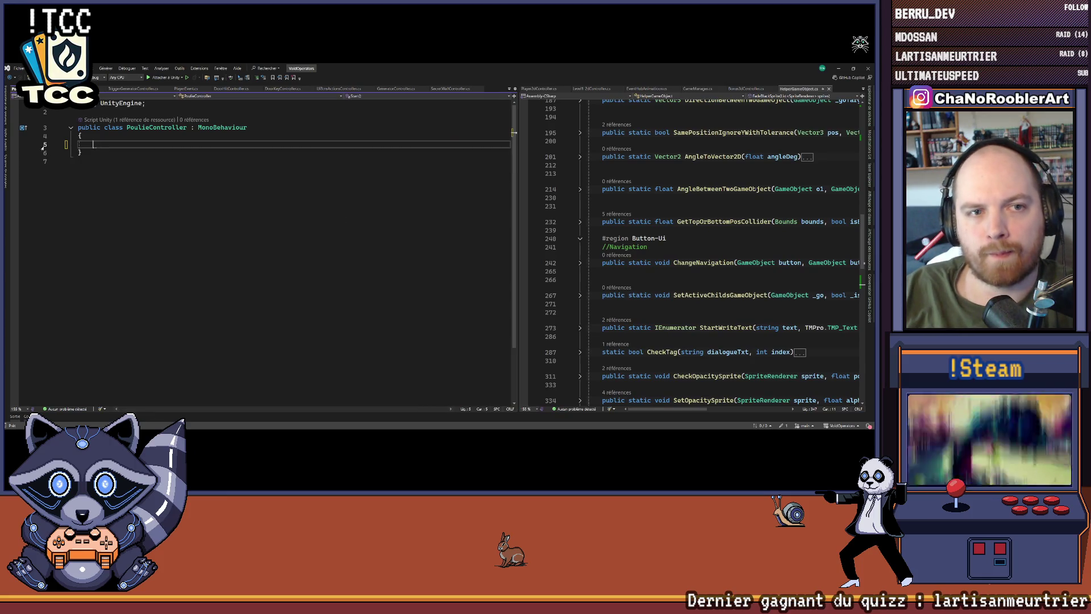
text(Spri)
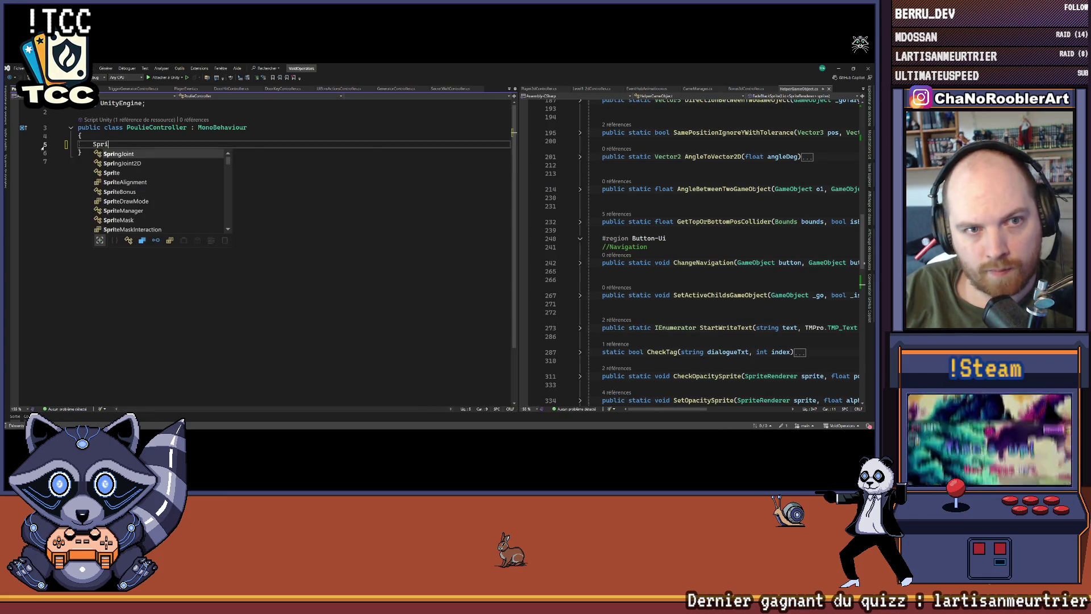
text(teRenderer _spr)
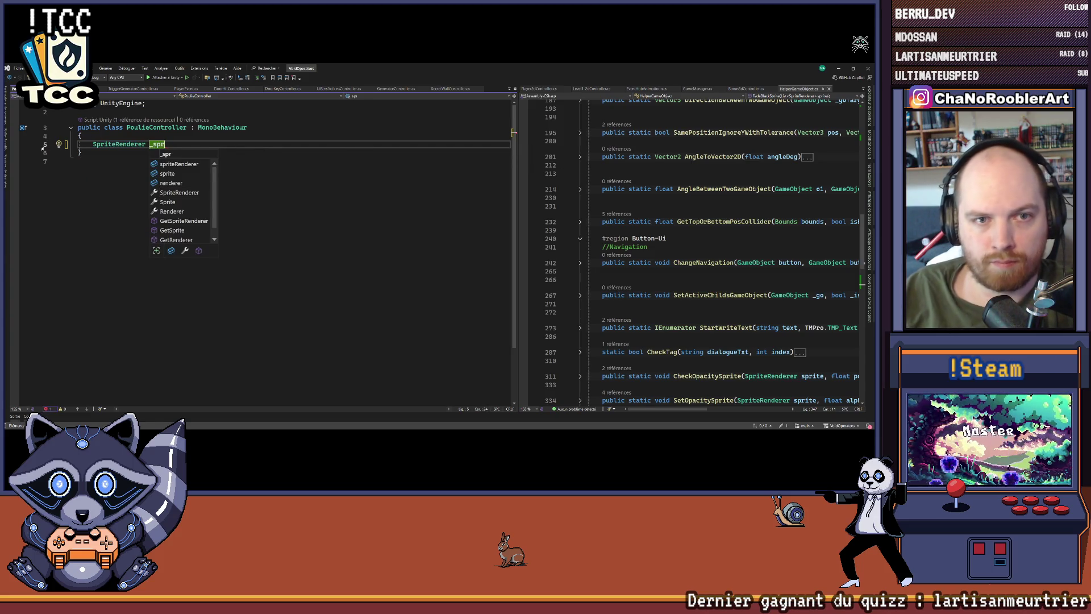
key(BackSpace)
key(BackSpace)
text(r)
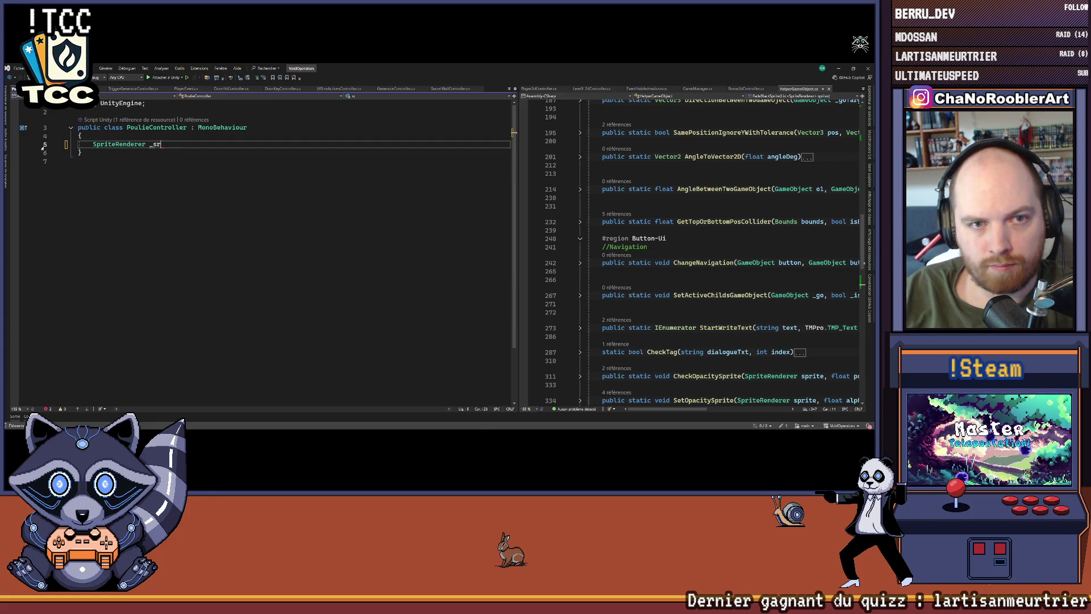
text(;)
key(Return)
Step: Add a SpriteRenderer property that lazily assigns _sr via GetComponentInChildren<SpriteRenderer>()
text(Spri)
key(Tab)
text(_get)
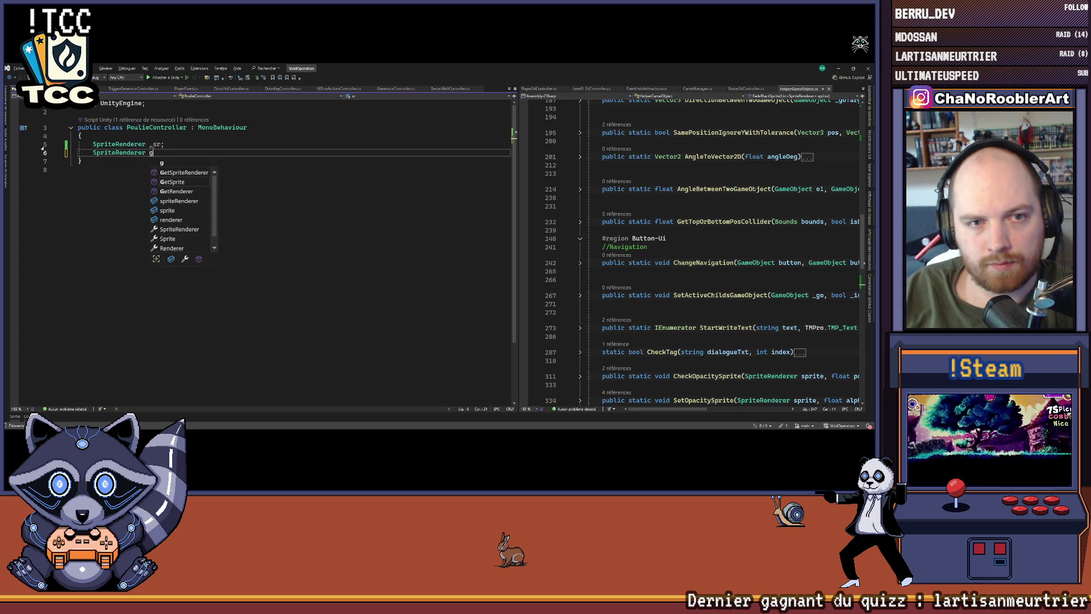
key(Tab)
key(Left)
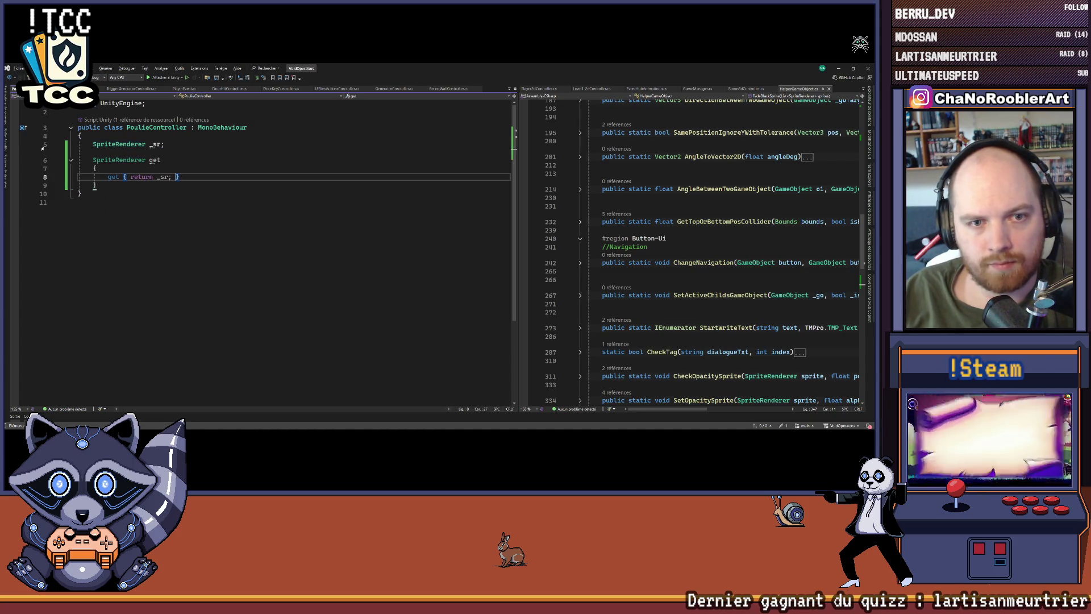
key(Return)
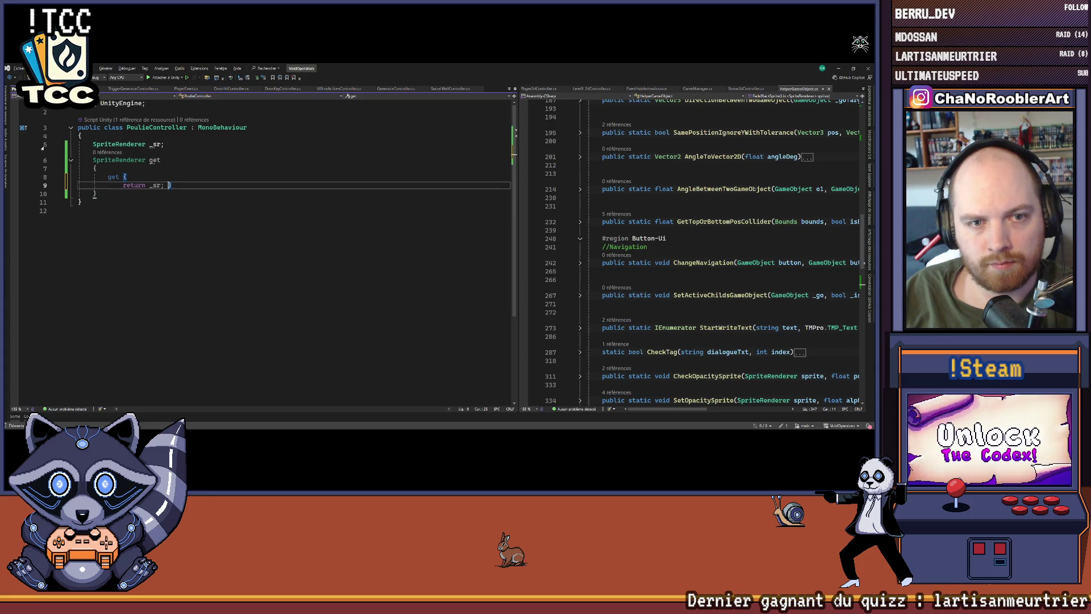
key(Up)
key(Return)
key(Return)
text(_s)
key(Tab)
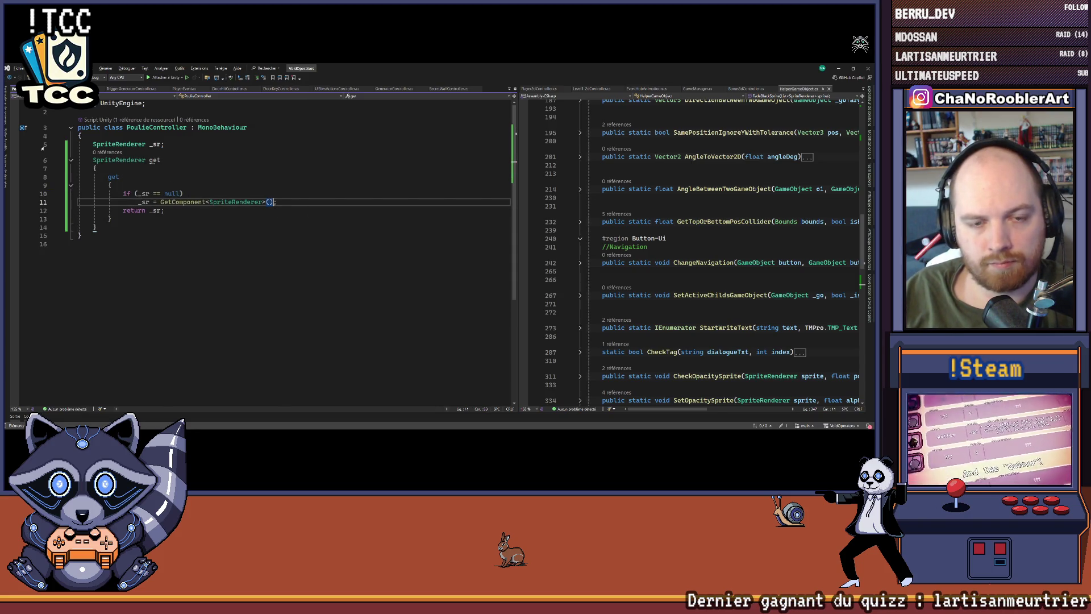
click(221, 202)
key(ctrl+space)
key(Down)
key(Down)
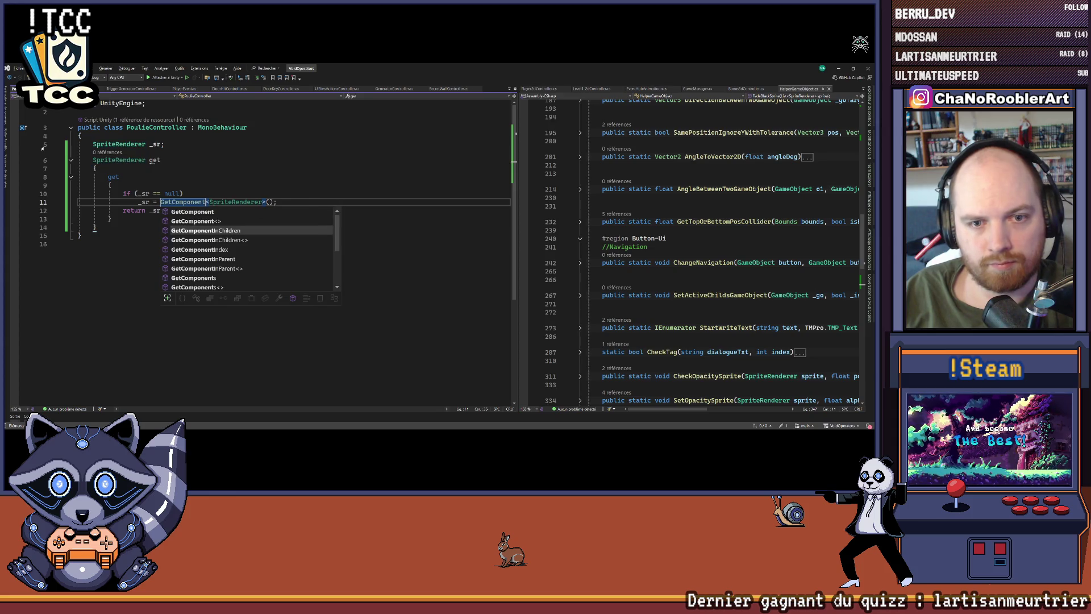
key(Tab)
key(Down)
Step: Declare a Material _material field below the getter
key(Down)
key(Down)
key(Return)
key(Return)
text(Mat)
key(Down)
key(Tab)
text(_ma)
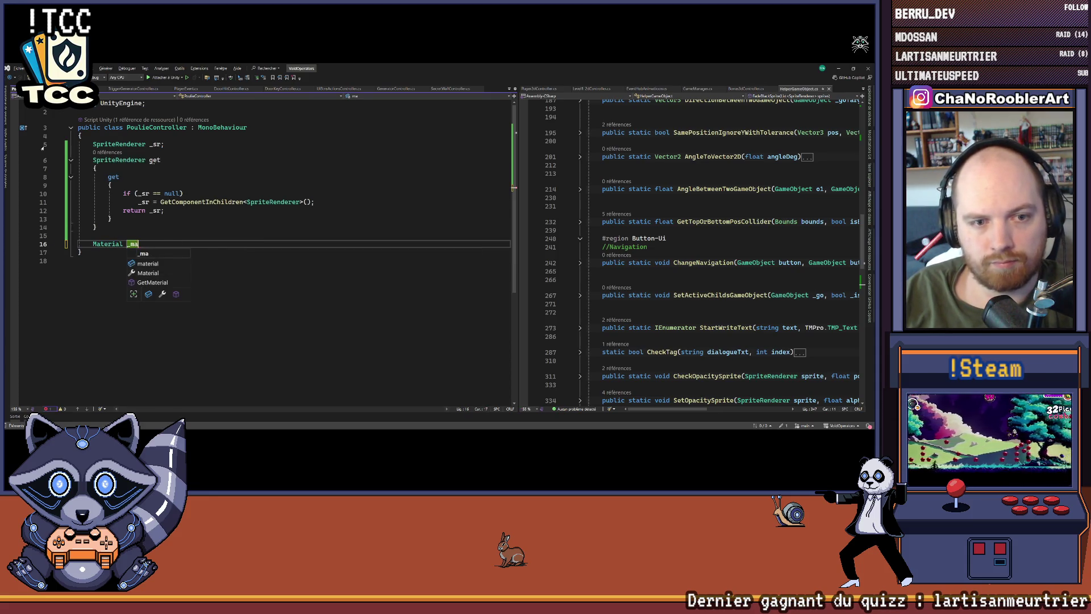
text(terial;)
Step: Start a Material property whose get accessor begins a _material assignment
key(Return)
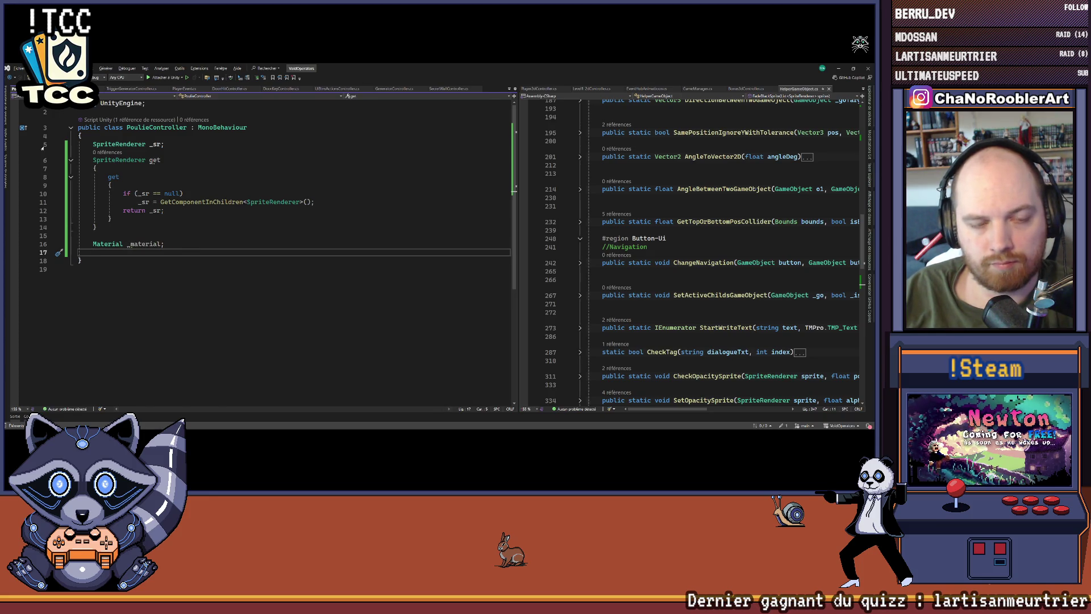
text(Material)
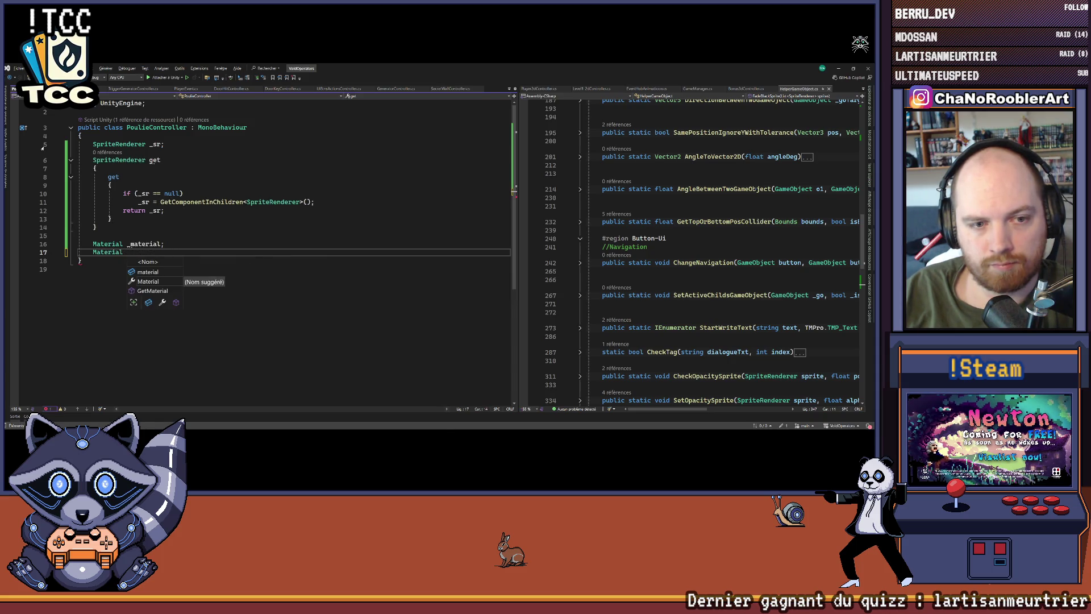
text( Material {)
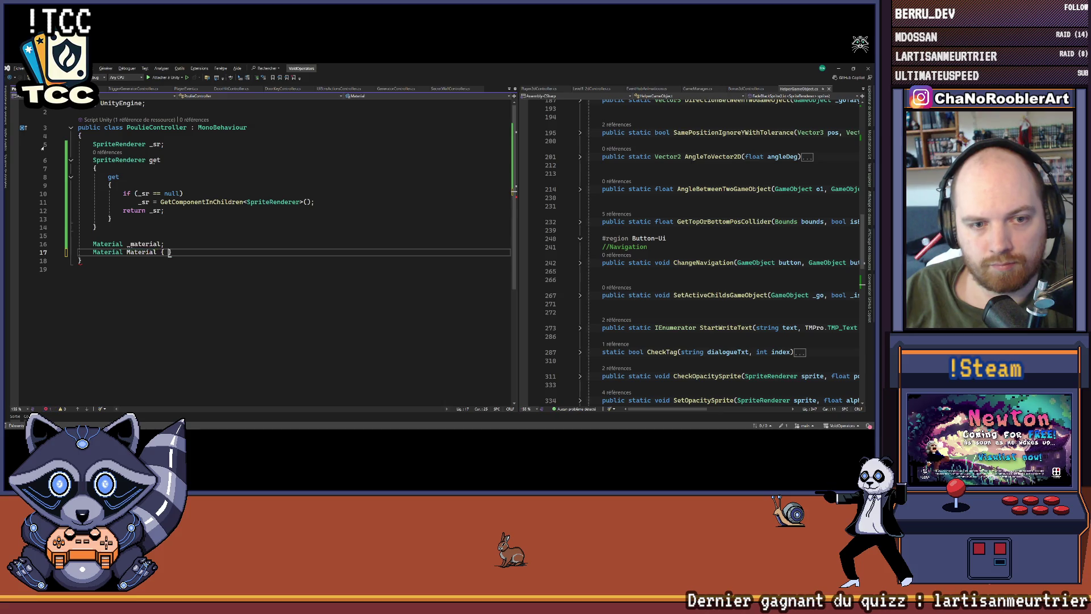
key(Return)
text({)
key(Return)
text(r)
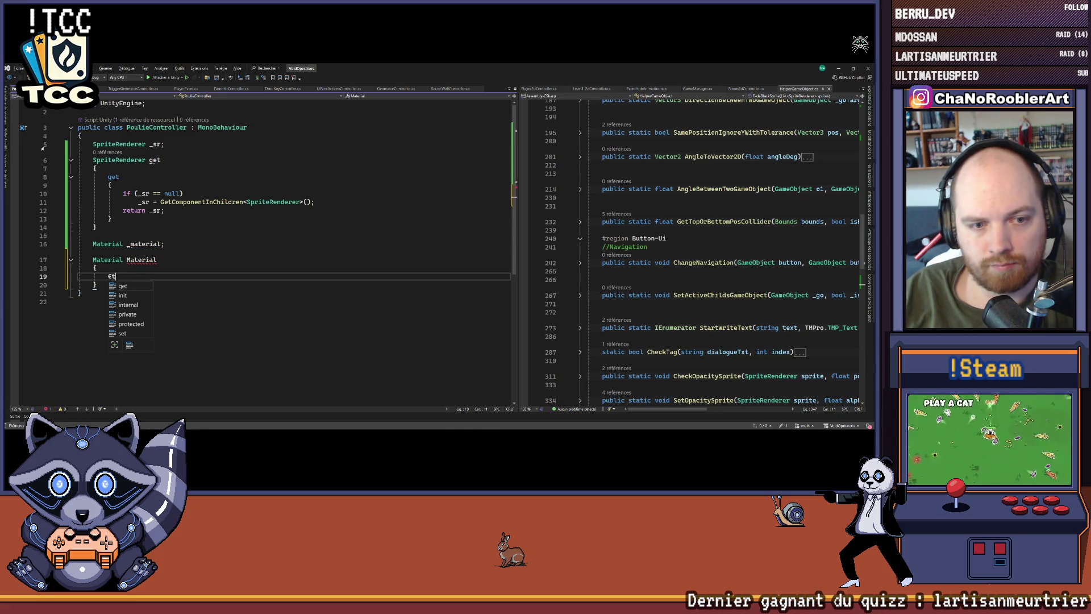
key(Tab)
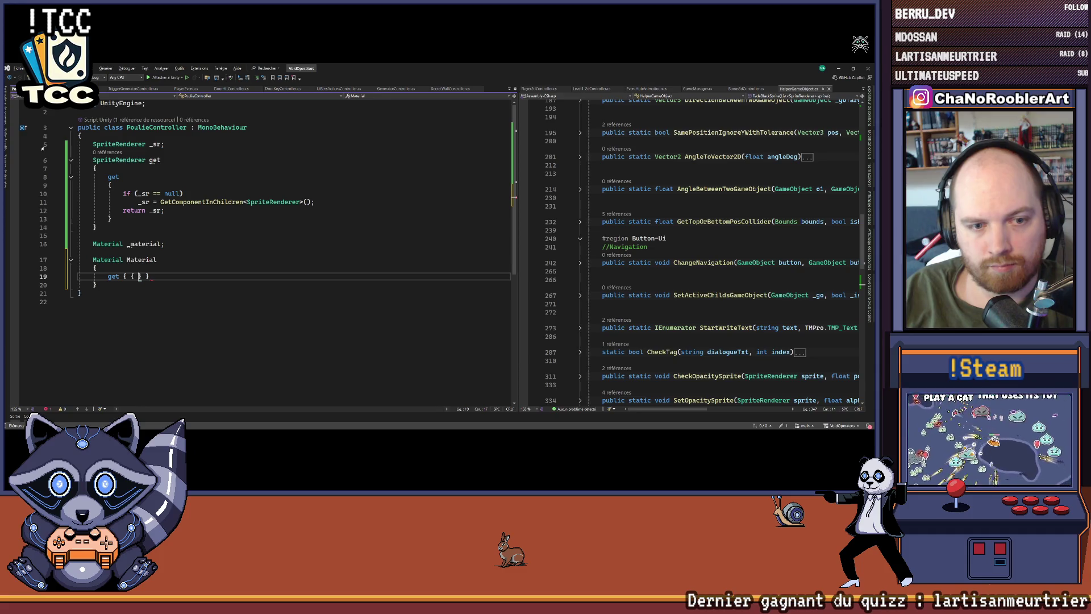
key(Return)
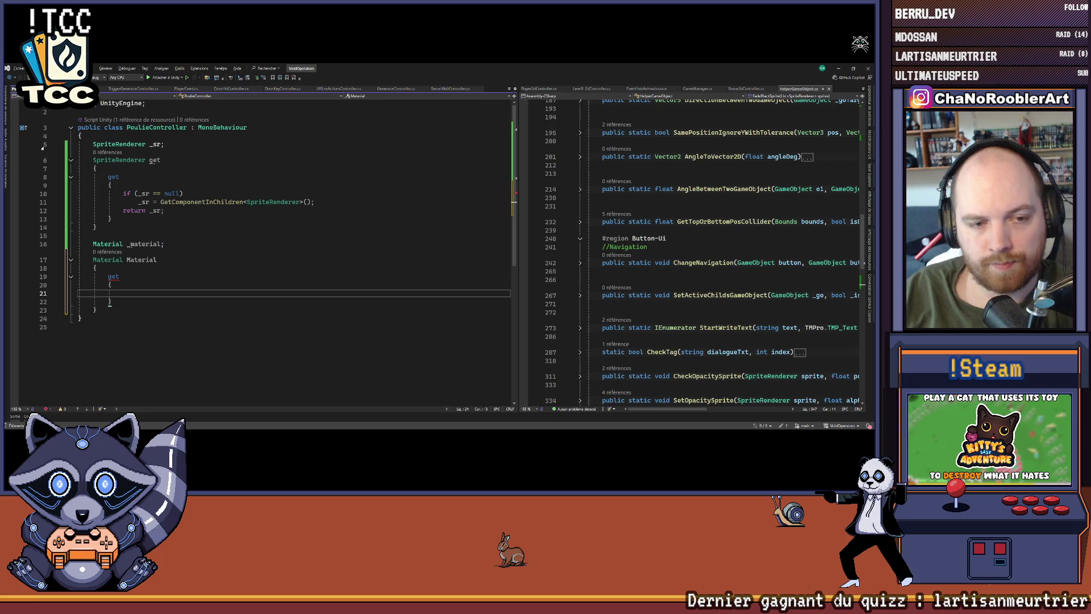
text(_material =)
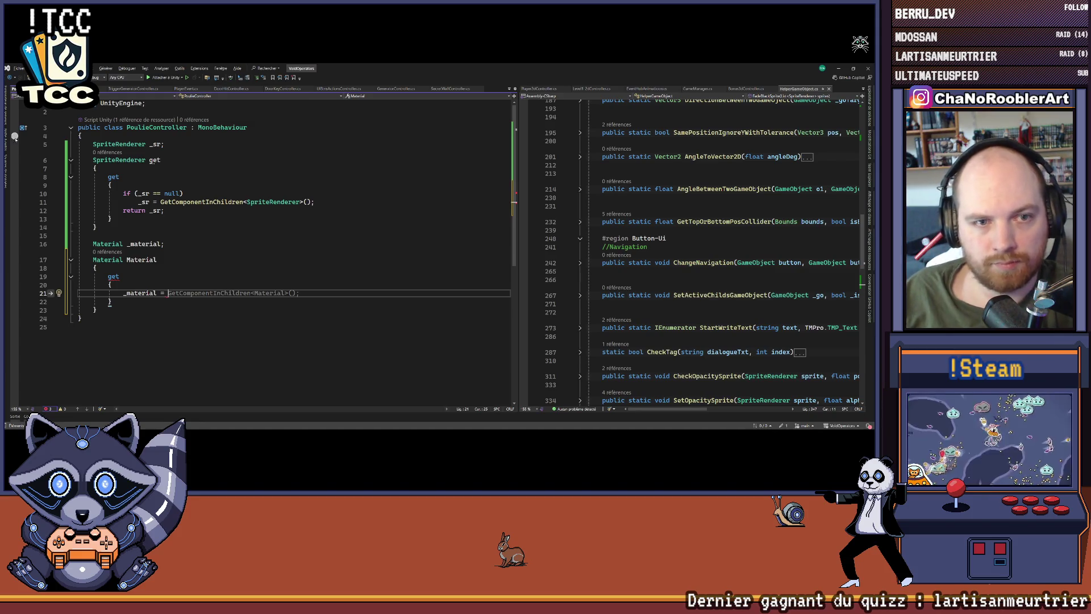
Step: Rename the SpriteRenderer getter to Sr and assign Sr.material to _material
click(152, 160)
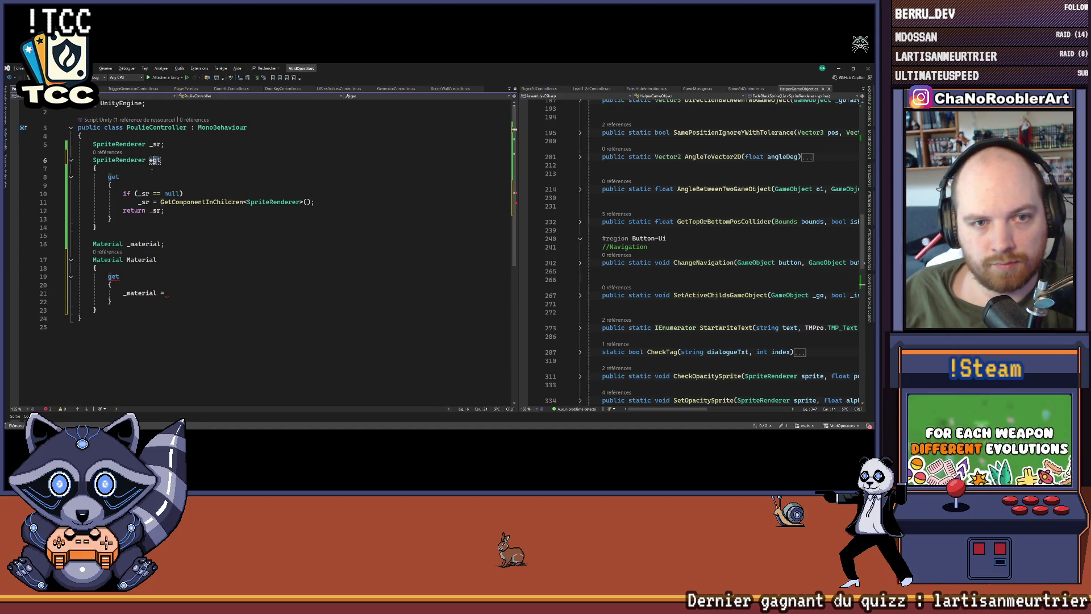
text(S)
key(BackSpace)
text(r)
click(219, 276)
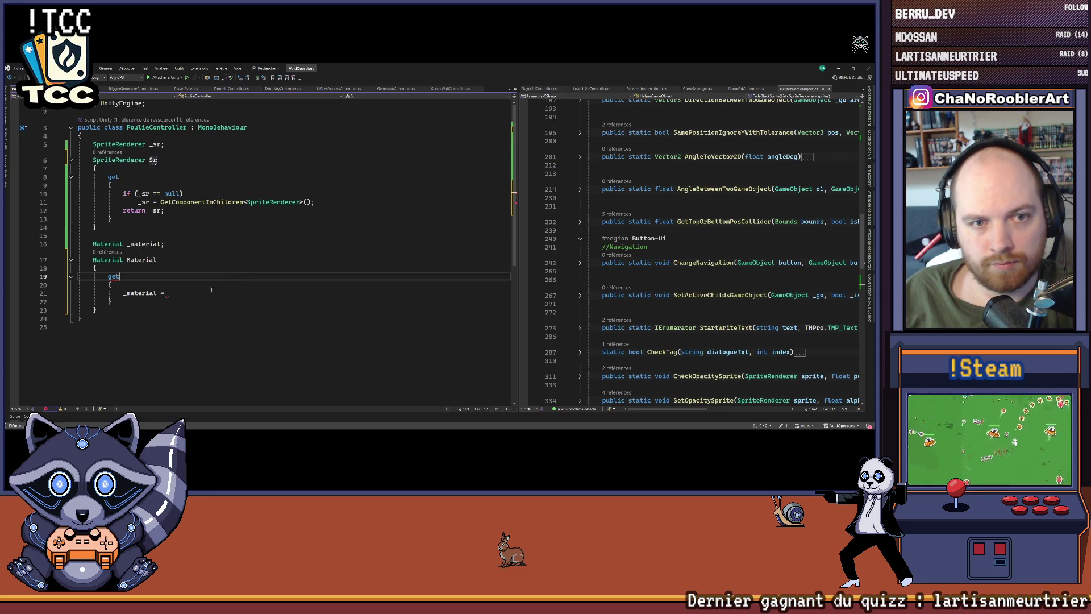
click(253, 293)
text(Sr)
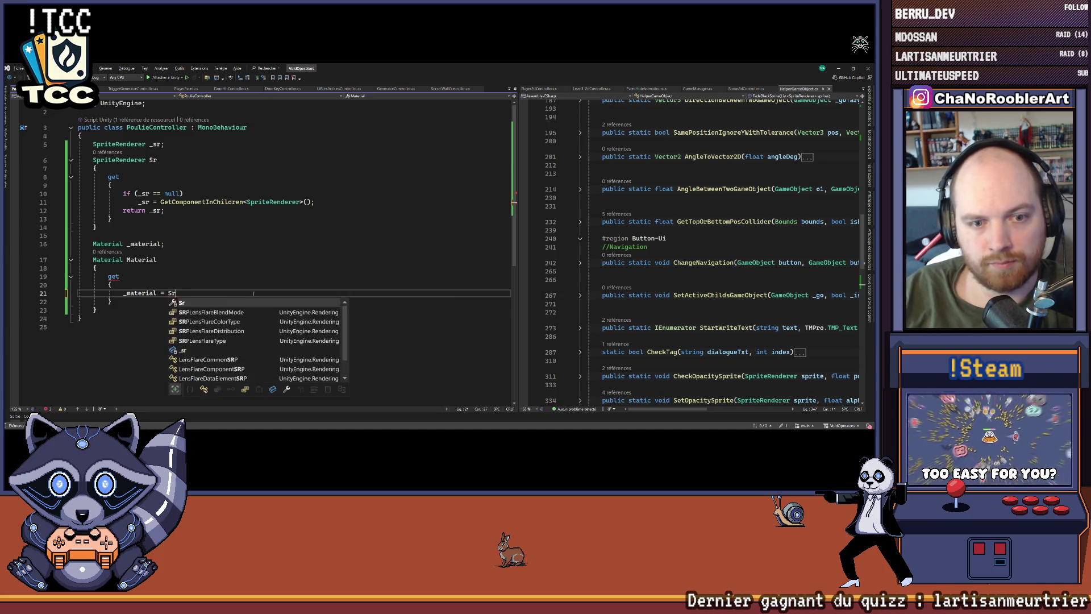
text(.Ge)
key(BackSpace)
key(BackSpace)
text(material;)
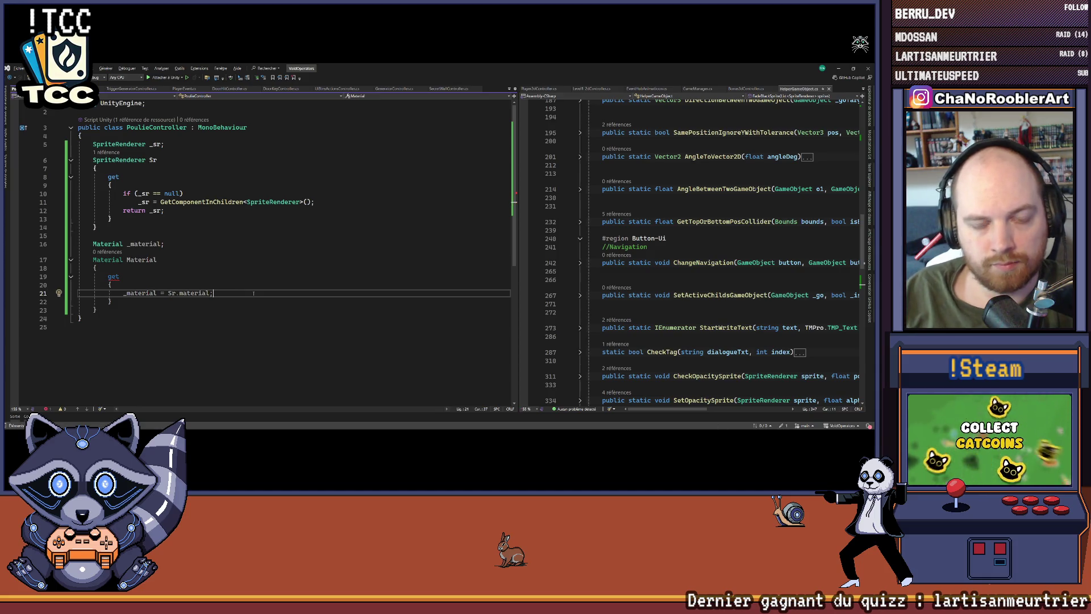
Step: Add return _material; and wrap the assignment in if (_material == null), then collapse both properties
scroll(233, 264, down, 3)
key(Home)
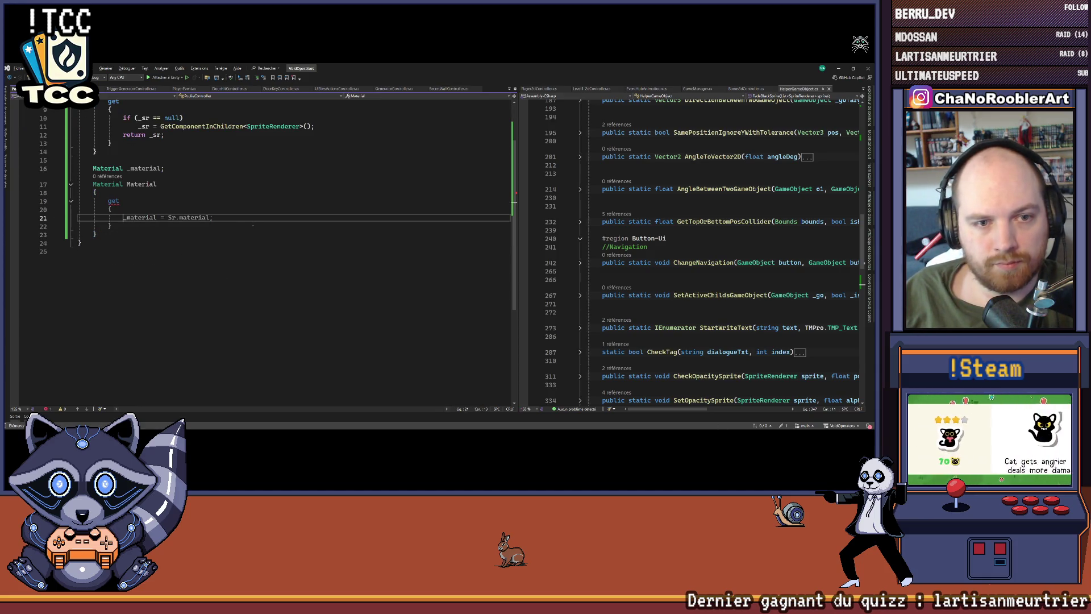
key(End)
key(Return)
key(Return)
text(return _material;)
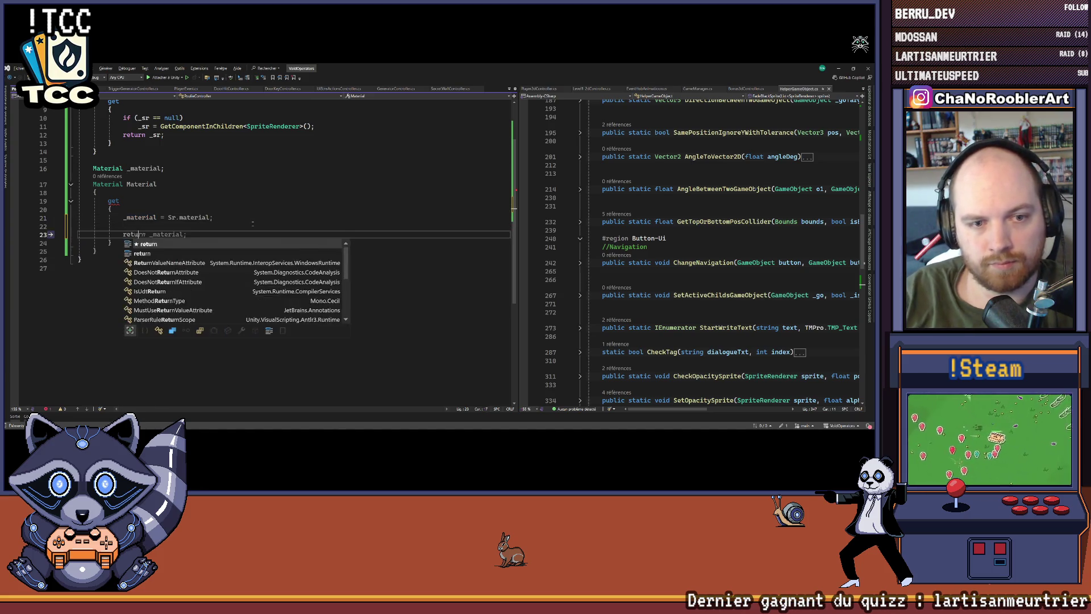
key(Up)
key(Up)
key(ctrl+Return)
text(uif)
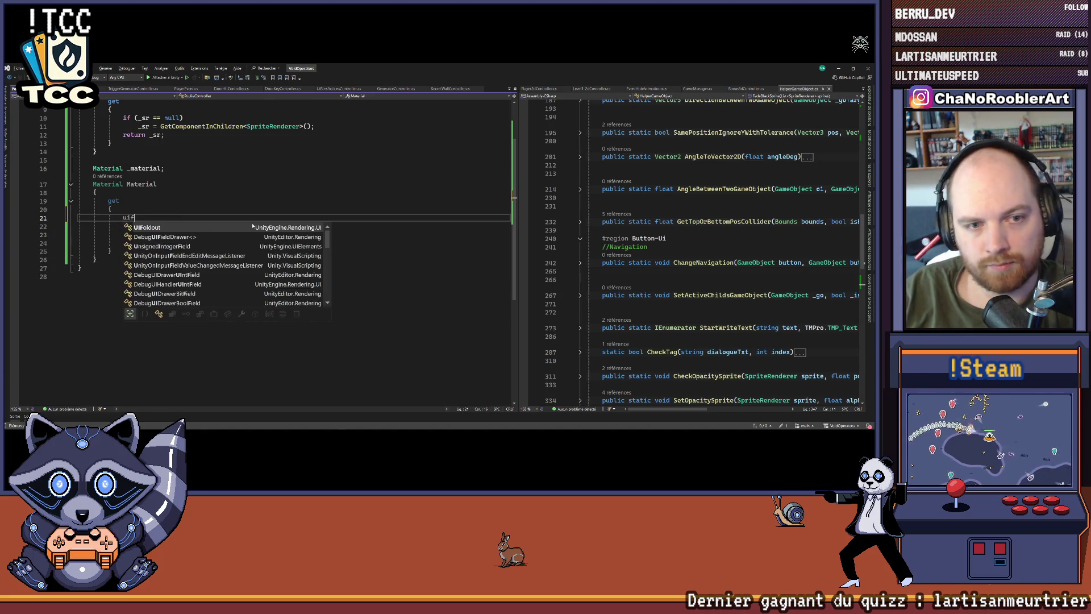
text( (_material == null))
key(ctrl+d)
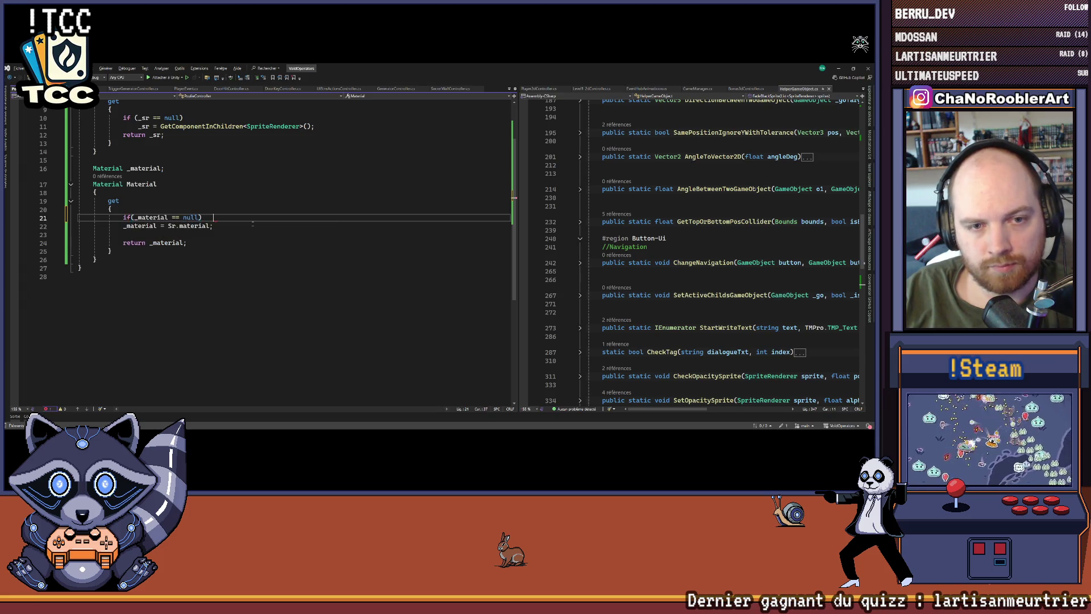
key(ctrl+z)
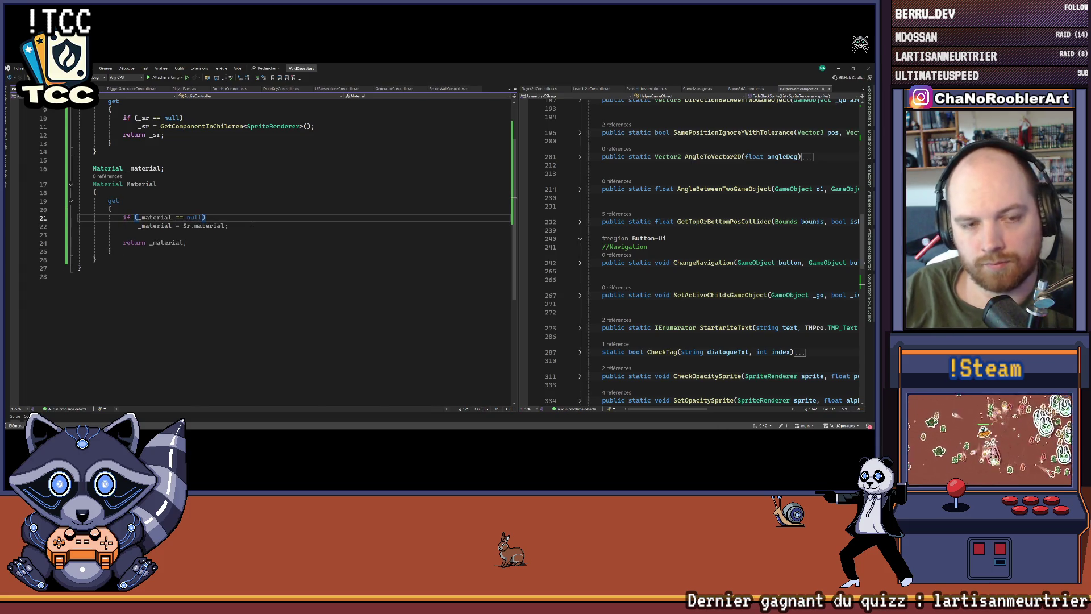
key(ctrl+m)
key(ctrl+m)
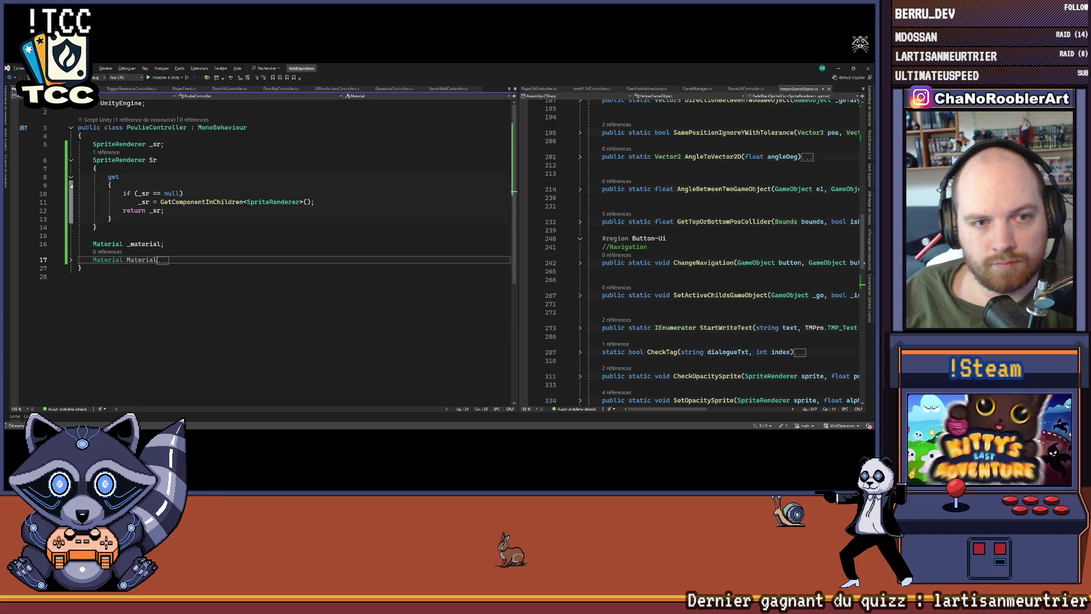
click(70, 159)
Step: Add a Start method calling HelperUberMaterial.ActiveShine(Material) and switch back to Unity
click(114, 201)
key(Return)
key(Return)
text(Start)
key(Tab)
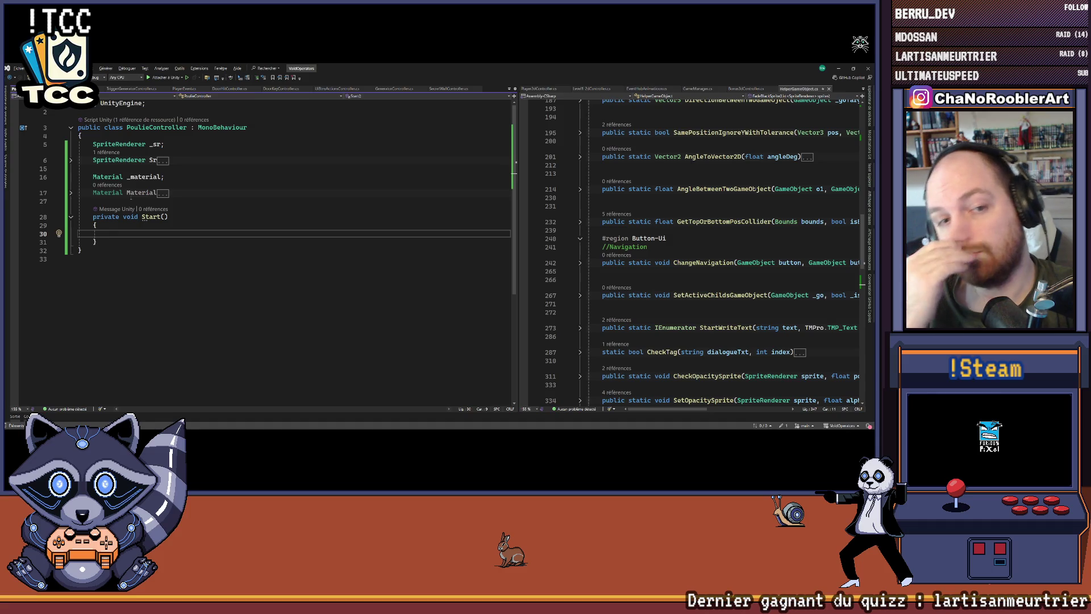
text(Hel)
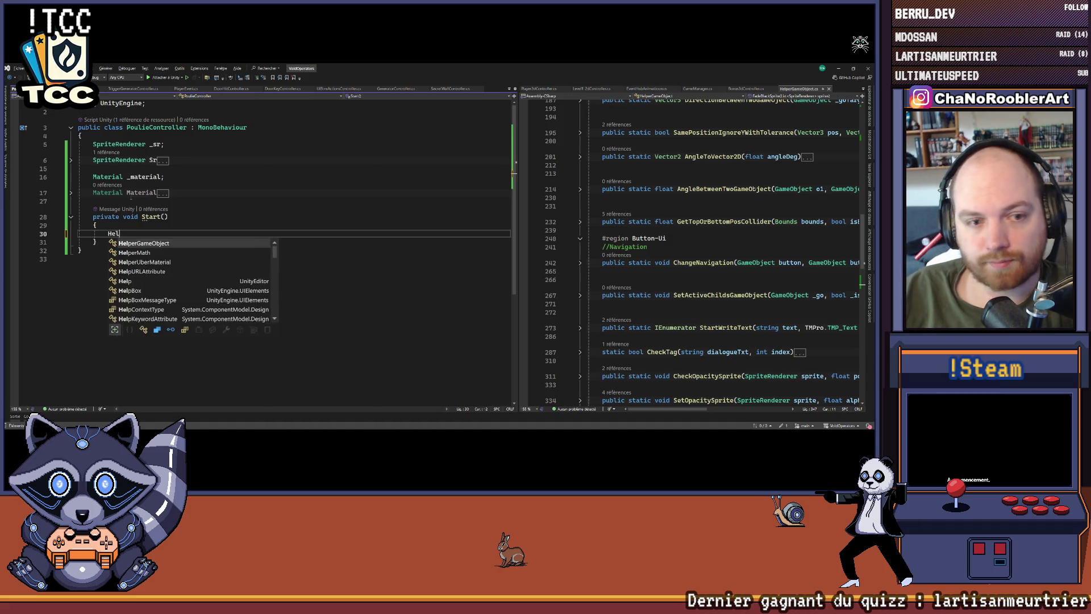
text(perUberMaterial.ActiveShine(Material)
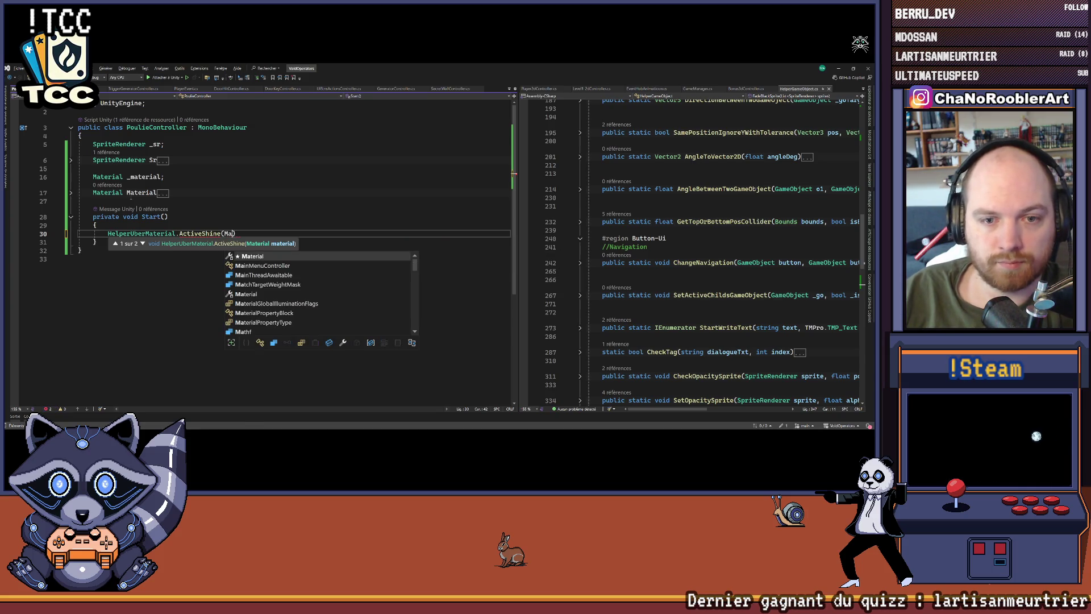
text())
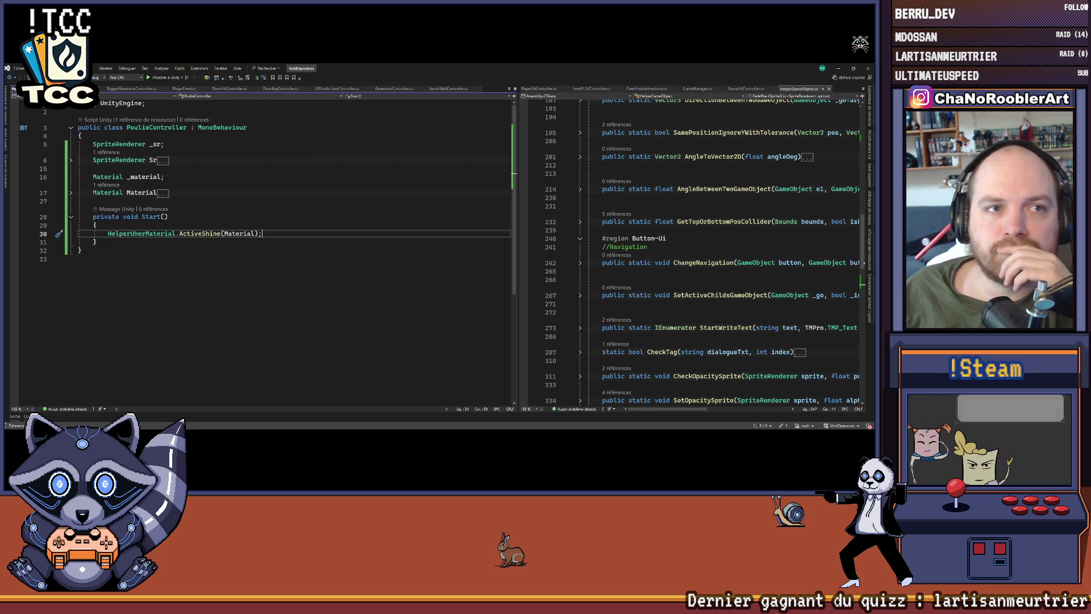
key(alt+Tab)
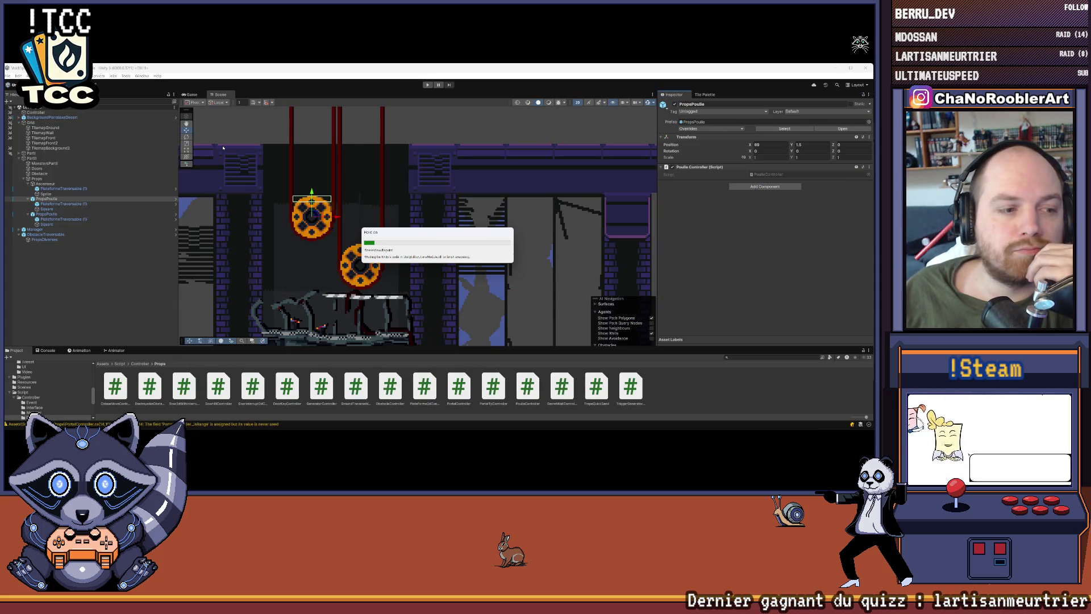
Step: Apply all overrides on the pulley prefab and enter play mode
click(699, 129)
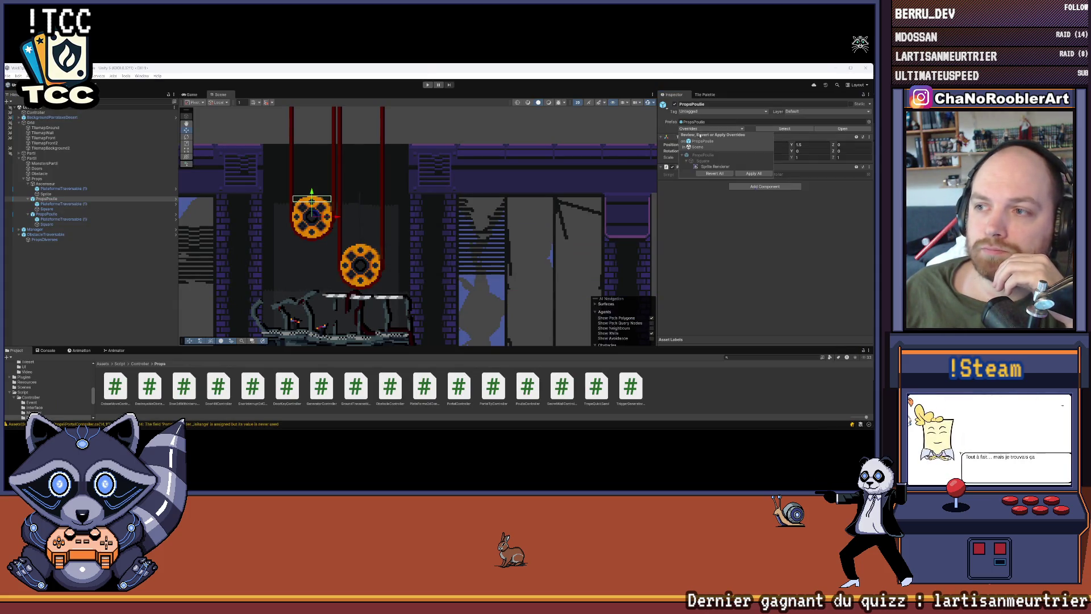
click(753, 173)
click(8, 75)
key(Escape)
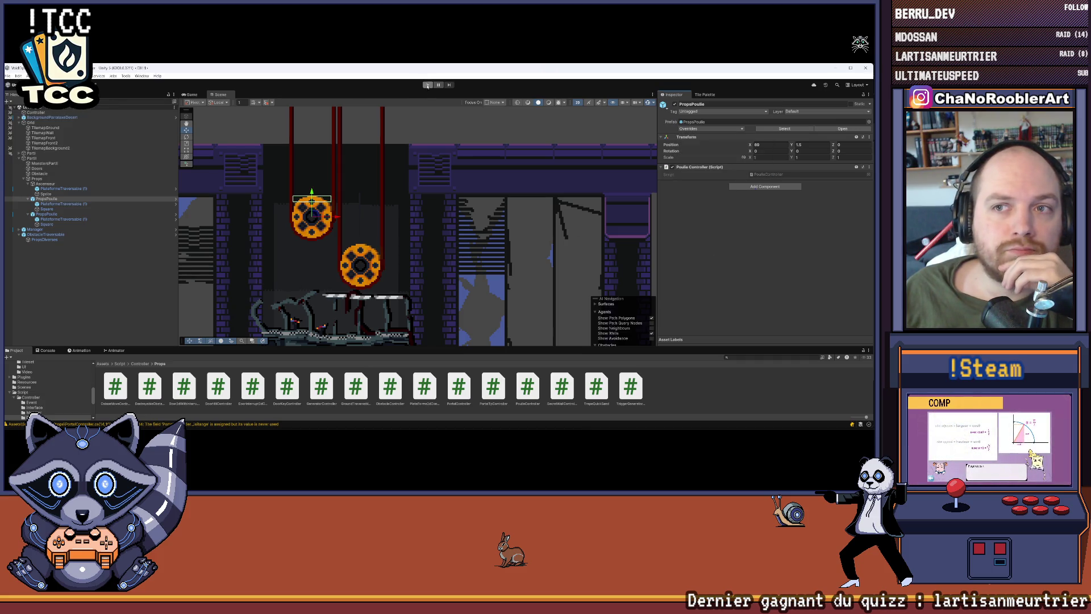
click(427, 85)
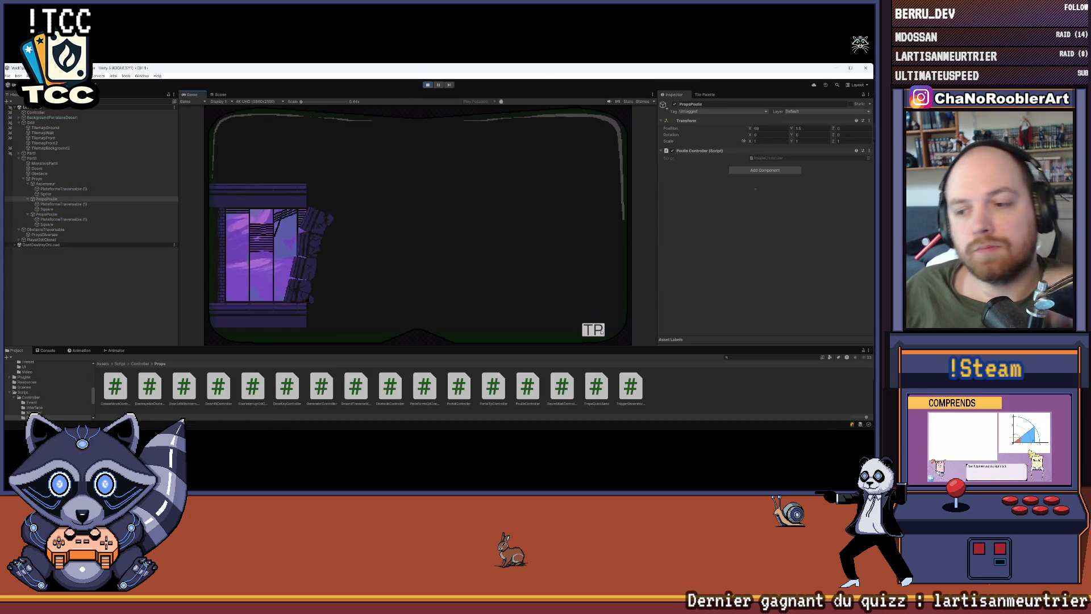
Step: Launch the first mission and walk the player right up to the chained pulleys
click(304, 246)
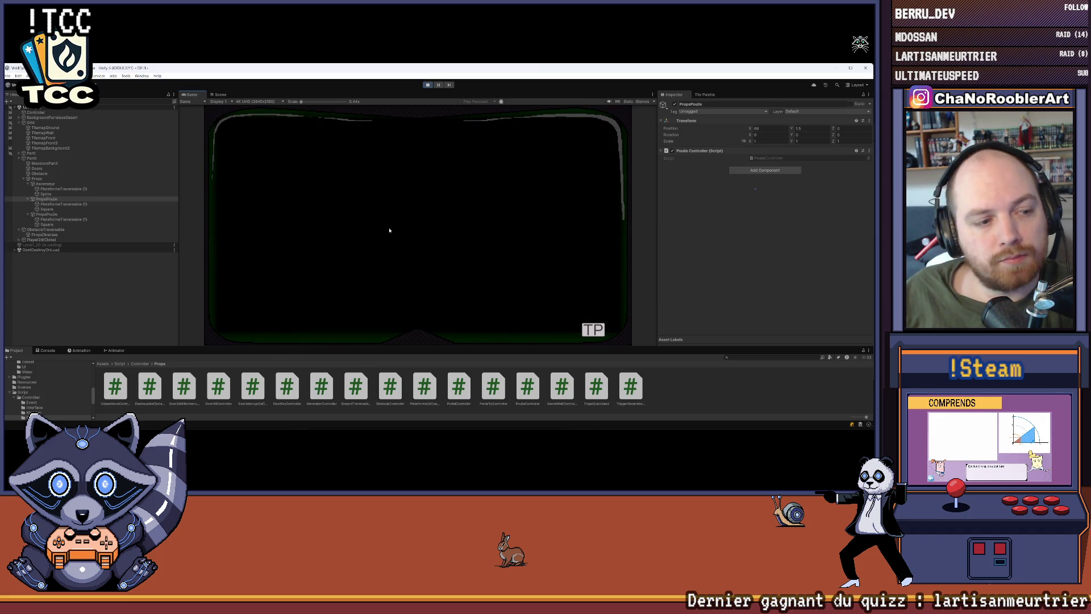
key(d)
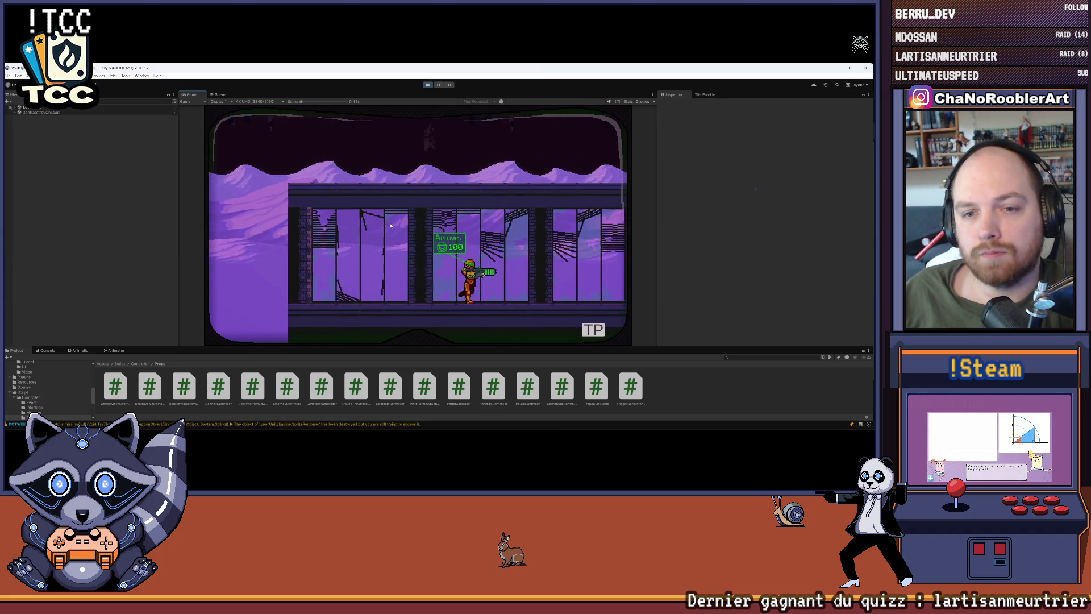
key(a)
key(a)
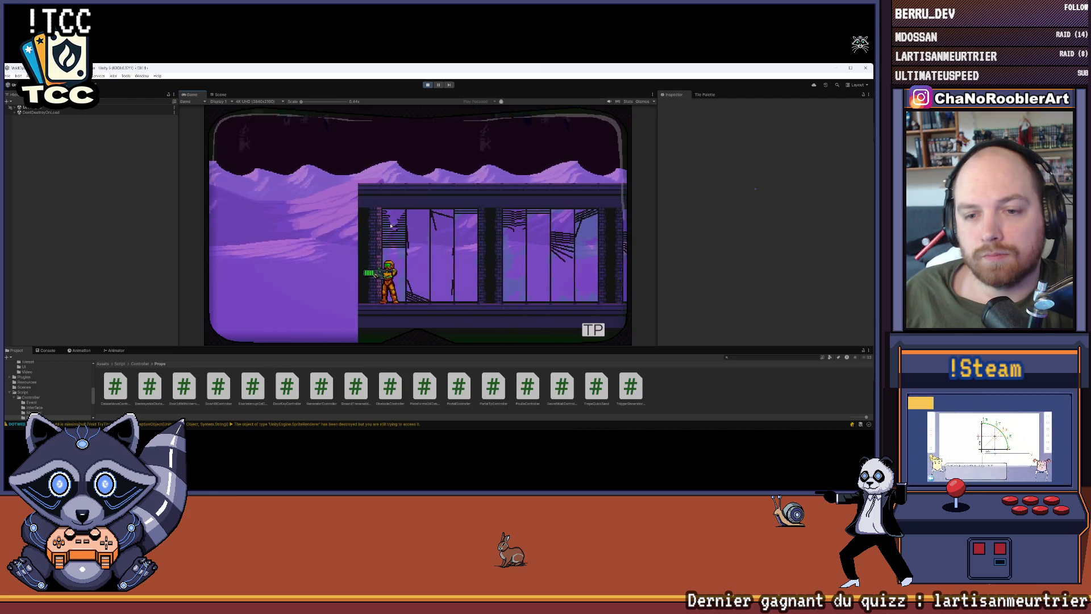
key(d)
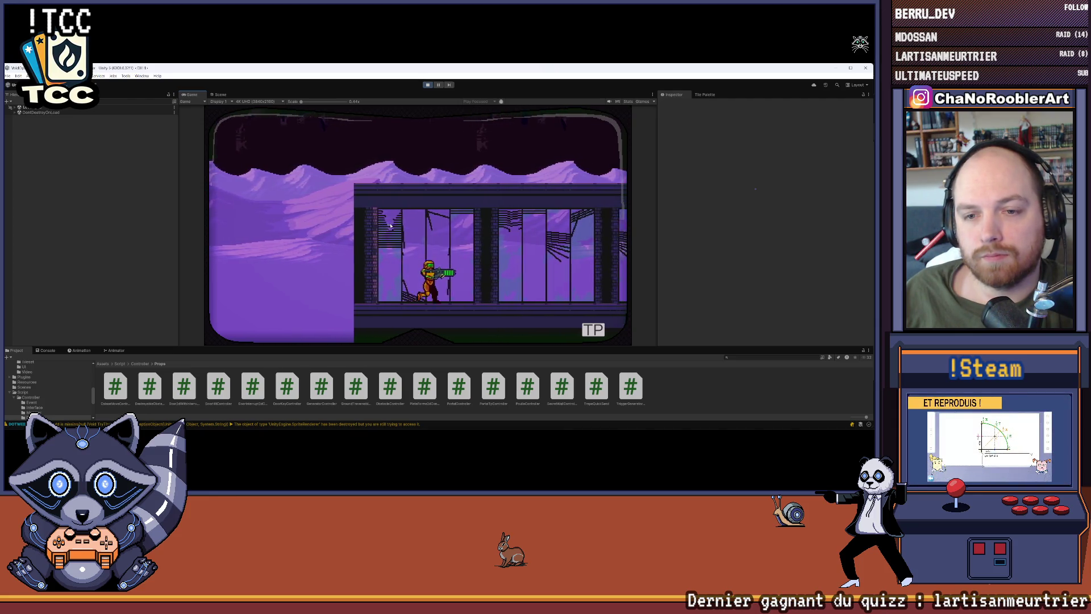
key(d)
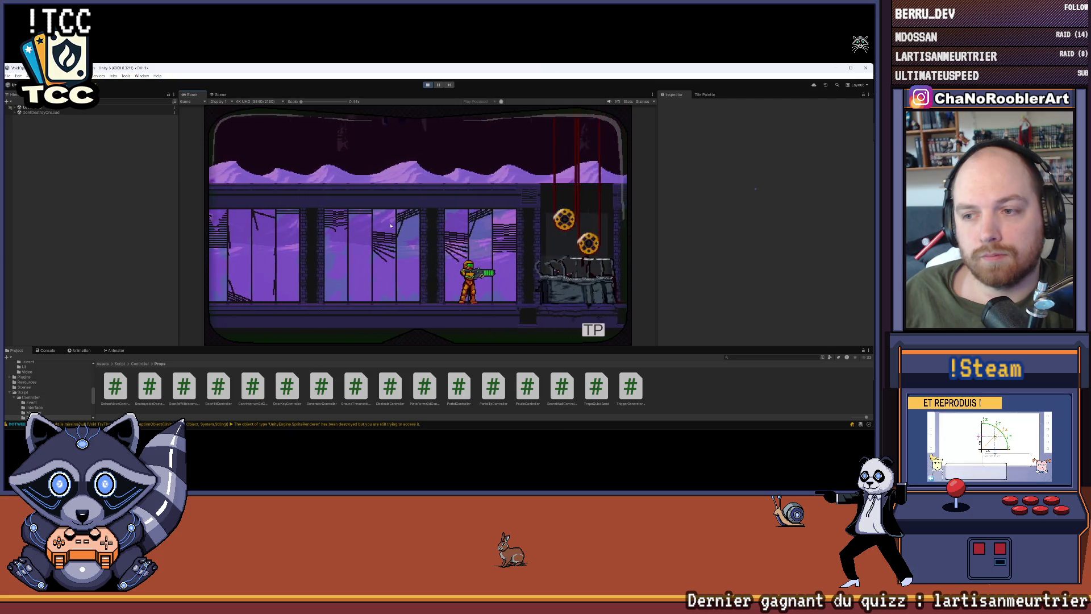
key(d)
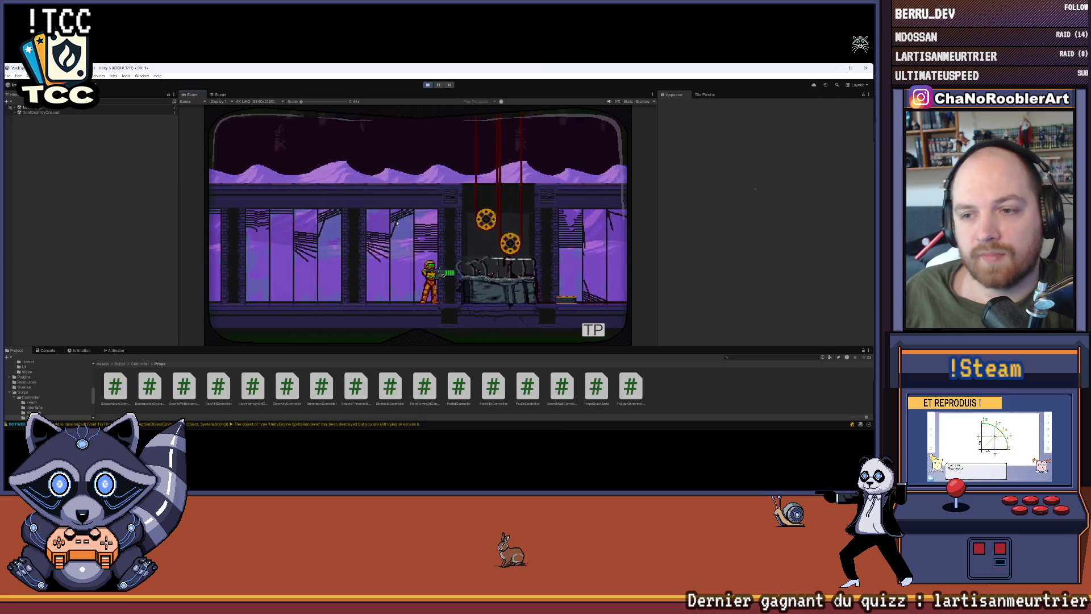
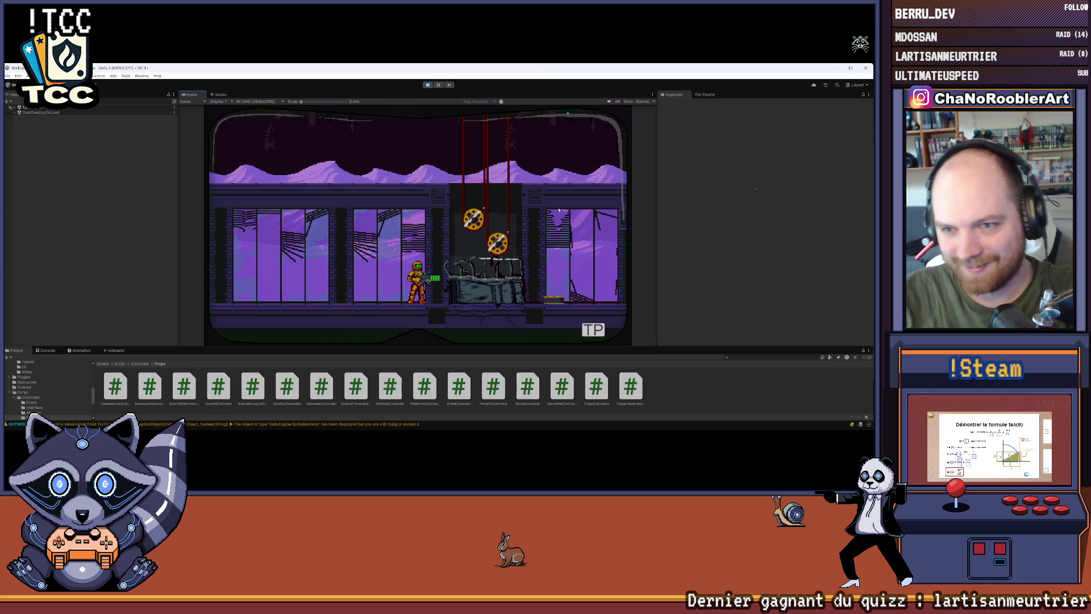
Step: Playtest in a maximized Game view: run right, turn back and jump beside the pulleys, then stop
click(652, 94)
click(657, 117)
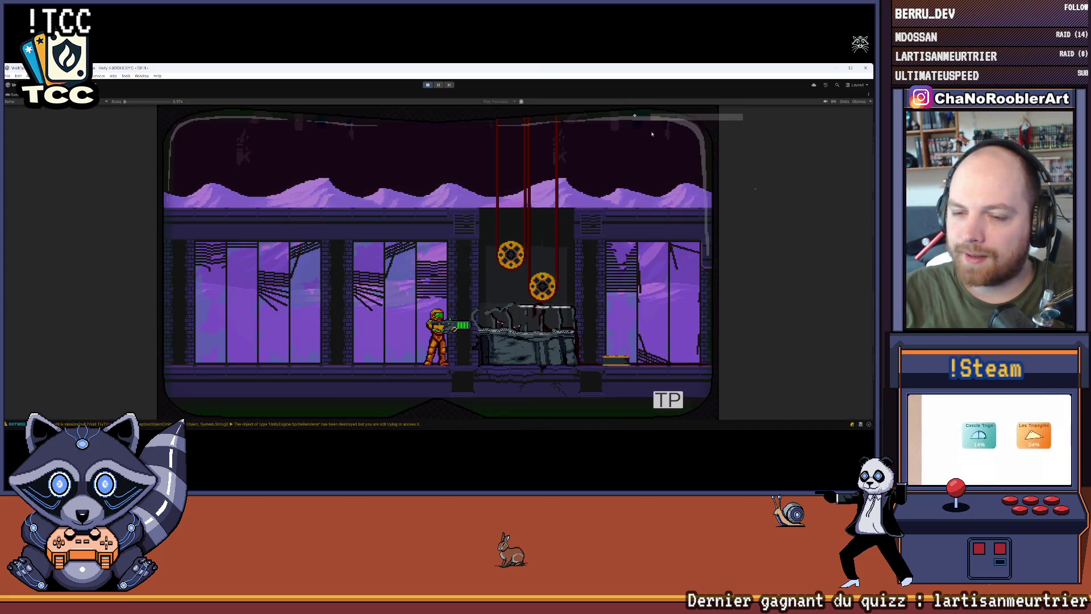
key(d)
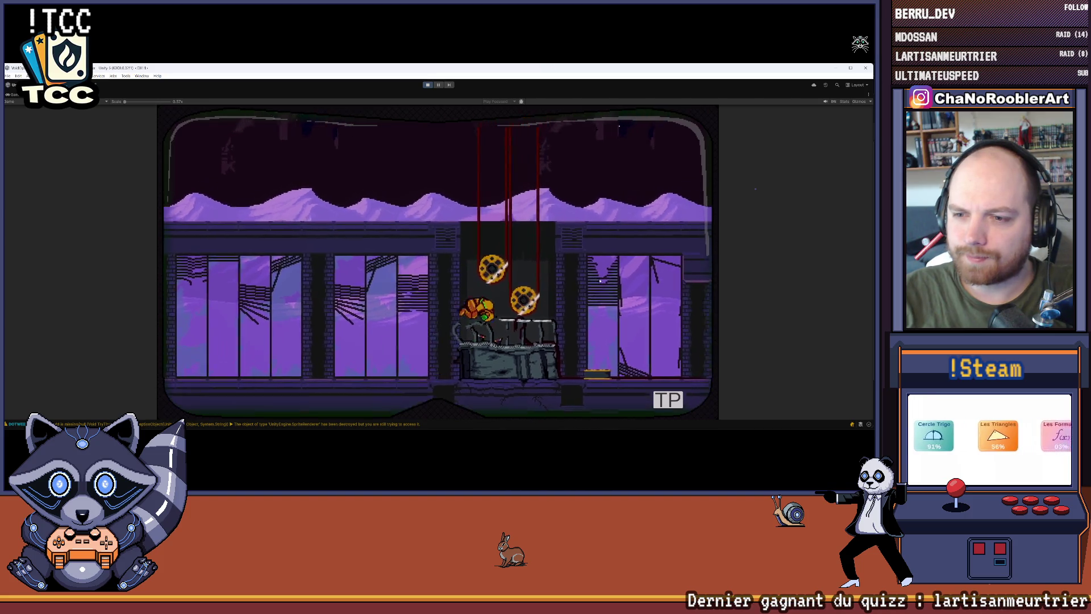
key(a)
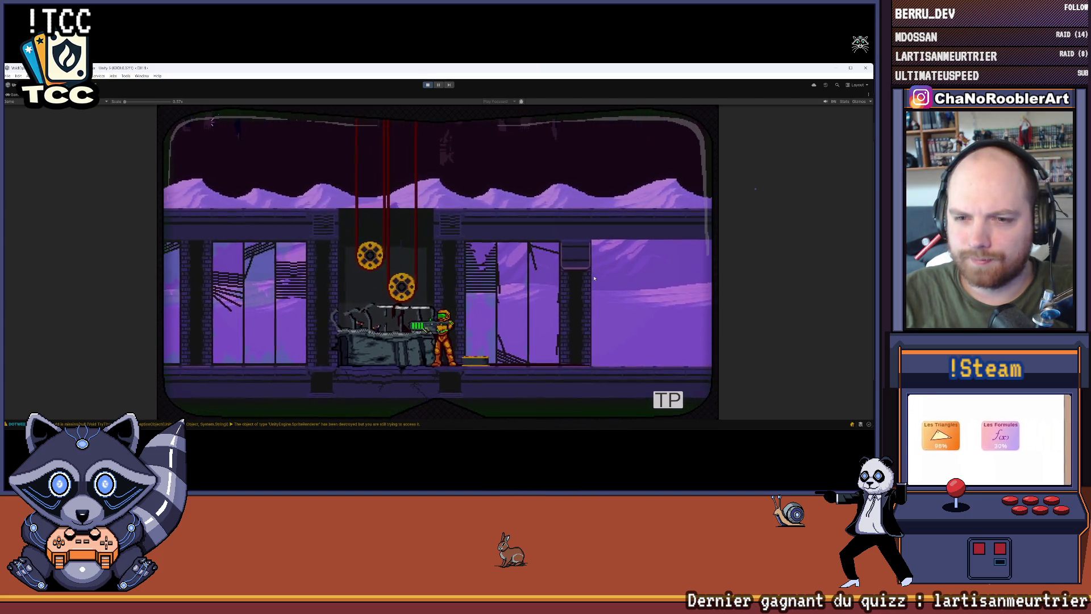
key(space)
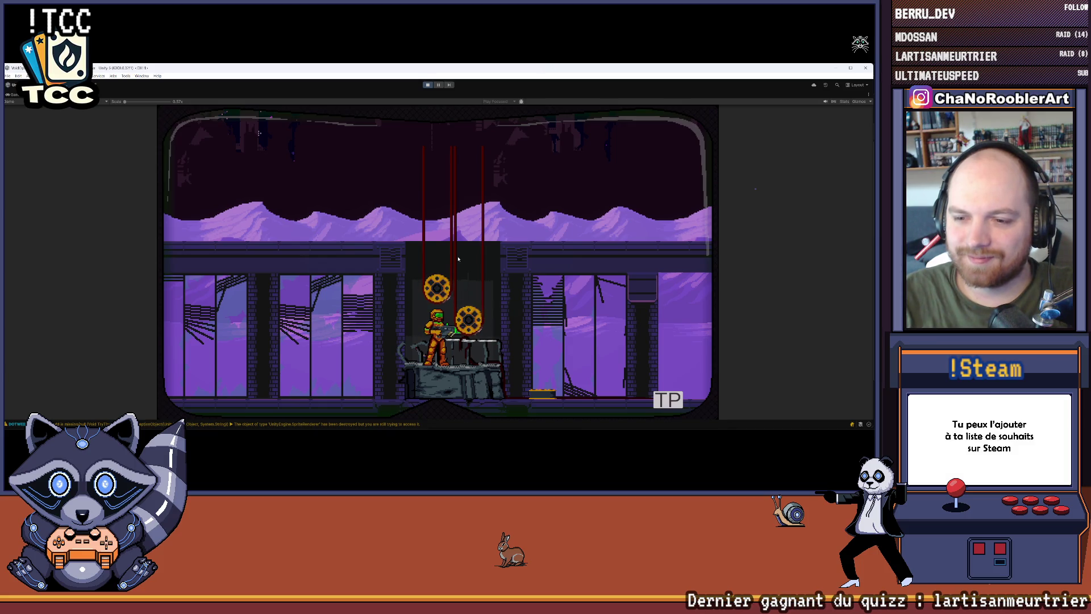
click(428, 86)
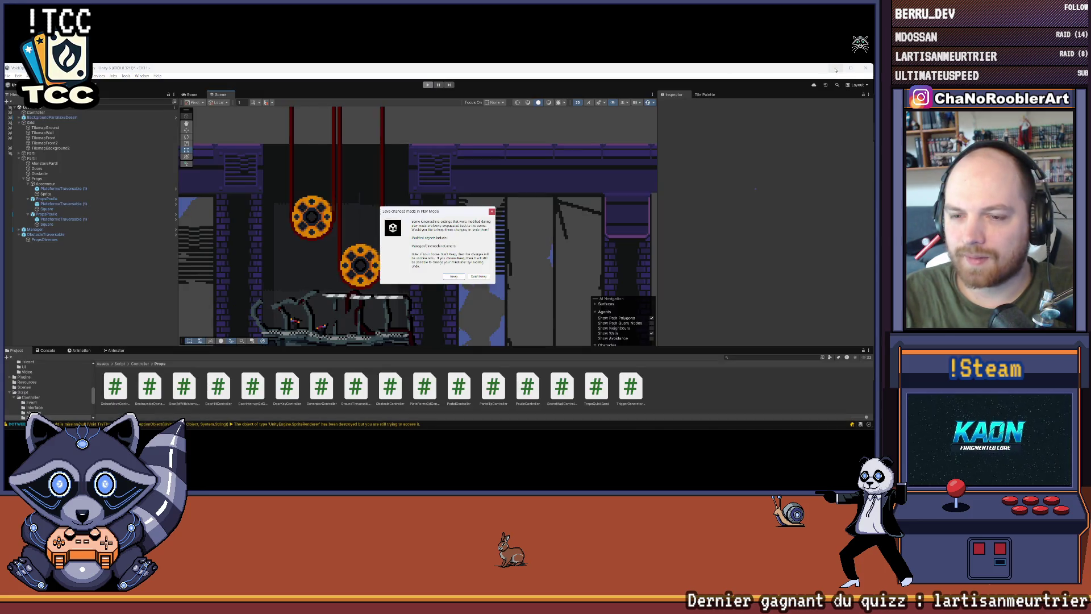
Step: Dismiss the save play-mode prompt, make the Project panel taller, and switch to the image editor
click(492, 211)
drag(399, 350, 399, 258)
mouse_move(626, 423)
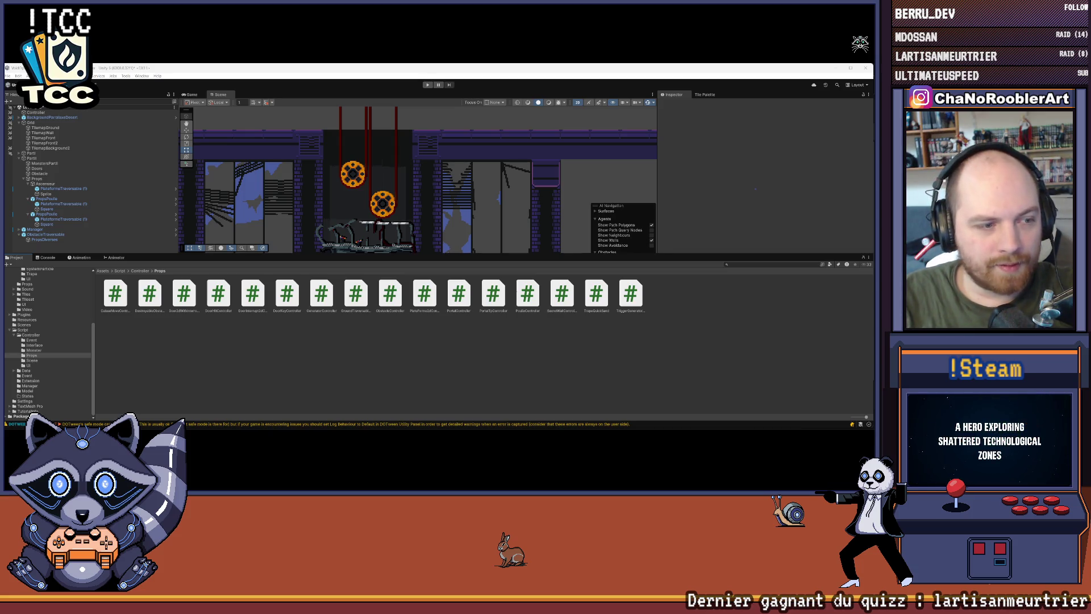
key(alt+Tab)
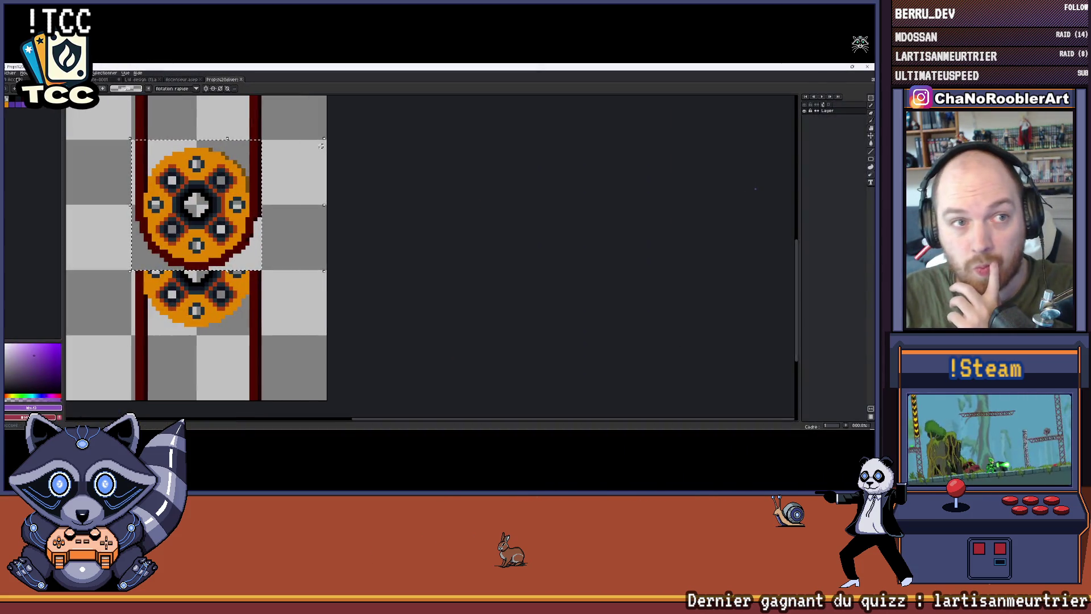
Step: Open Poulie.png in the image editor
key(alt+f)
click(15, 94)
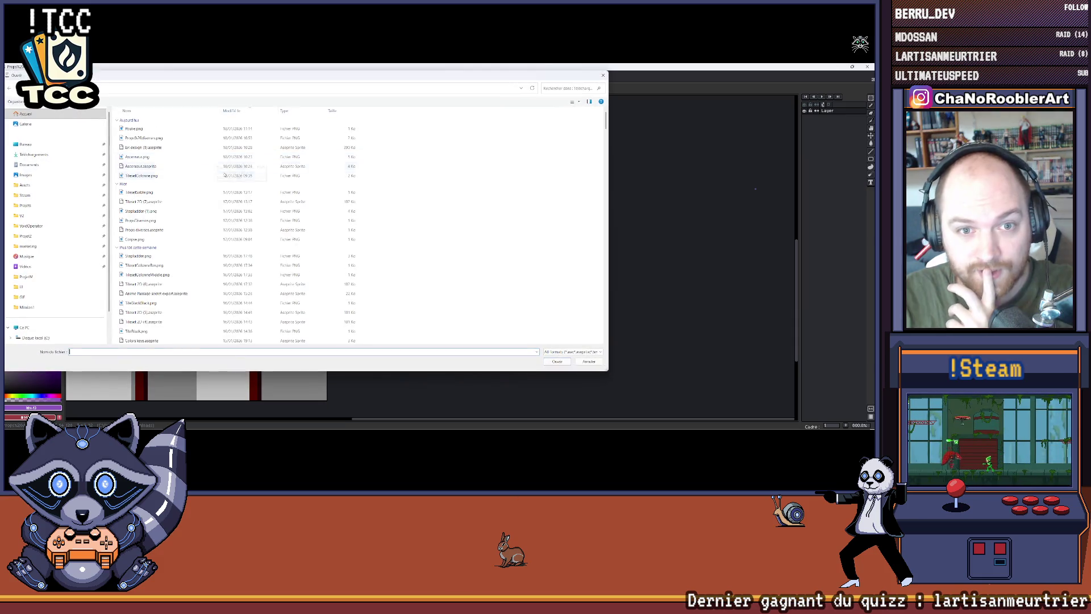
double_click(158, 130)
scroll(485, 202, up, 3)
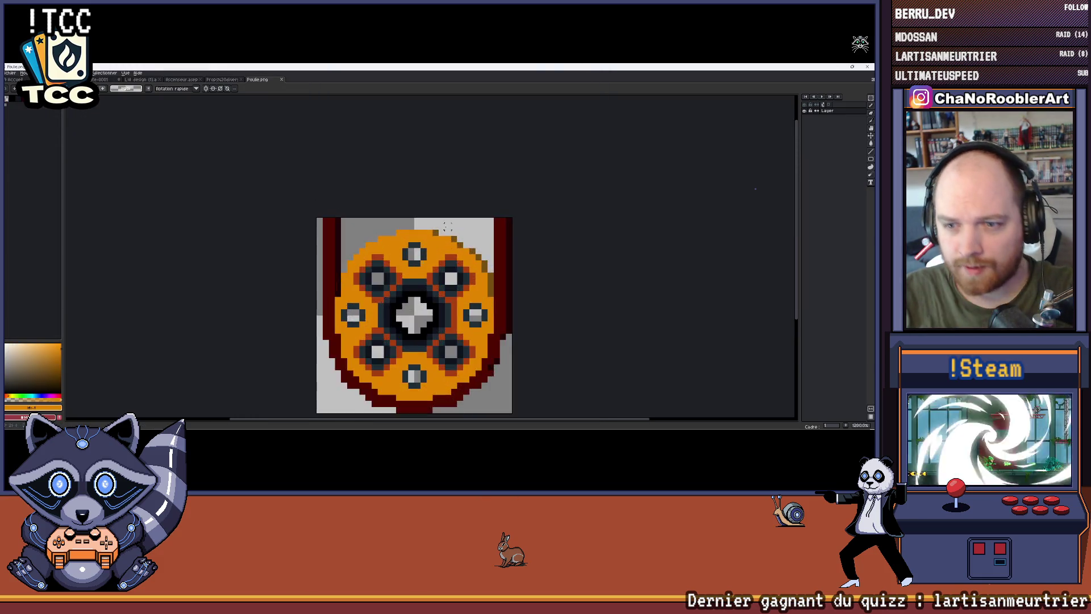
Step: Paint the wheel's dark-red cable edge and staircase pixels grey with the pencil, then return to Unity
key(b)
scroll(477, 205, up, 1)
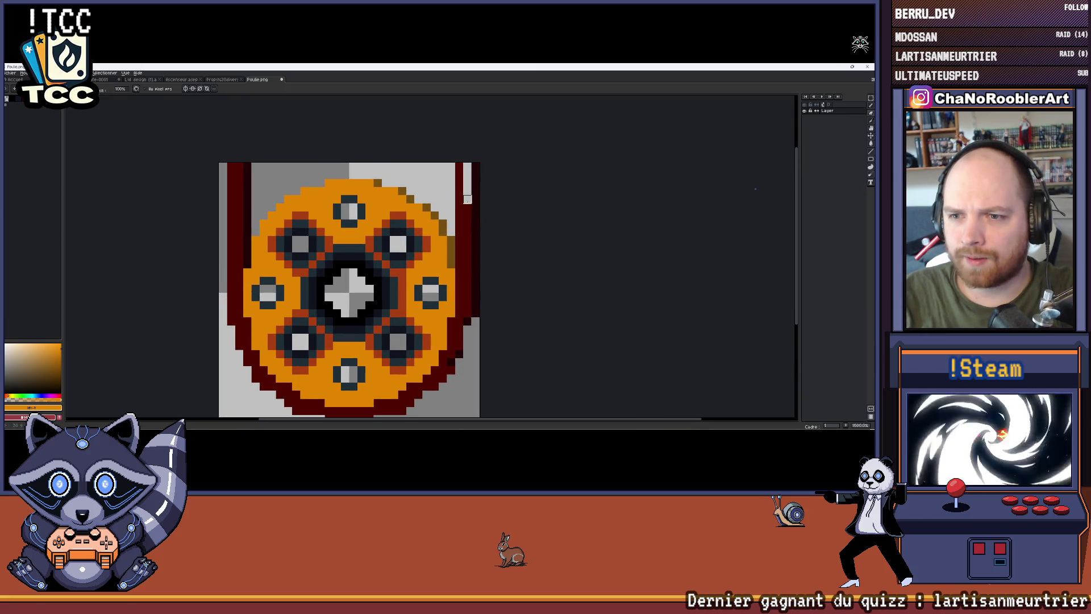
drag(471, 171, 488, 244)
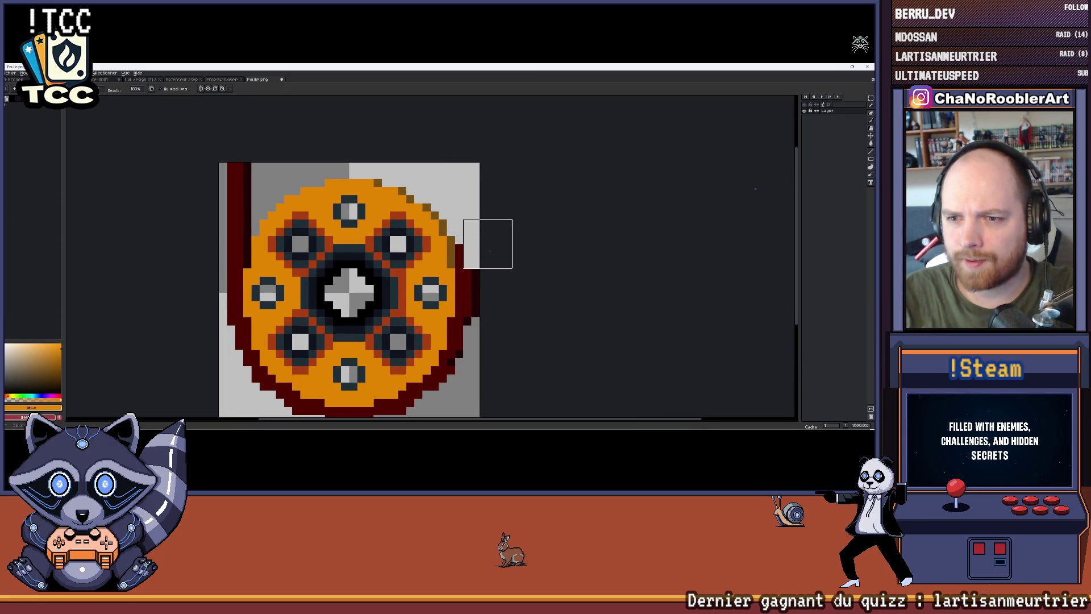
scroll(531, 253, down, 3)
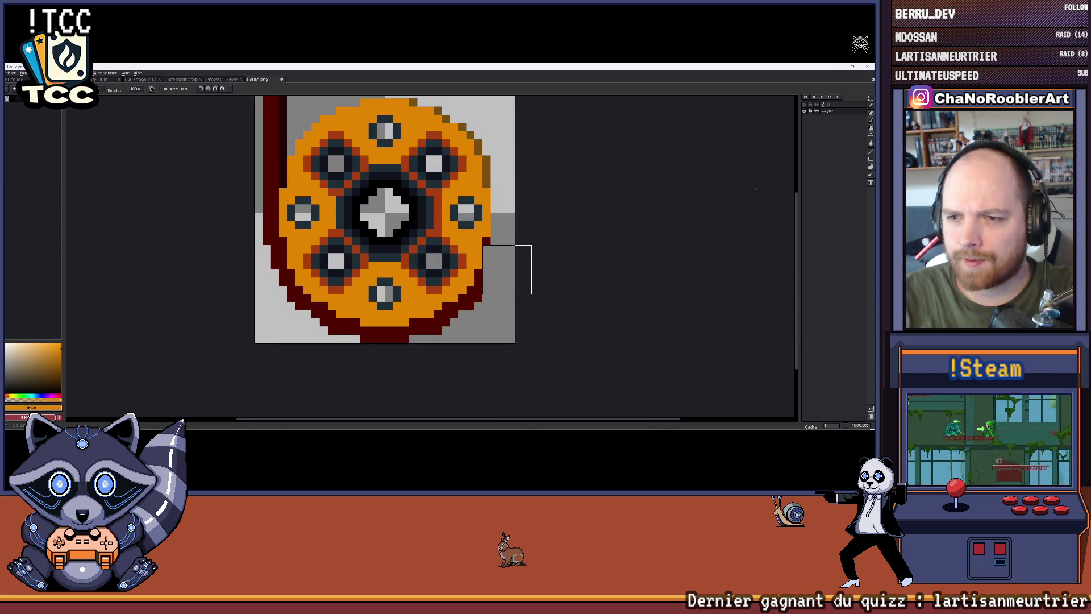
scroll(510, 307, up, 5)
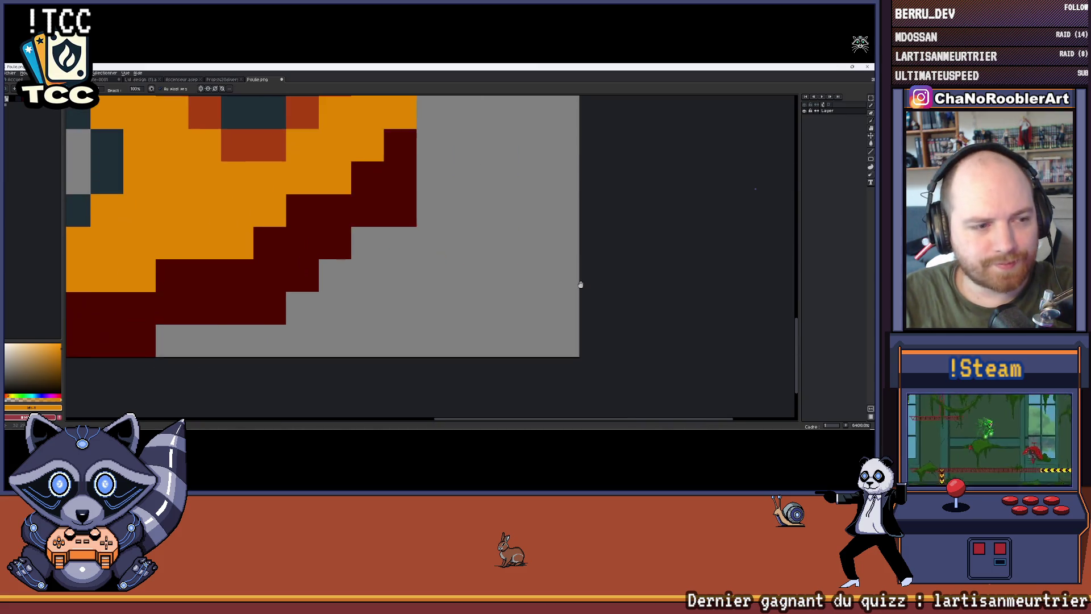
scroll(545, 284, left, 3)
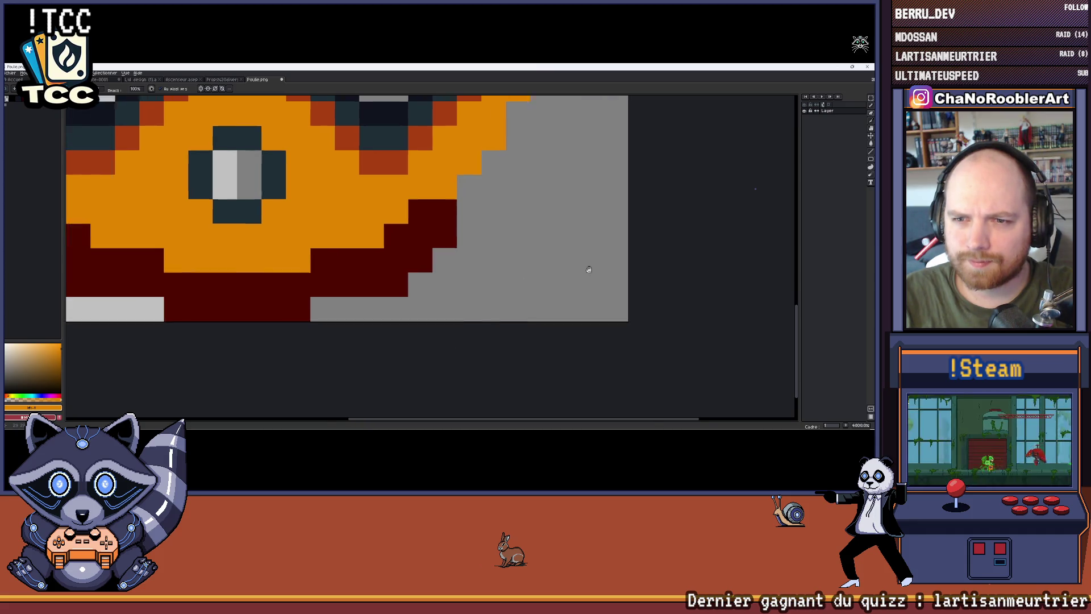
mouse_move(597, 296)
mouse_down()
mouse_move(571, 324)
mouse_move(621, 299)
mouse_move(596, 299)
mouse_move(541, 332)
mouse_move(348, 331)
mouse_up()
scroll(579, 310, left, 1)
scroll(397, 341, left, 5)
mouse_move(436, 345)
mouse_down()
mouse_move(337, 270)
mouse_move(265, 267)
mouse_move(313, 292)
mouse_up()
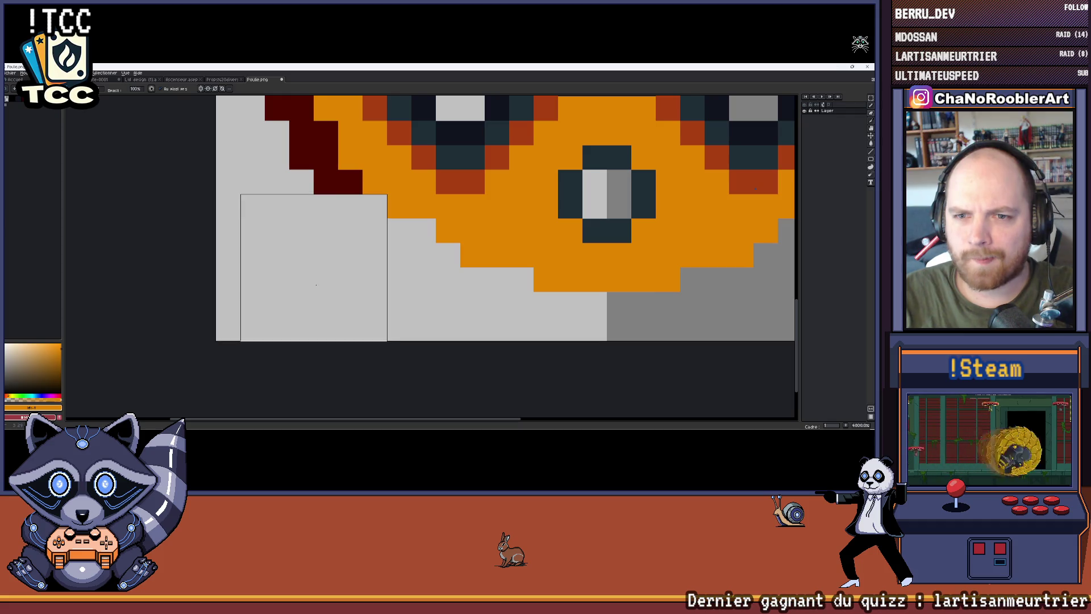
scroll(313, 267, up, 2)
scroll(314, 268, right, 1)
scroll(207, 265, down, 5)
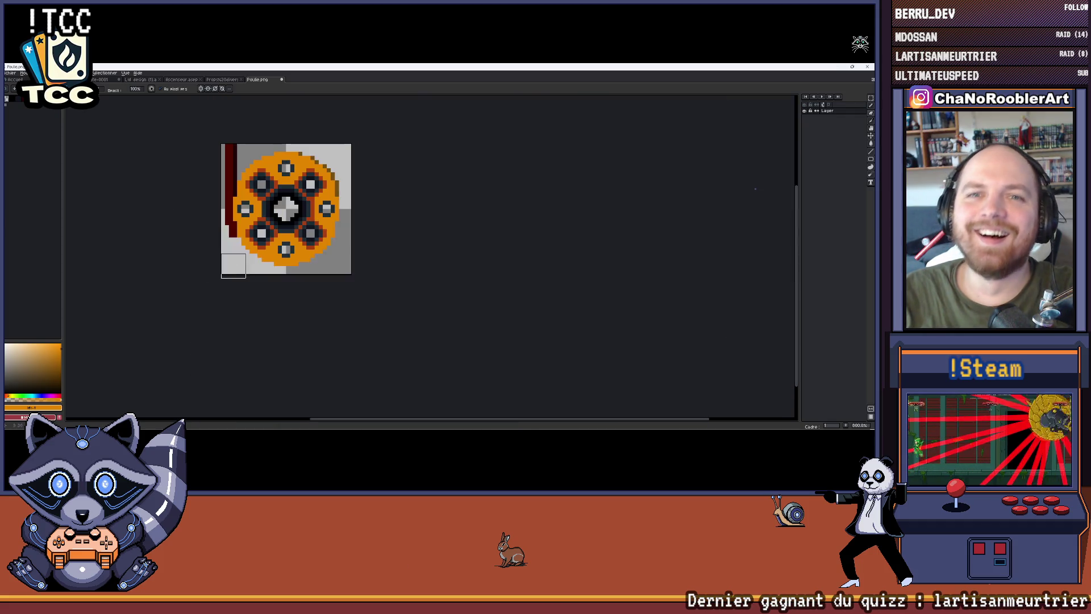
scroll(207, 265, up, 2)
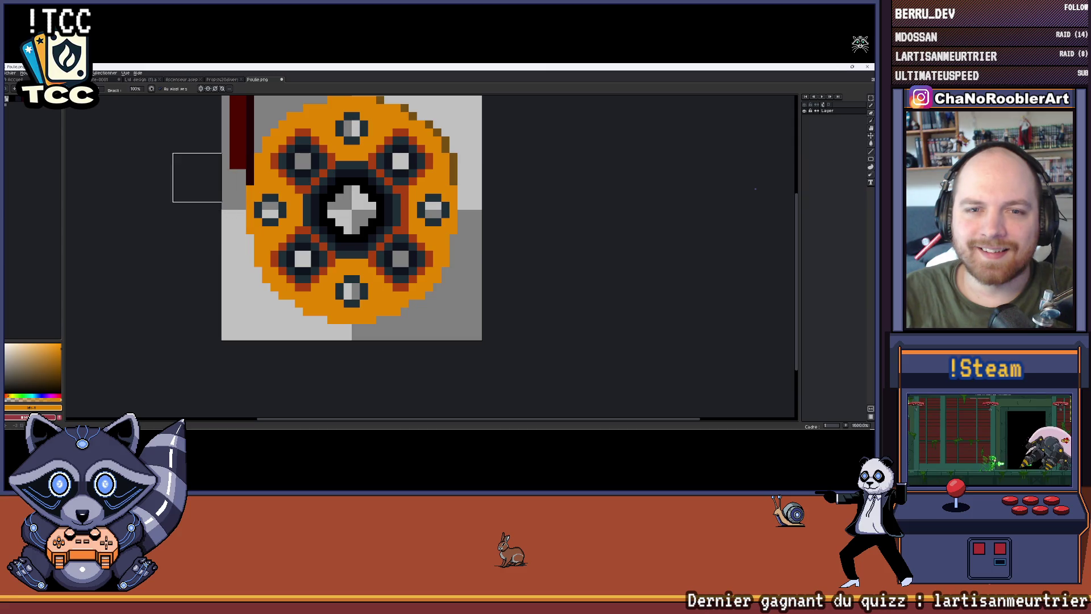
scroll(207, 187, up, 1)
scroll(414, 163, down, 3)
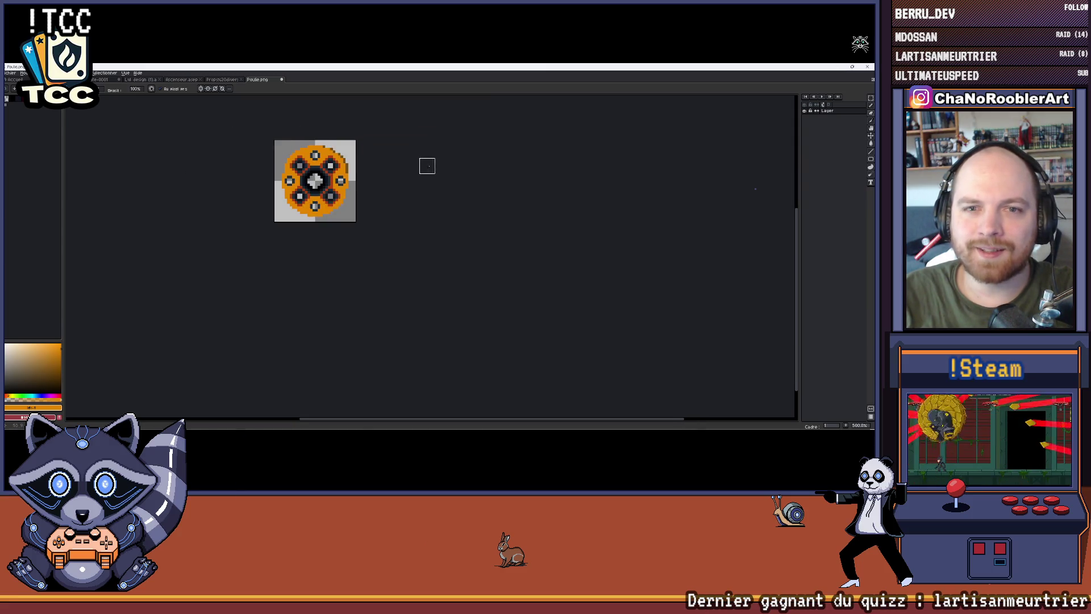
scroll(414, 163, up, 4)
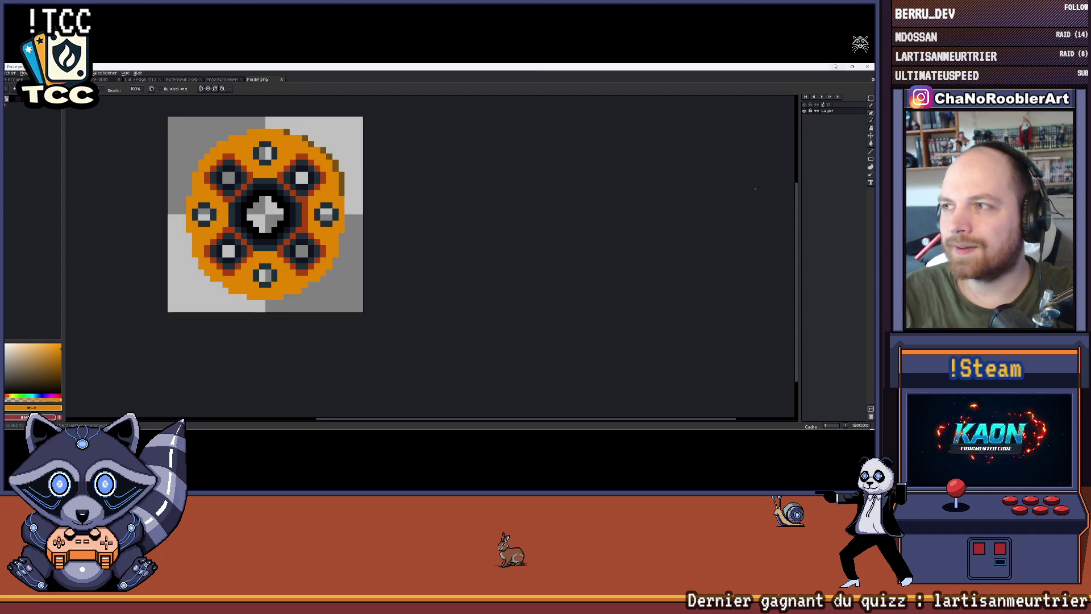
key(alt+Tab)
scroll(64, 370, up, 5)
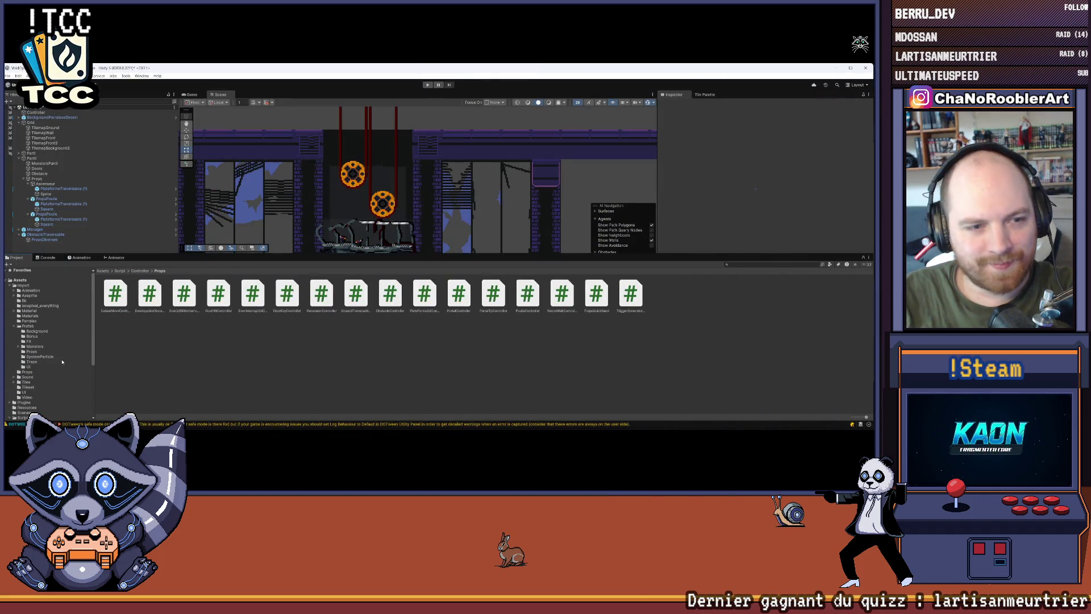
Step: In Assets/Import/Props, delete the Poulie asset and then undo to restore it
click(36, 286)
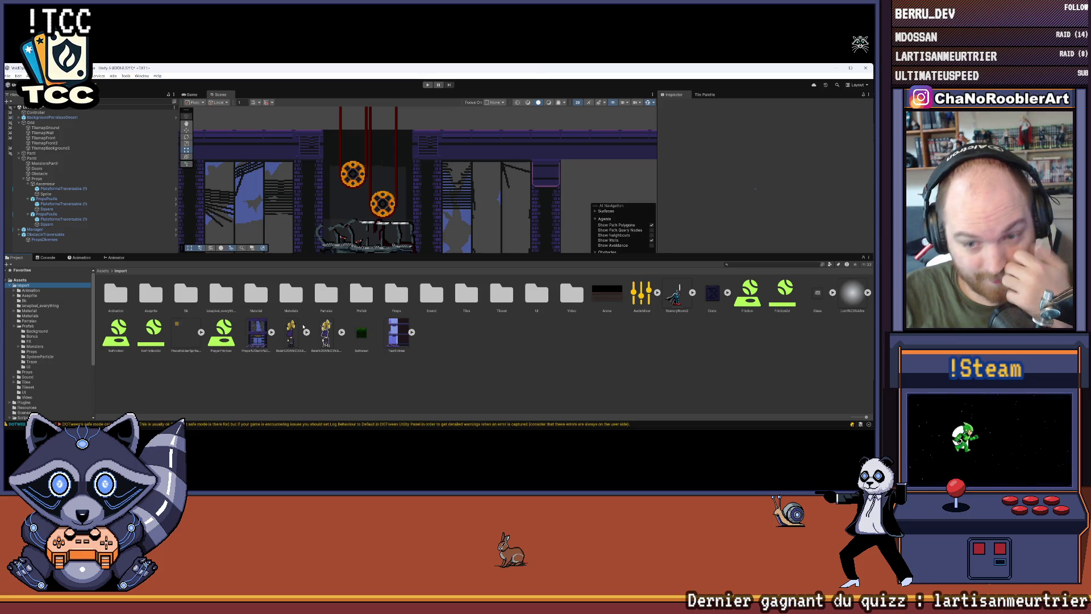
double_click(398, 294)
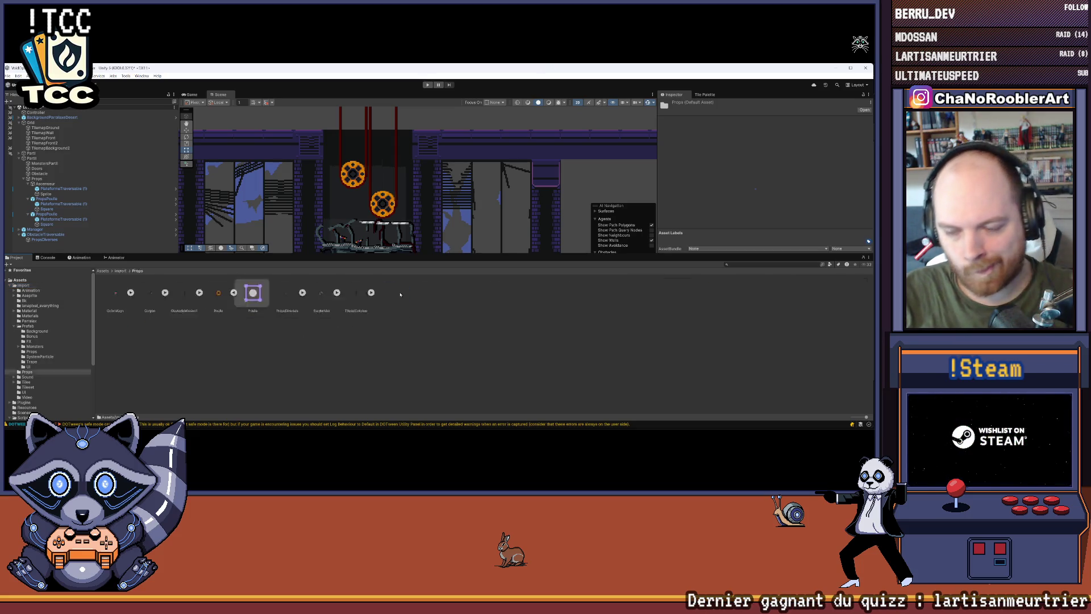
click(222, 310)
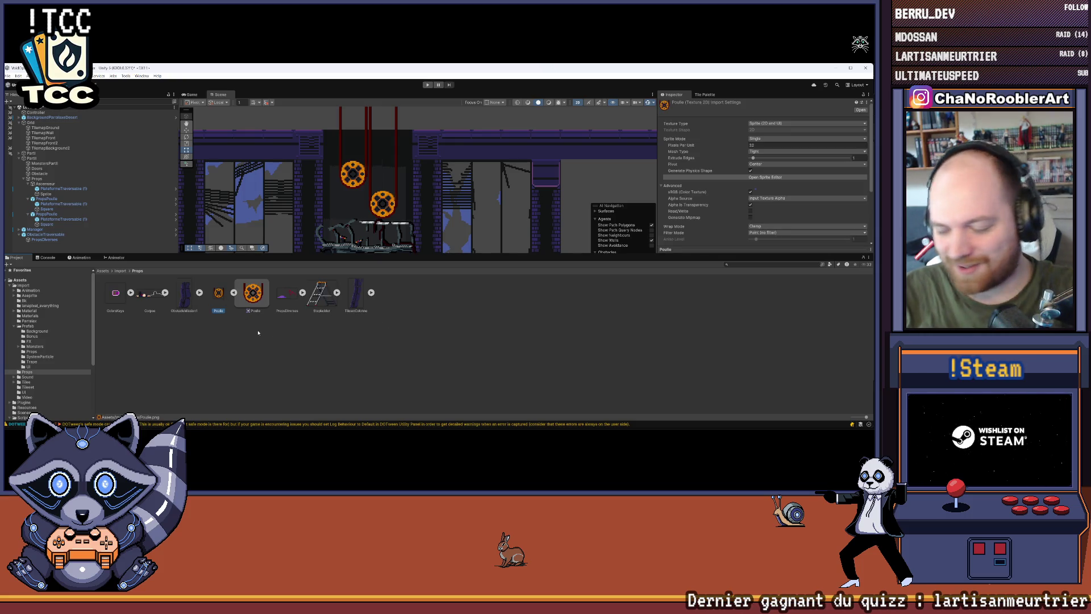
key(Delete)
click(452, 262)
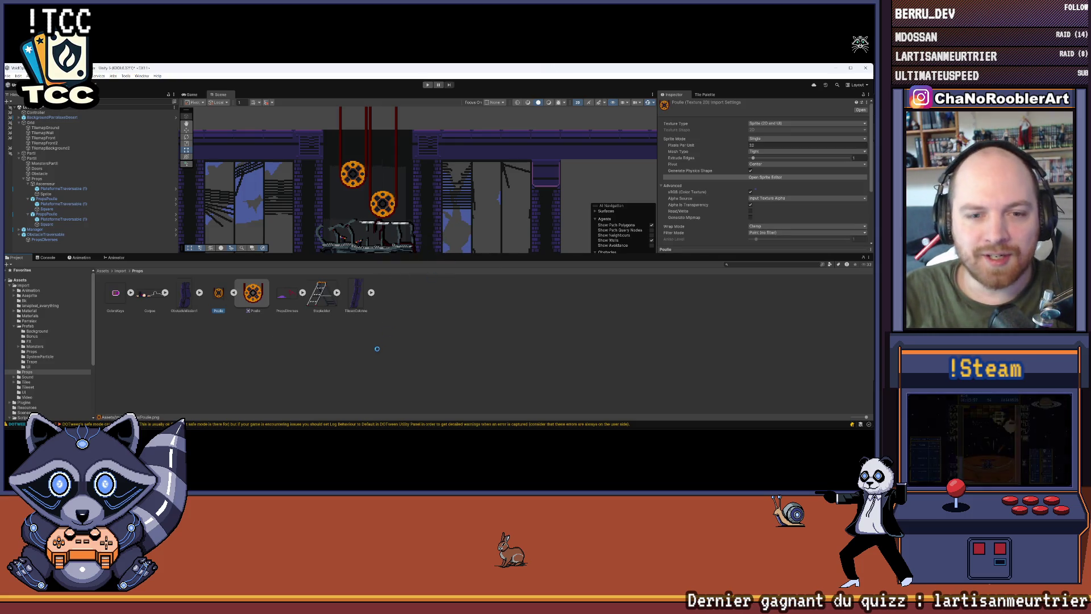
mouse_move(356, 431)
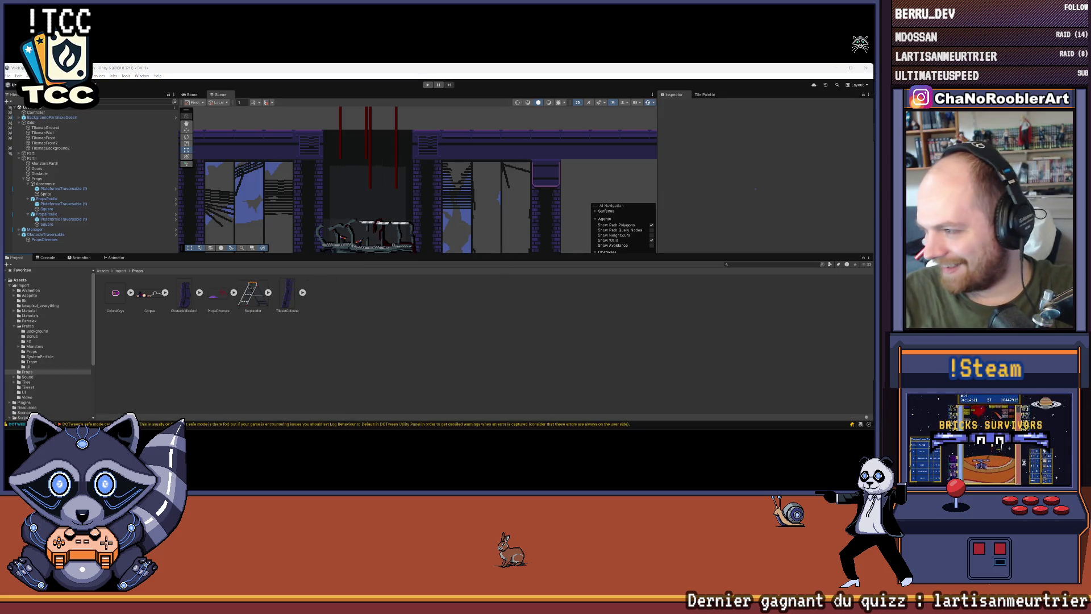
key(ctrl+z)
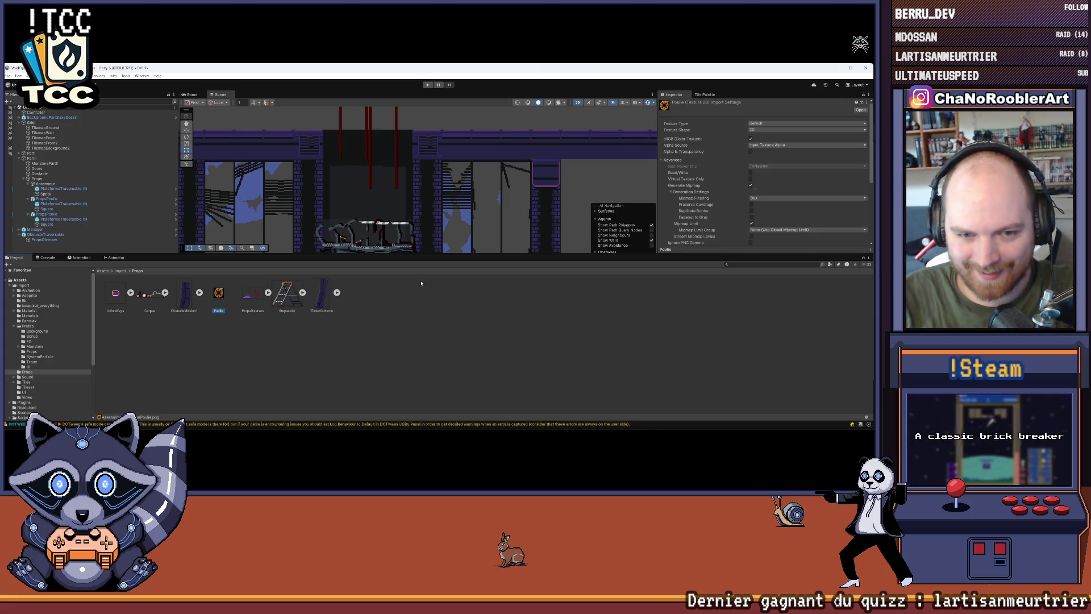
Step: Set Poulie to Sprite (2D and UI), 32 pixels per unit, Point filtering, change max size, and apply
click(766, 123)
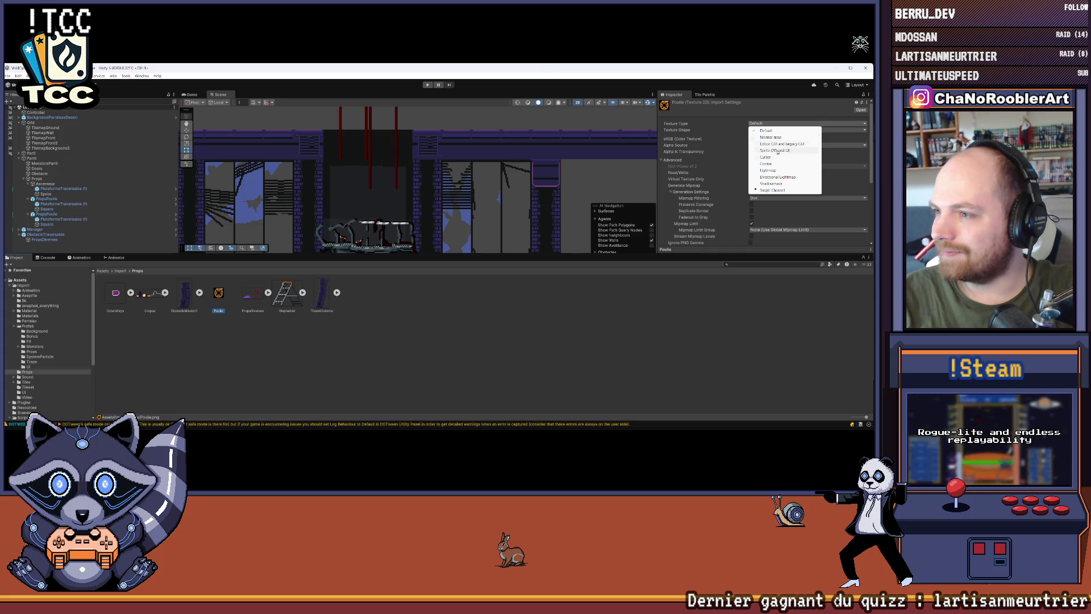
click(774, 150)
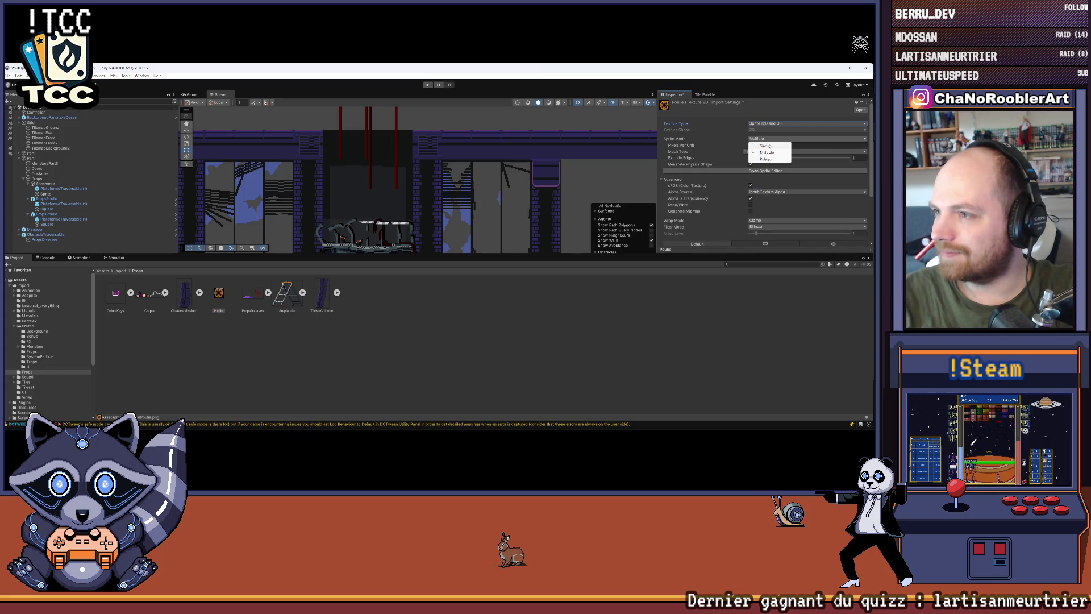
click(764, 146)
click(796, 232)
click(764, 238)
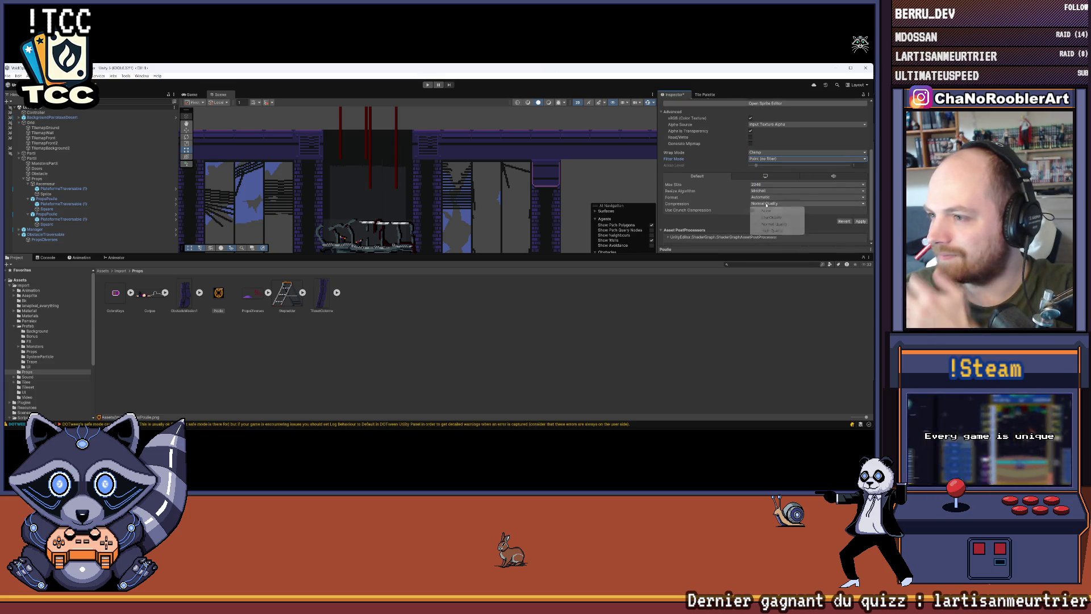
scroll(764, 216, up, 1)
click(762, 191)
click(765, 257)
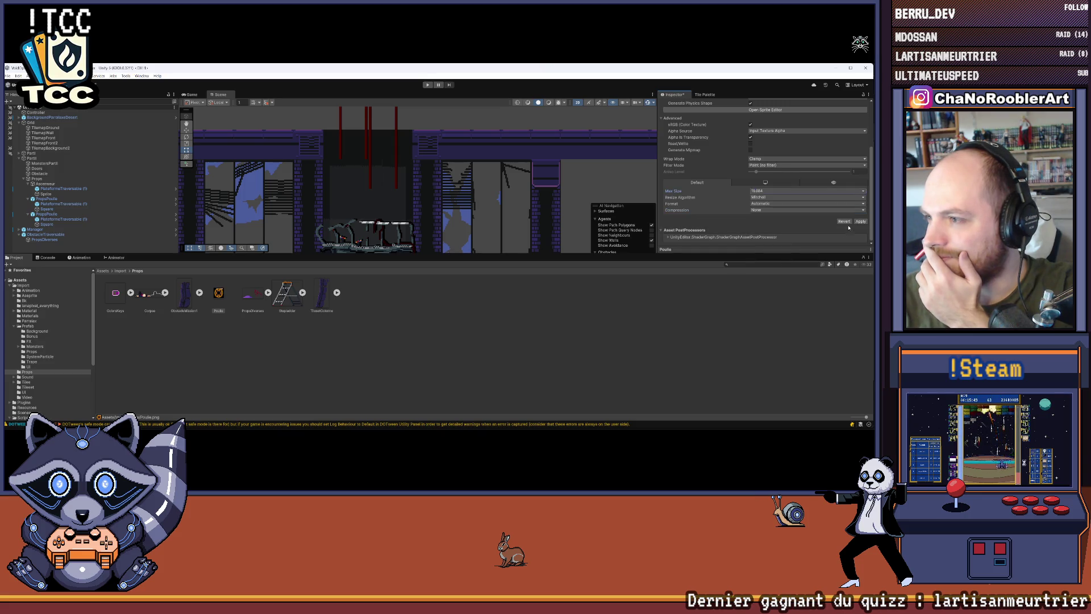
click(861, 221)
click(404, 182)
scroll(405, 182, up, 2)
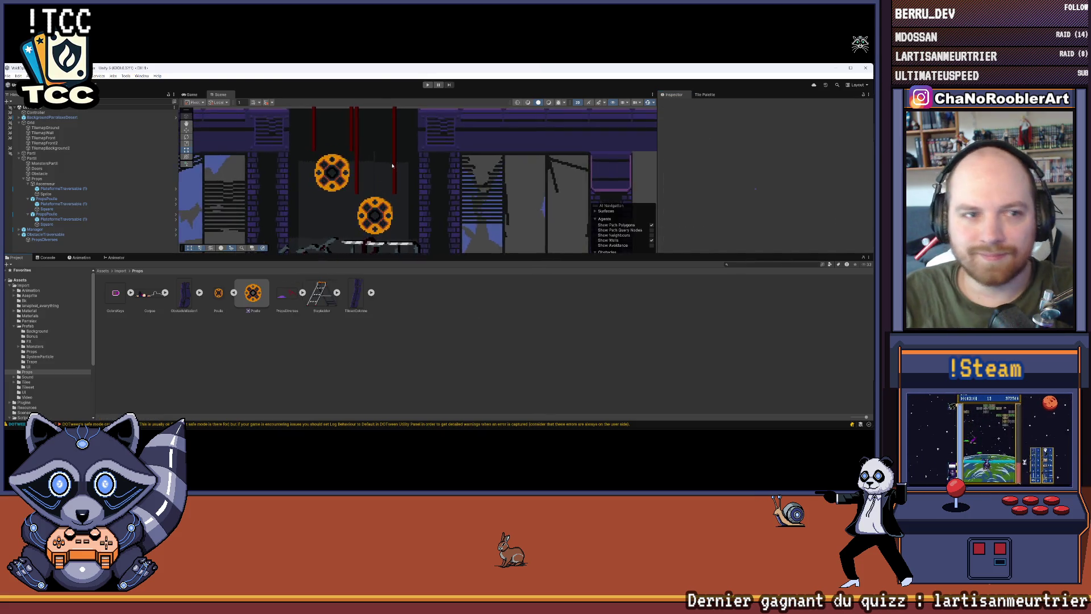
Step: Select TilemapFront2, open the Tile Palette, and pan the Scene view around the pulleys
click(49, 144)
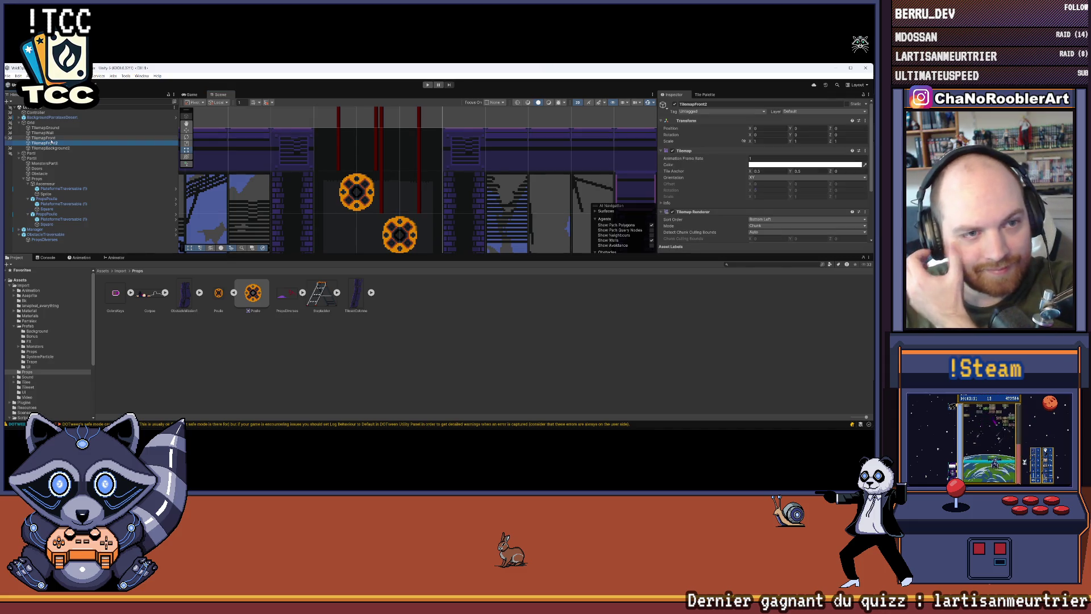
click(706, 95)
scroll(824, 167, up, 1)
mouse_move(435, 253)
mouse_down()
mouse_move(419, 252)
mouse_move(420, 195)
mouse_up()
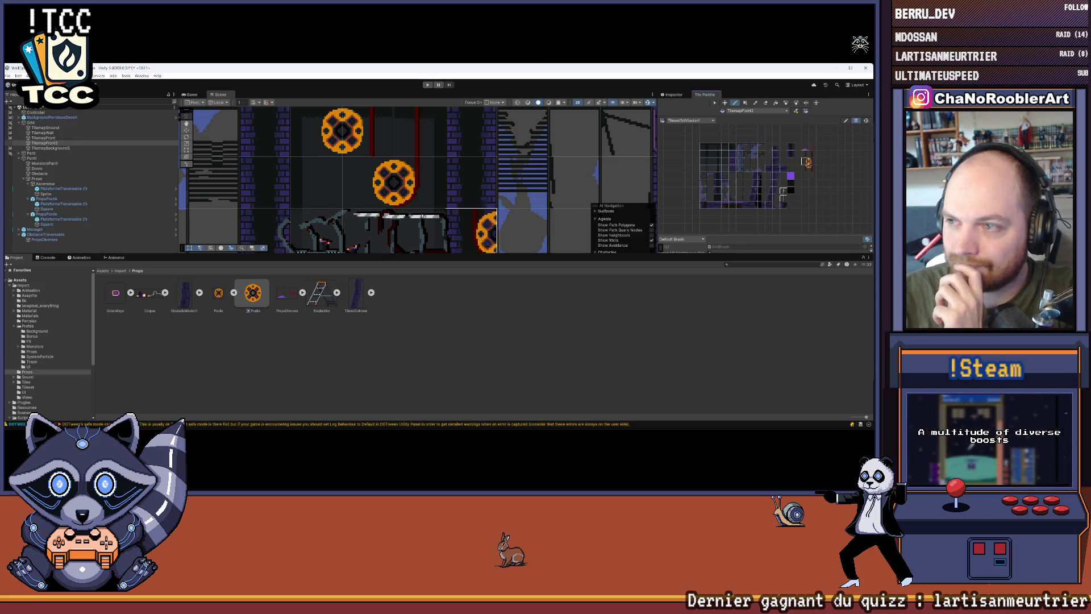
drag(369, 182, 501, 233)
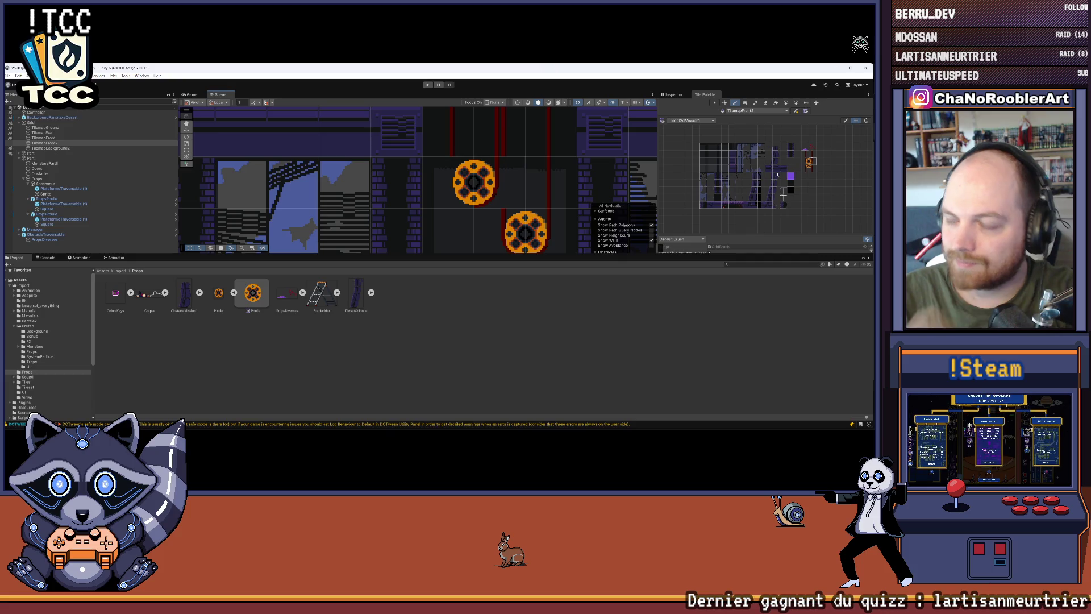
drag(511, 182, 451, 188)
Step: Enlarge the Scene view, keep TilemapFront2 as painting target, and enter Play mode
click(68, 138)
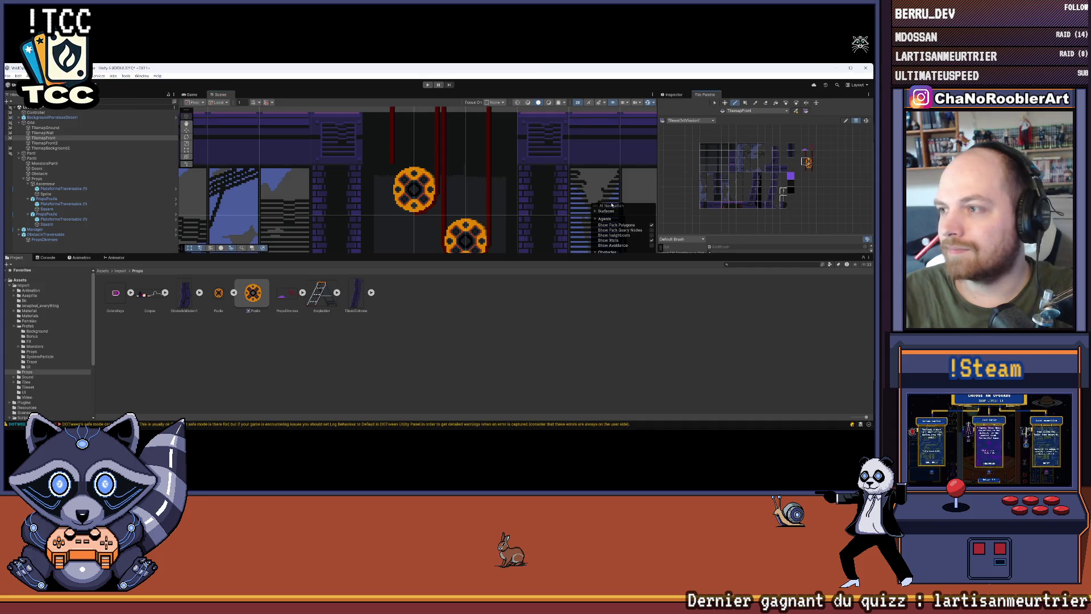
scroll(475, 249, down, 3)
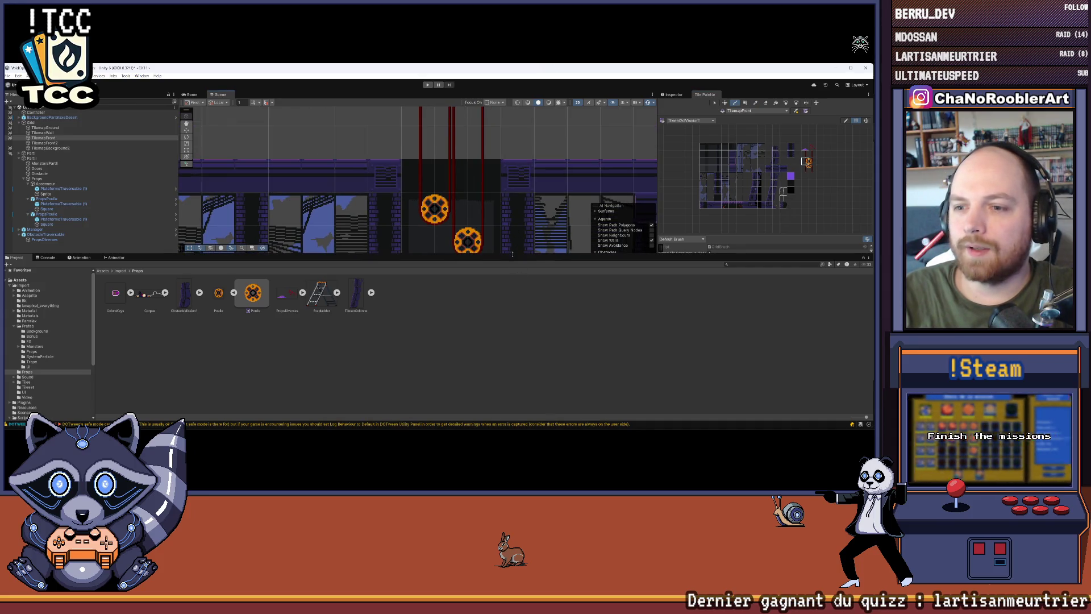
drag(517, 253, 517, 332)
mouse_move(409, 230)
mouse_down()
mouse_move(427, 188)
mouse_move(327, 289)
mouse_up()
key(ctrl+z)
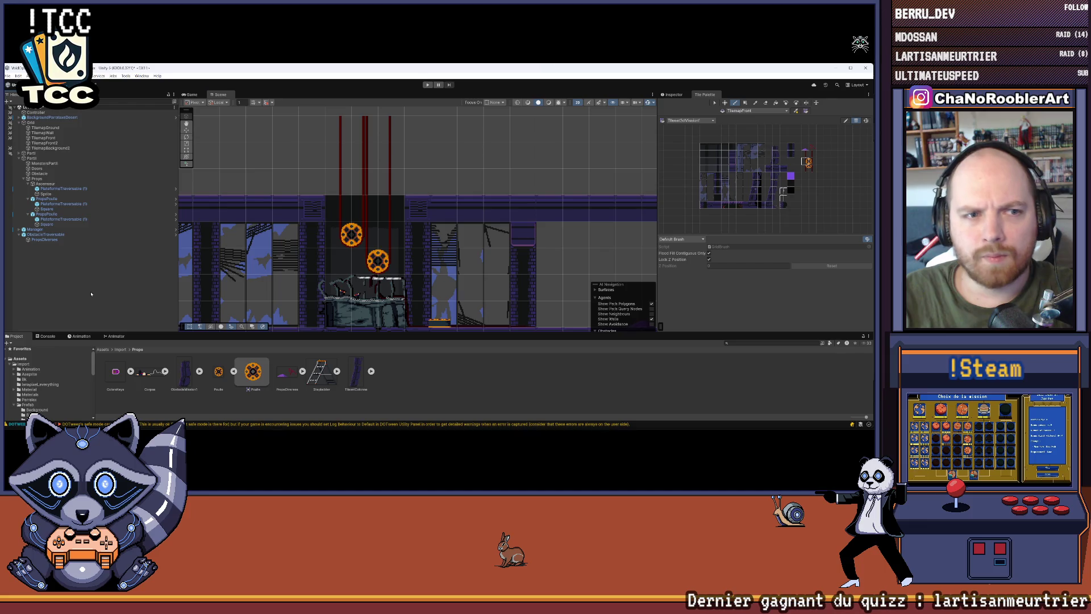
click(427, 84)
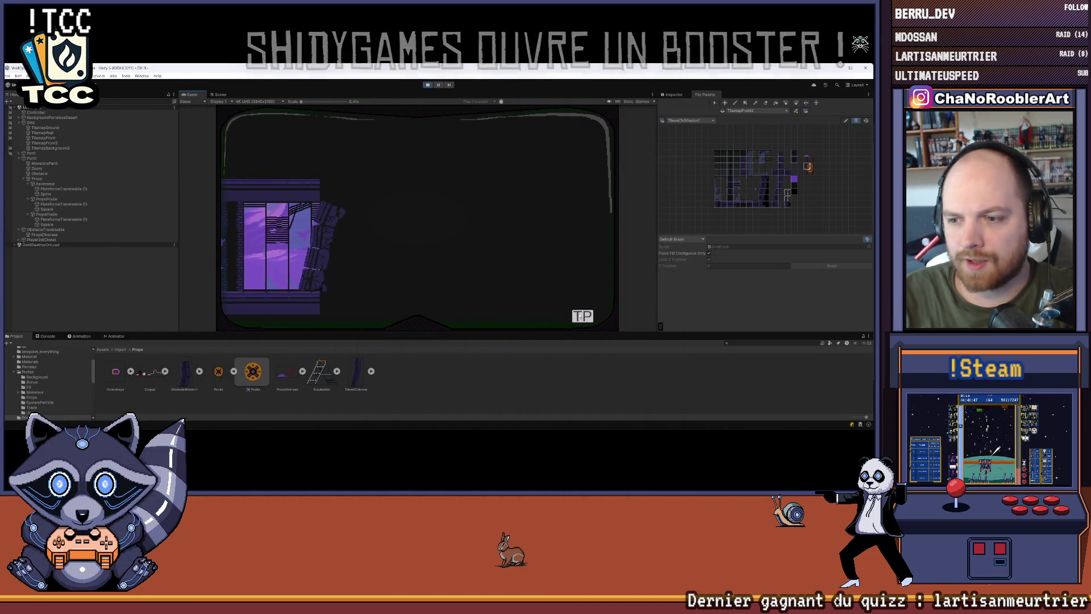
Step: Load level 2D - 2, jump onto the rubble platform, turn left, then stop Play mode
click(270, 237)
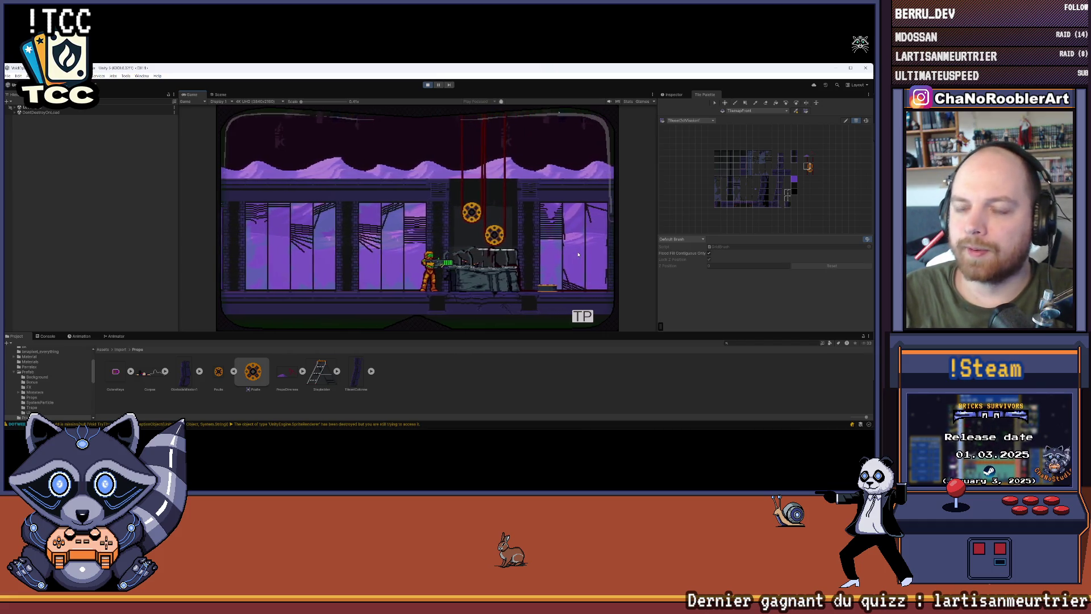
key(space)
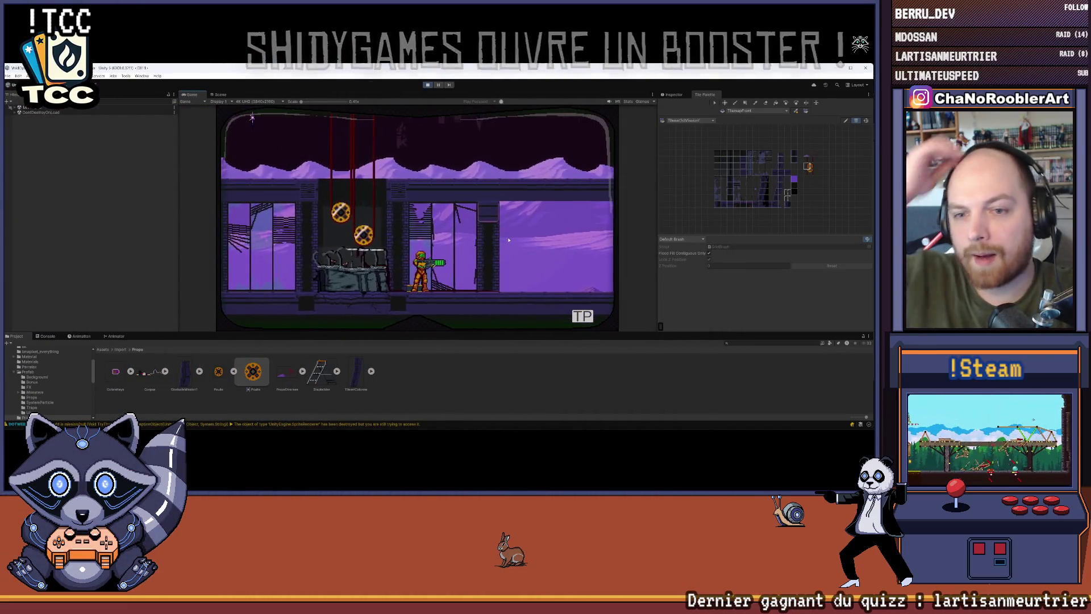
key(a)
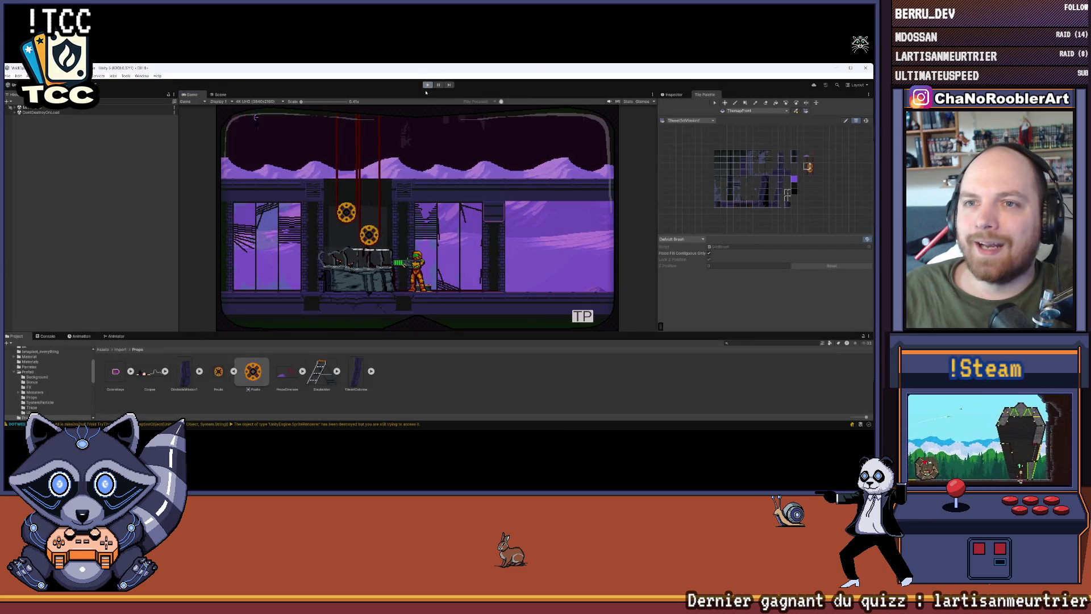
key(ctrl+p)
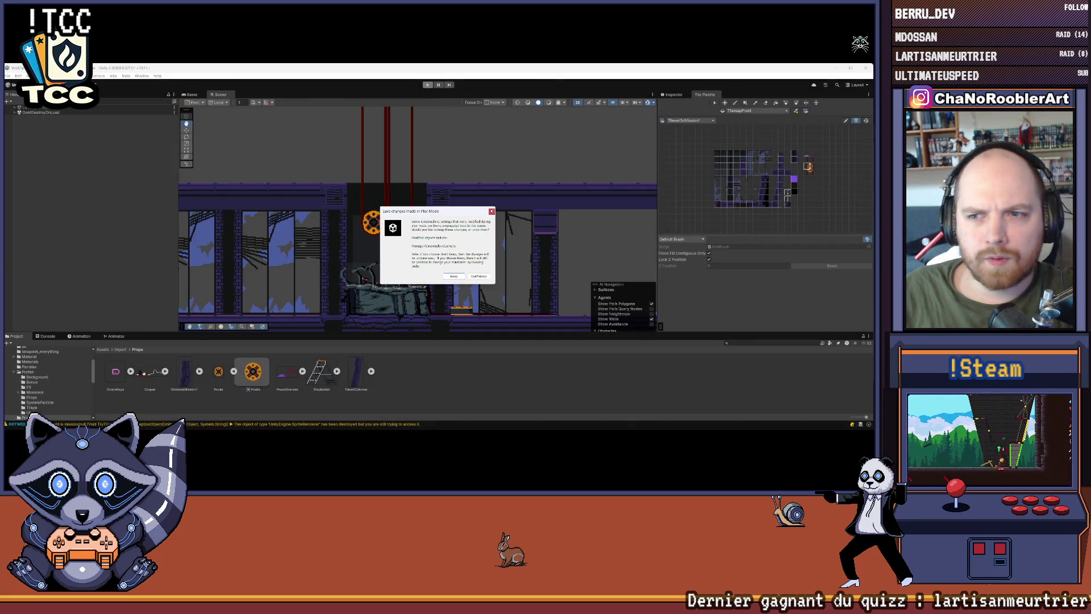
Step: Dismiss the save prompt and inspect the PropsPoulie pulley object's properties
key(Return)
click(49, 199)
click(672, 94)
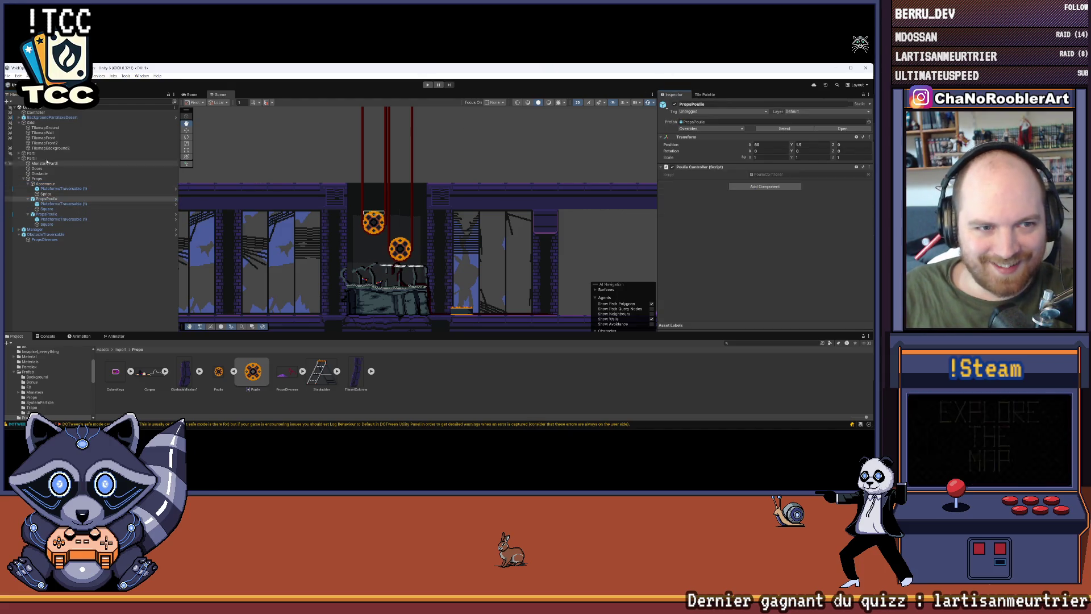
Step: Put TilemapFront2 on the Front sorting layer, then reselect PropsPoulie
click(50, 143)
click(784, 264)
click(784, 284)
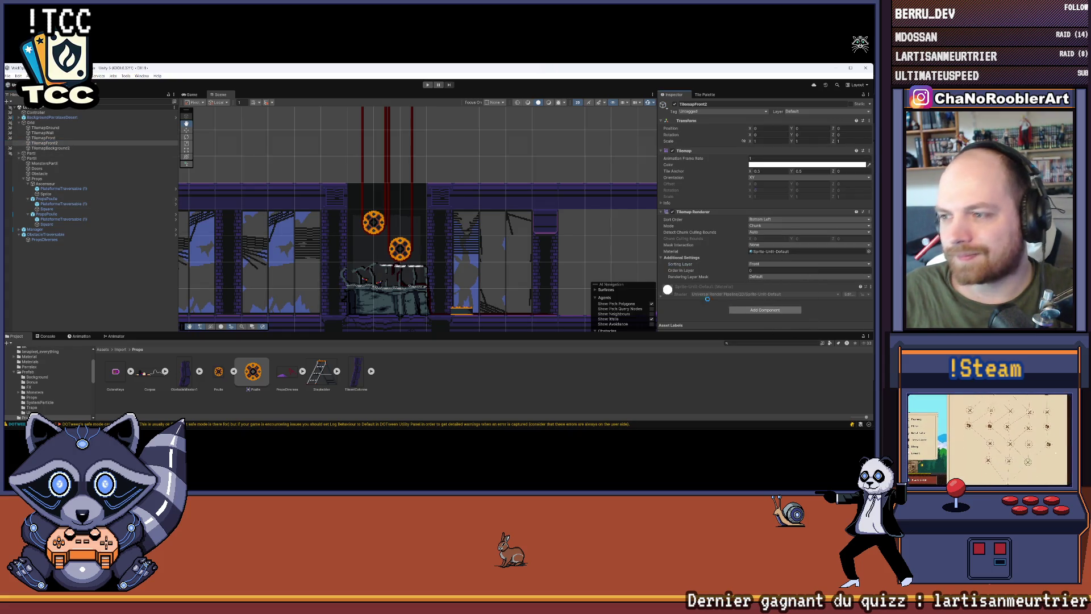
scroll(436, 241, up, 5)
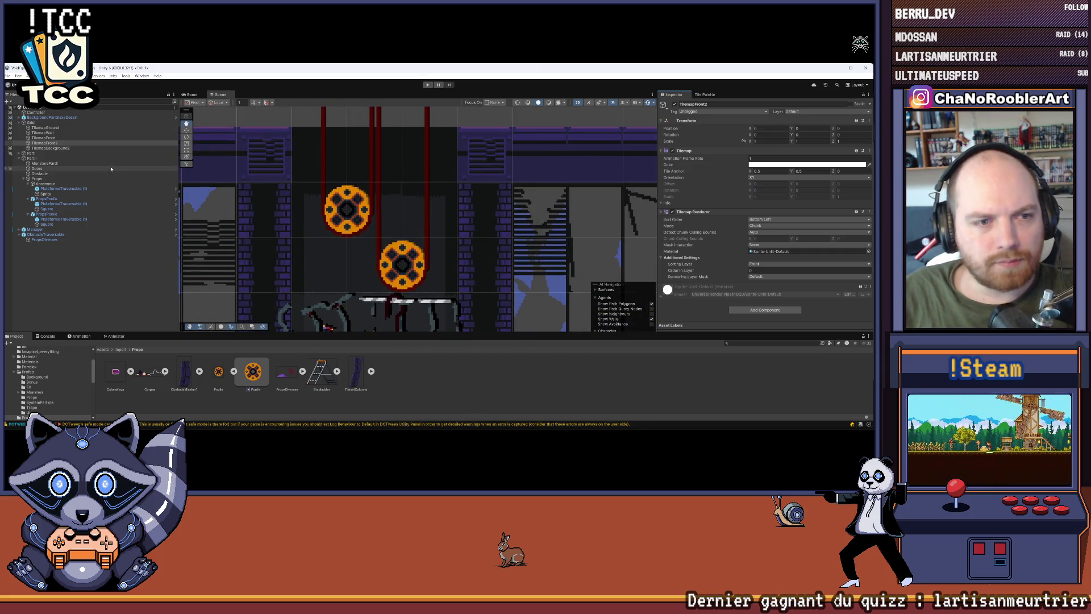
click(55, 200)
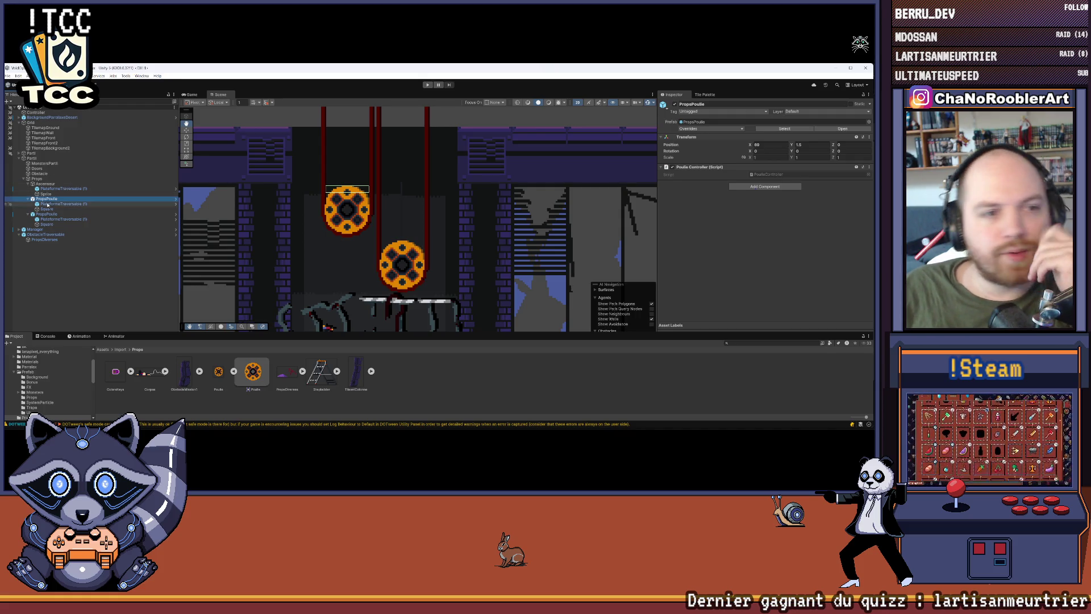
click(190, 131)
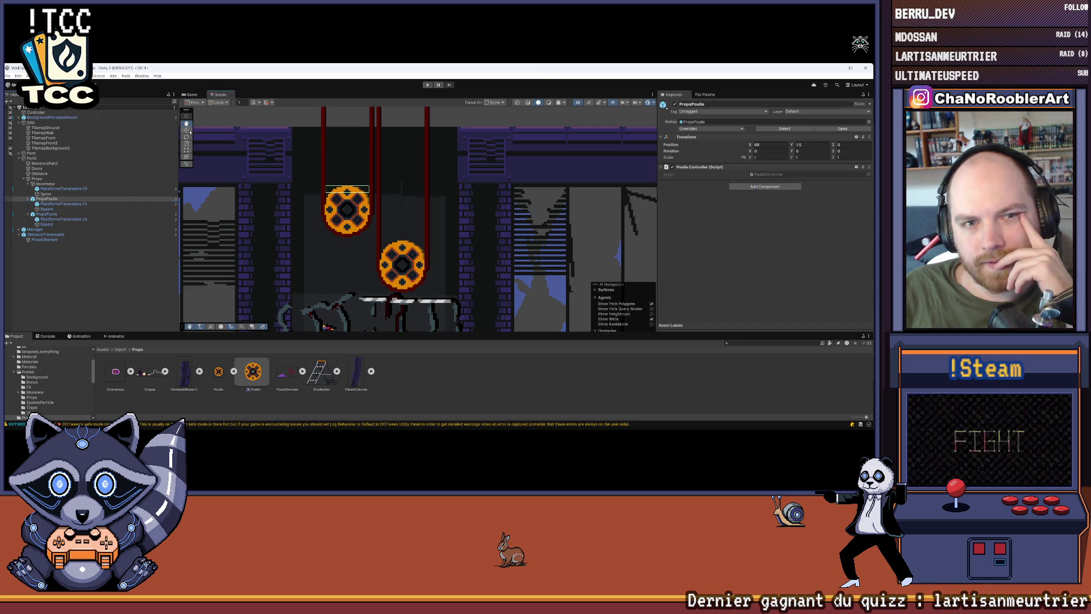
drag(368, 206, 373, 210)
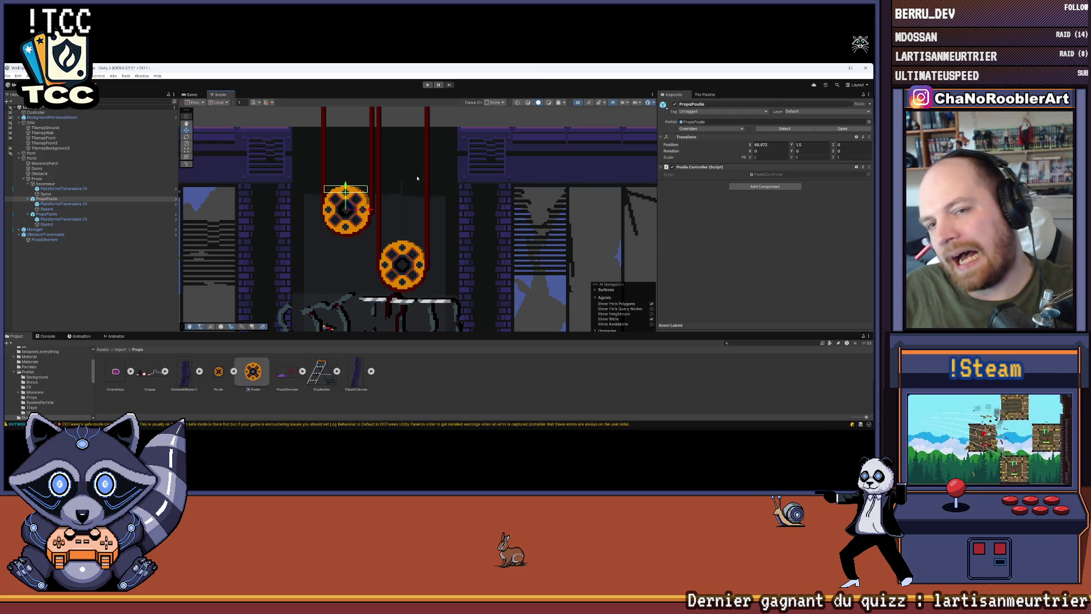
key(ctrl+z)
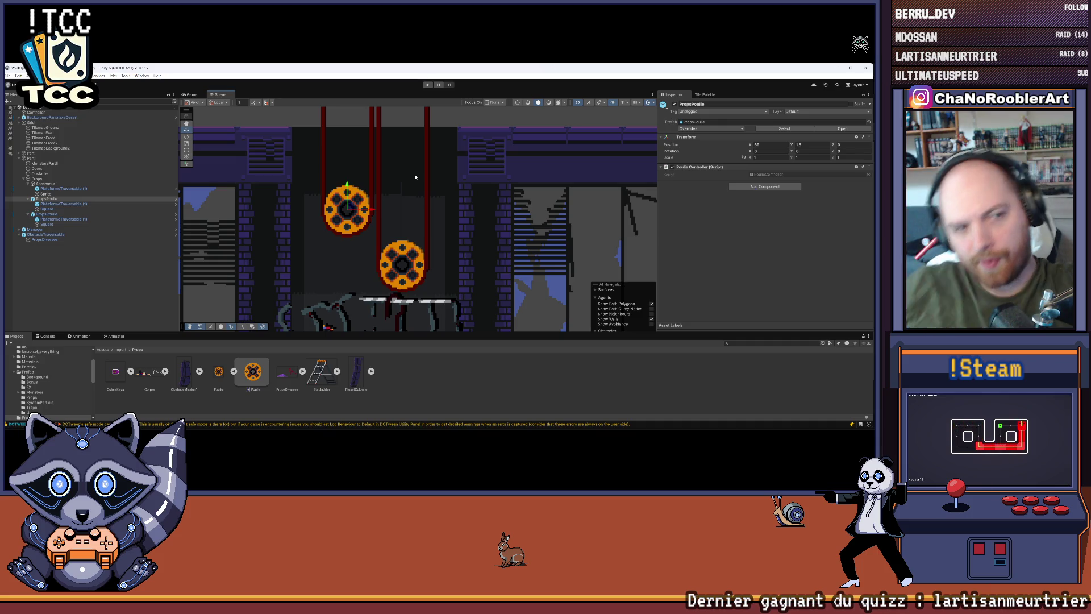
drag(340, 242, 292, 231)
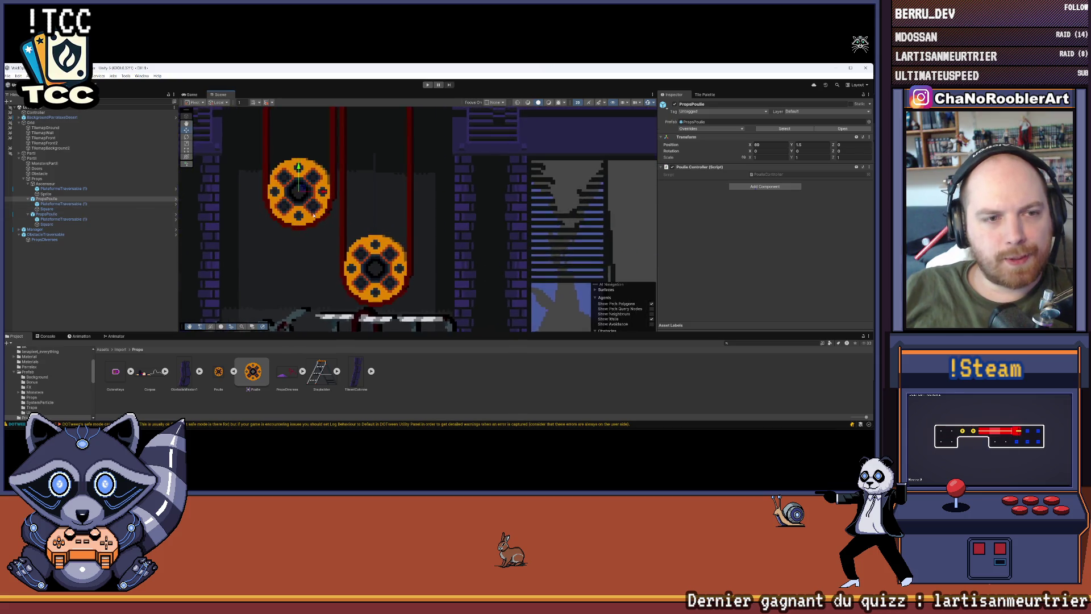
click(52, 209)
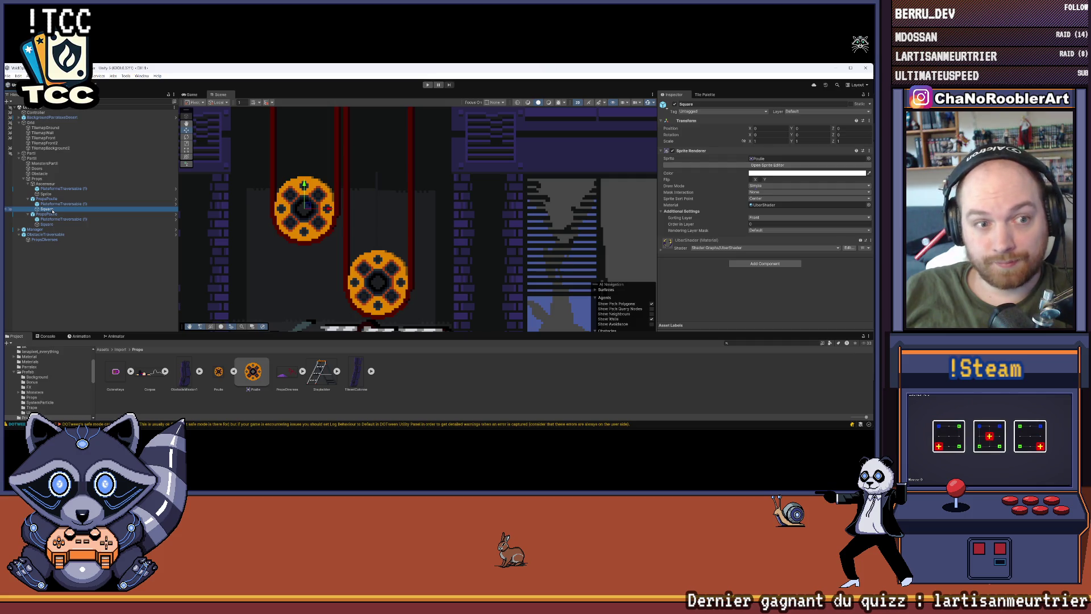
click(48, 143)
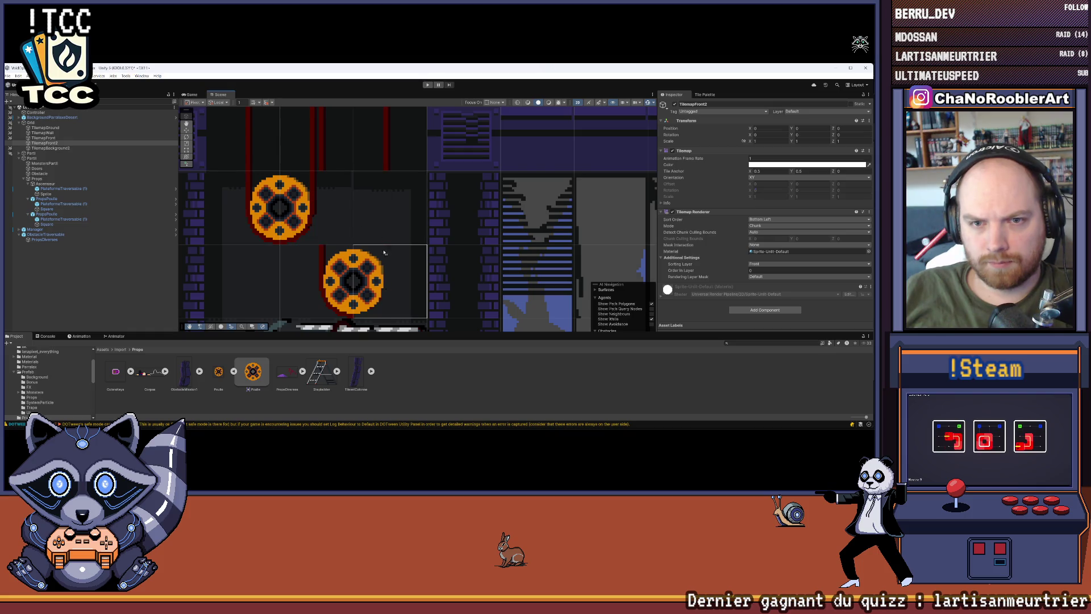
click(44, 138)
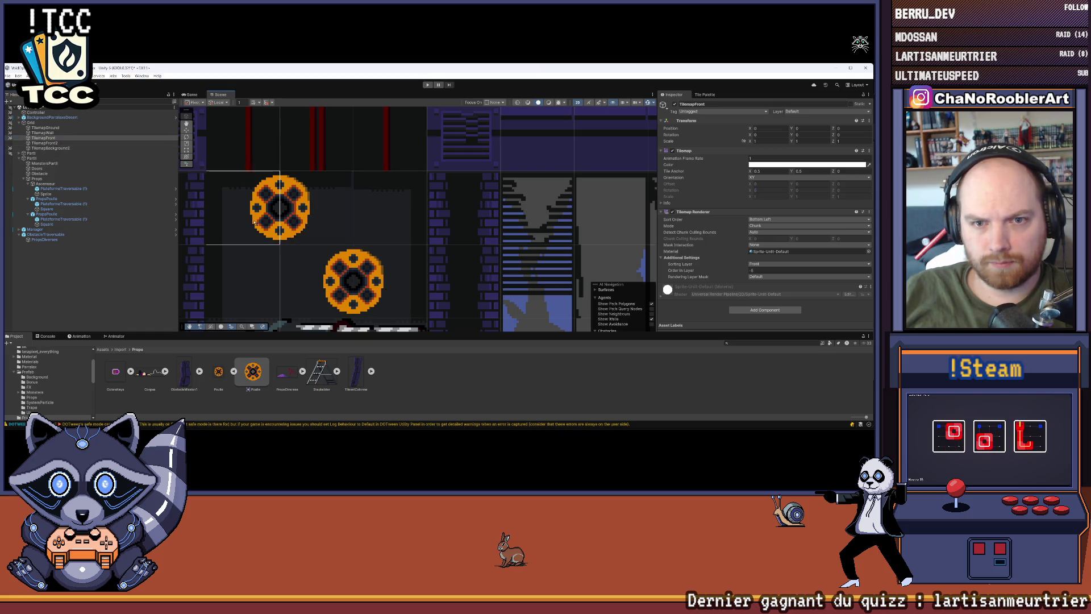
click(130, 273)
click(47, 208)
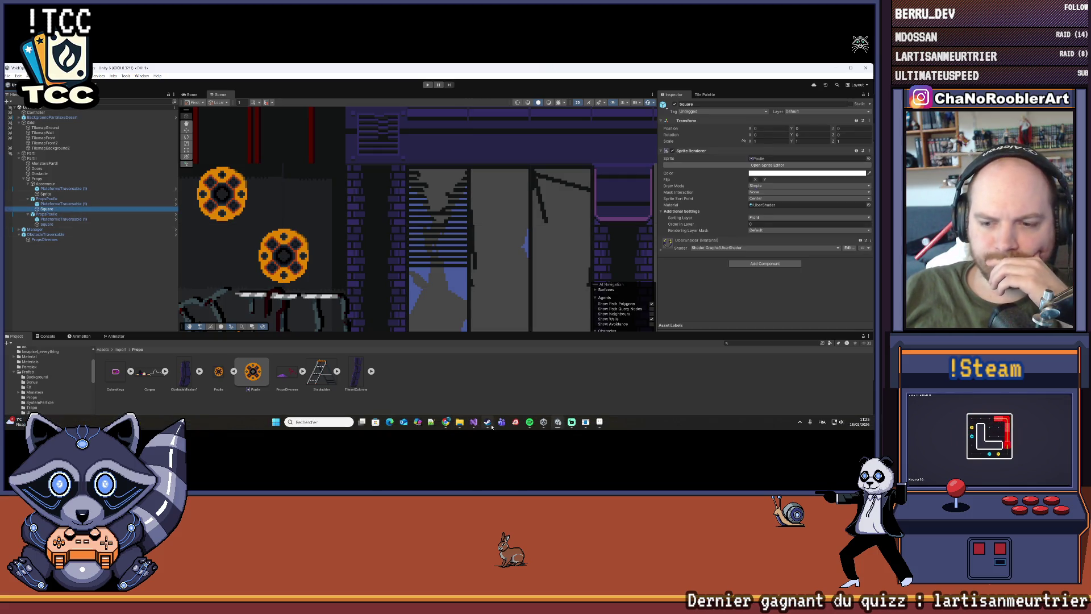
click(473, 421)
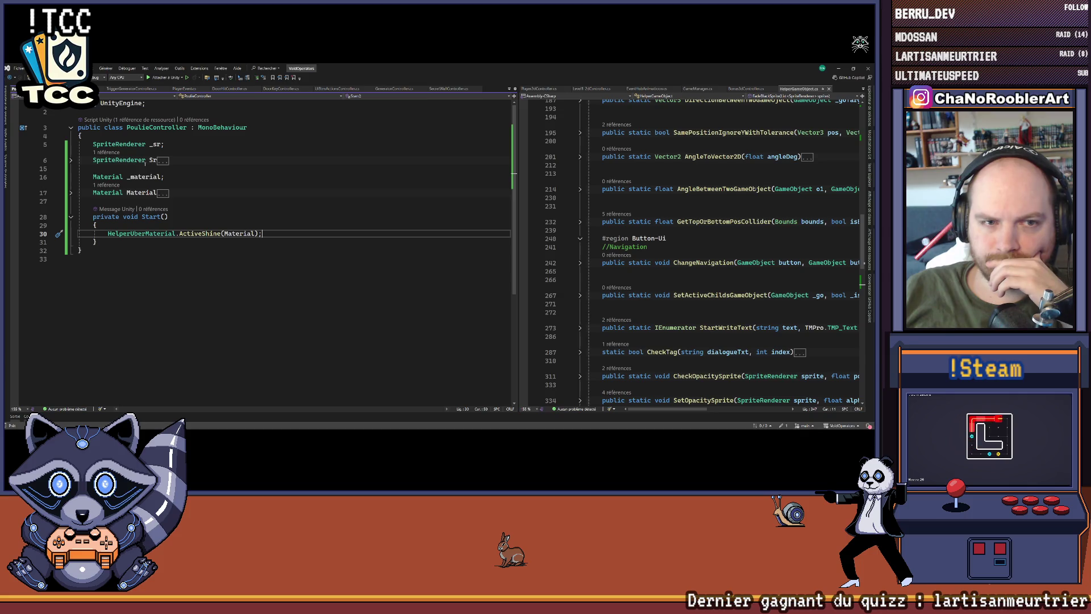
Step: Delete the old _sr, Sr, _material fields and Material property from PoulieController
click(70, 193)
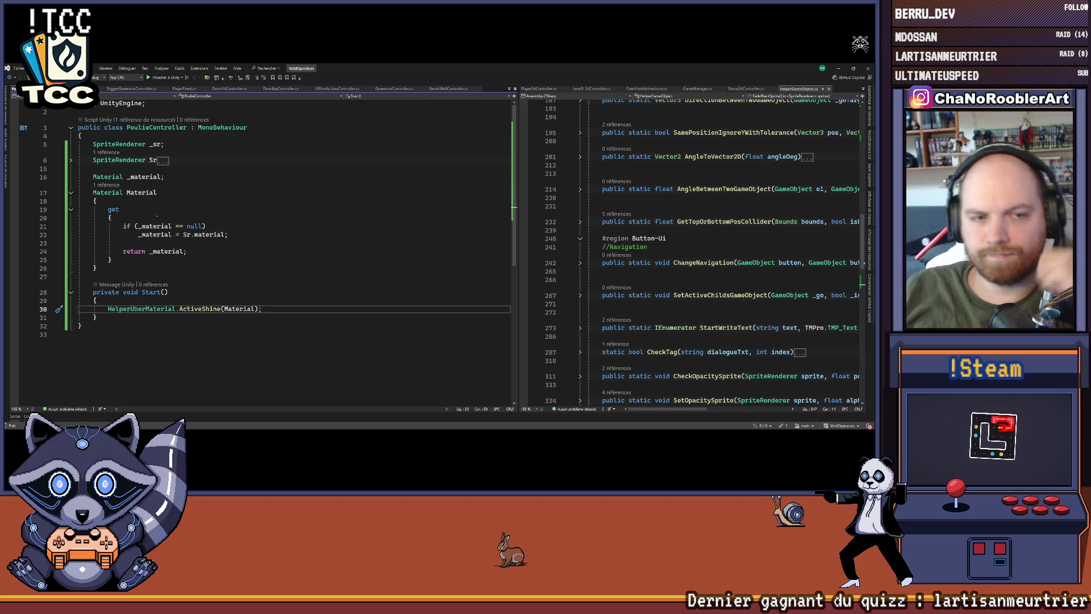
drag(99, 277, 80, 174)
key(Delete)
drag(171, 164, 79, 142)
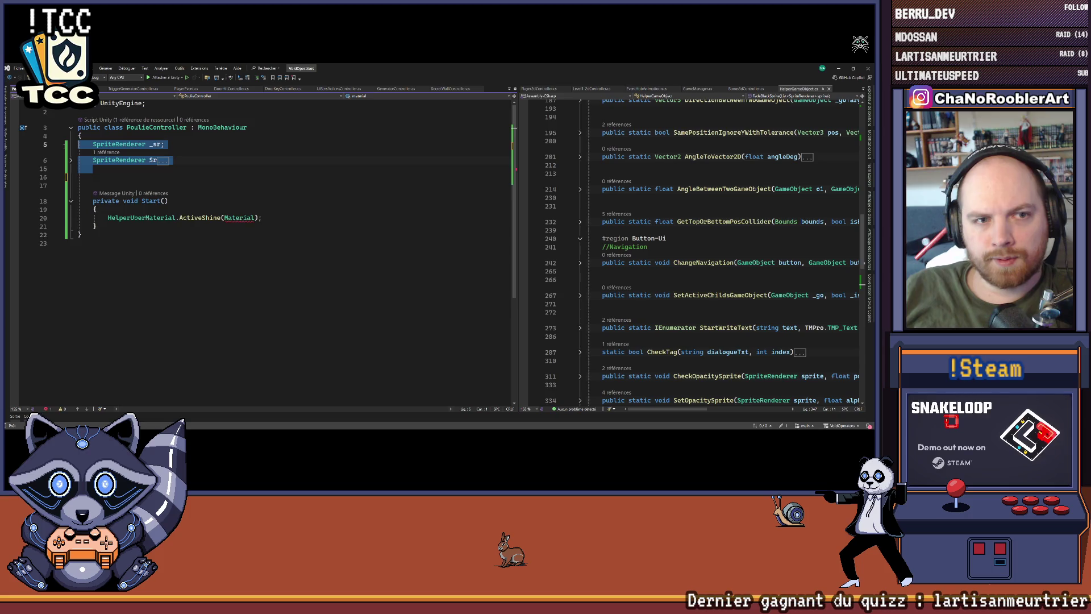
key(Delete)
Step: Add a [SerializeField] Material material field
text([Seri)
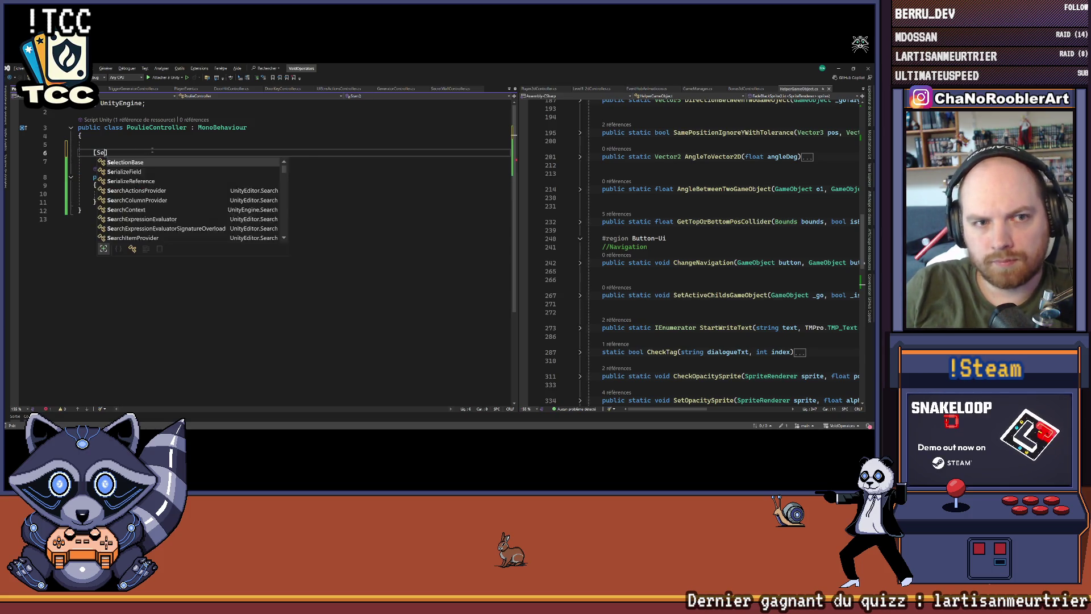
key(Tab)
key(Right)
key(Return)
text(Material)
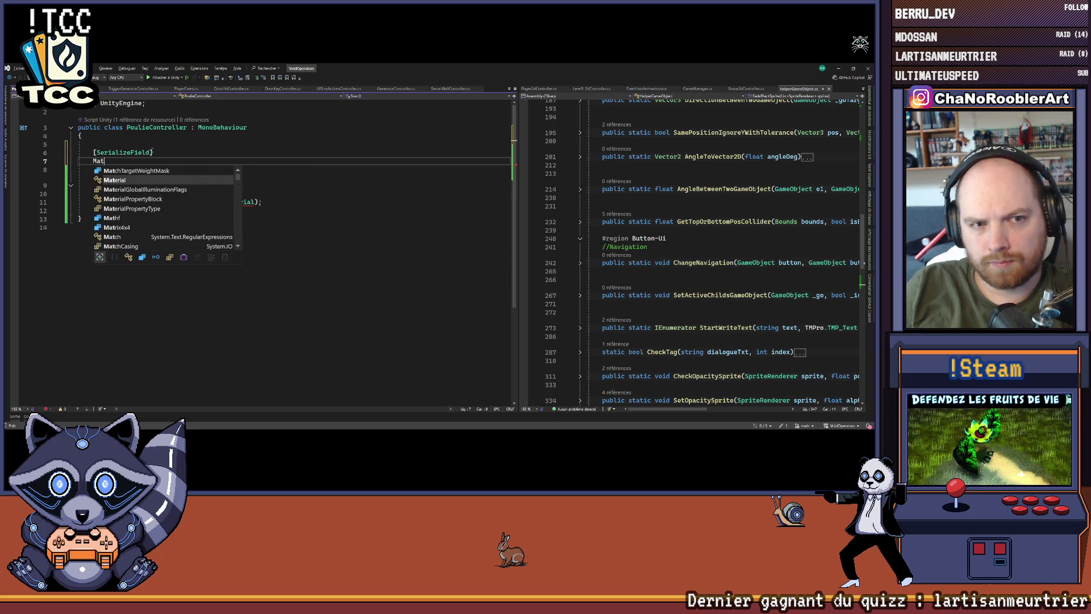
key(Tab)
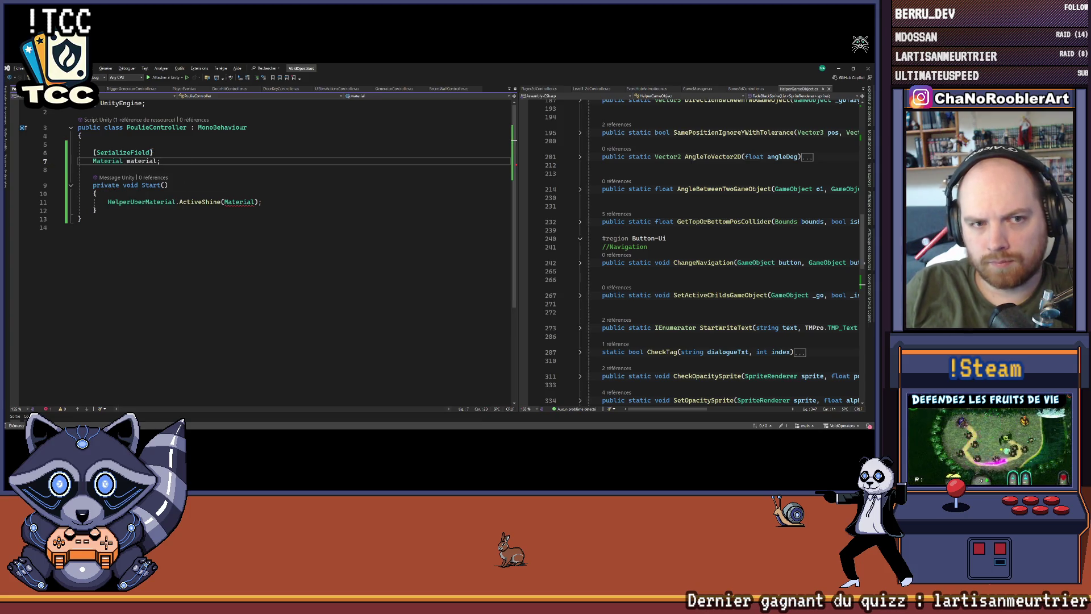
Step: Pass material to ActiveShine, save the script, and return to Unity
double_click(240, 202)
text(material)
key(End)
key(ctrl+s)
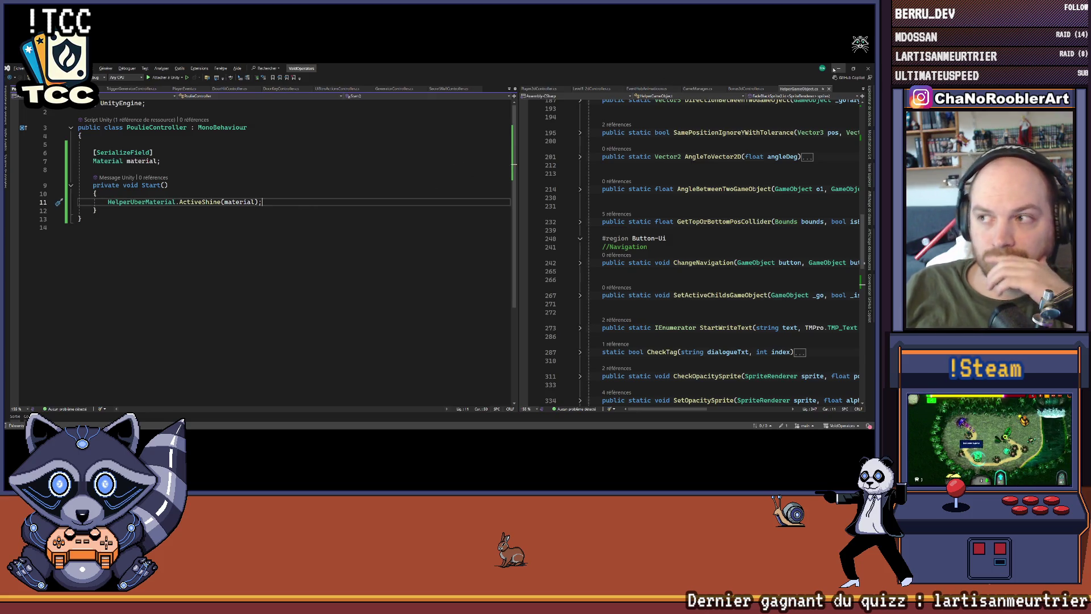
key(alt+Tab)
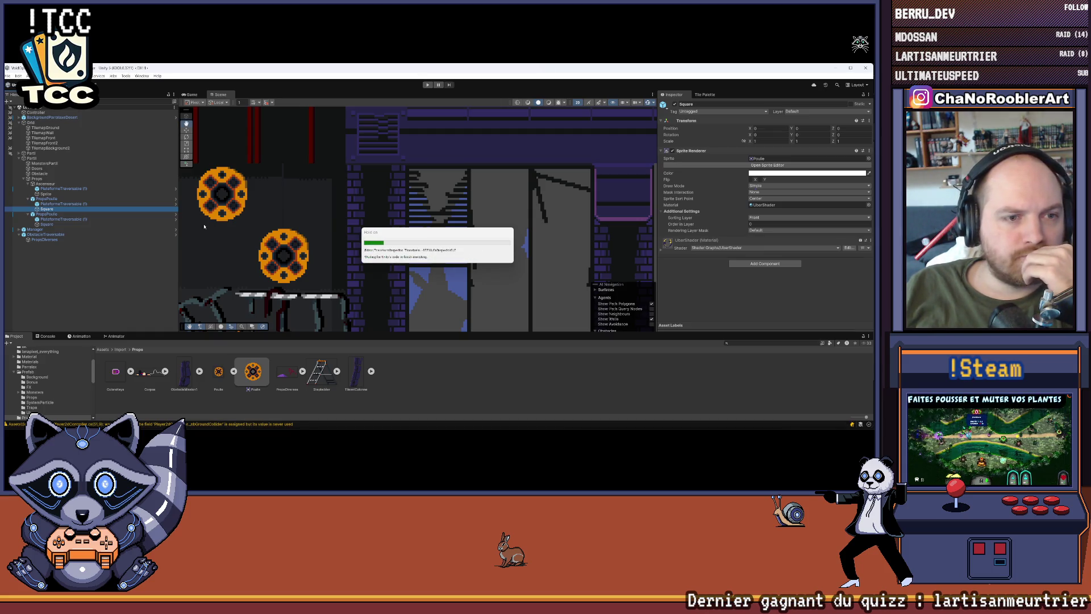
Step: Inspect PropsPoulie and its Square child, check the new Material slot, then open PoulieController
click(250, 193)
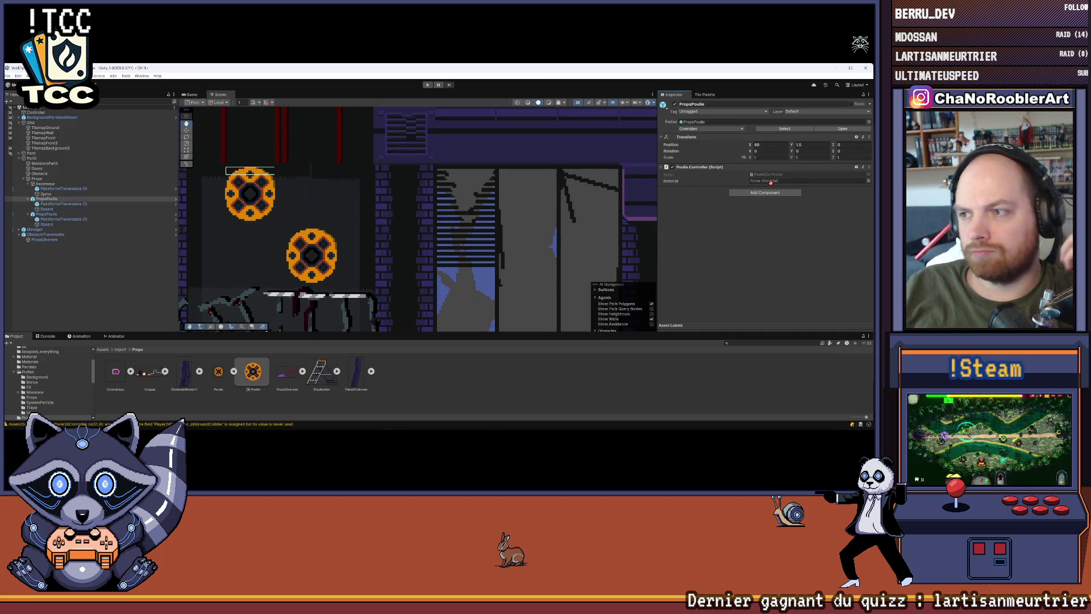
click(65, 200)
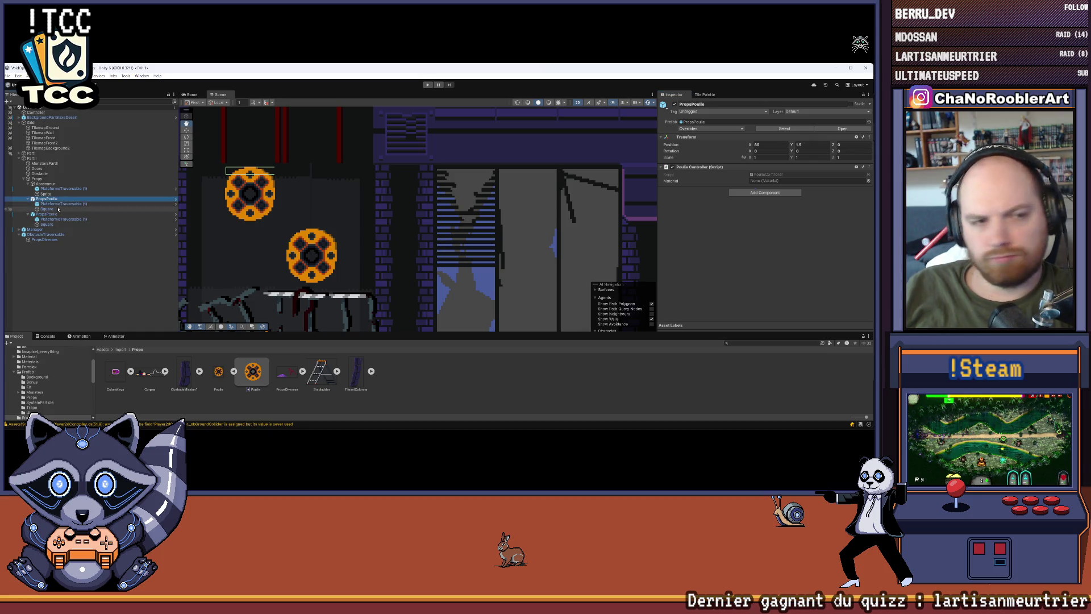
click(47, 209)
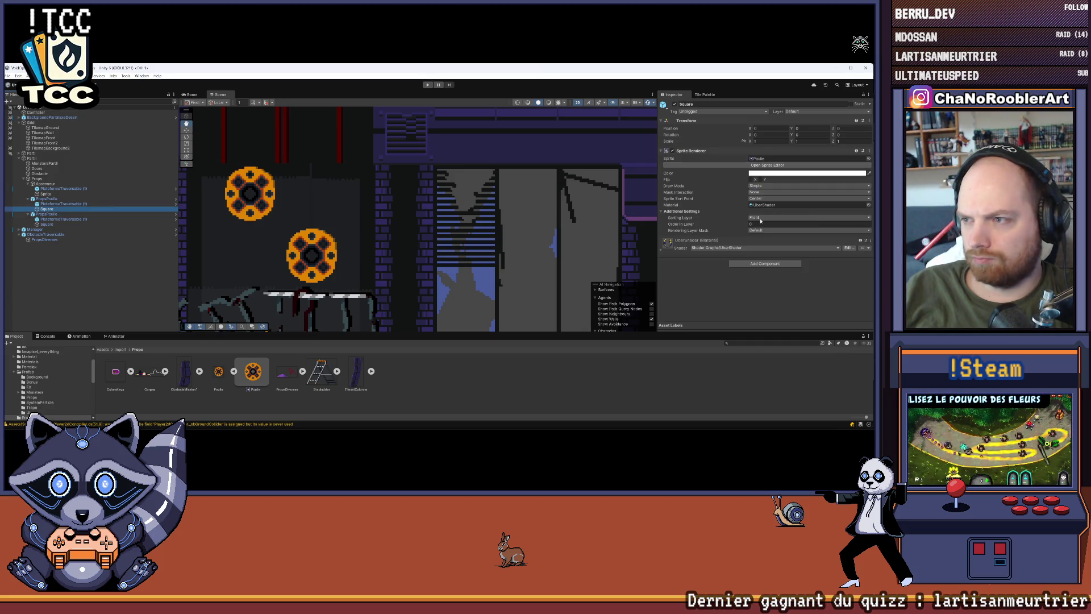
click(47, 199)
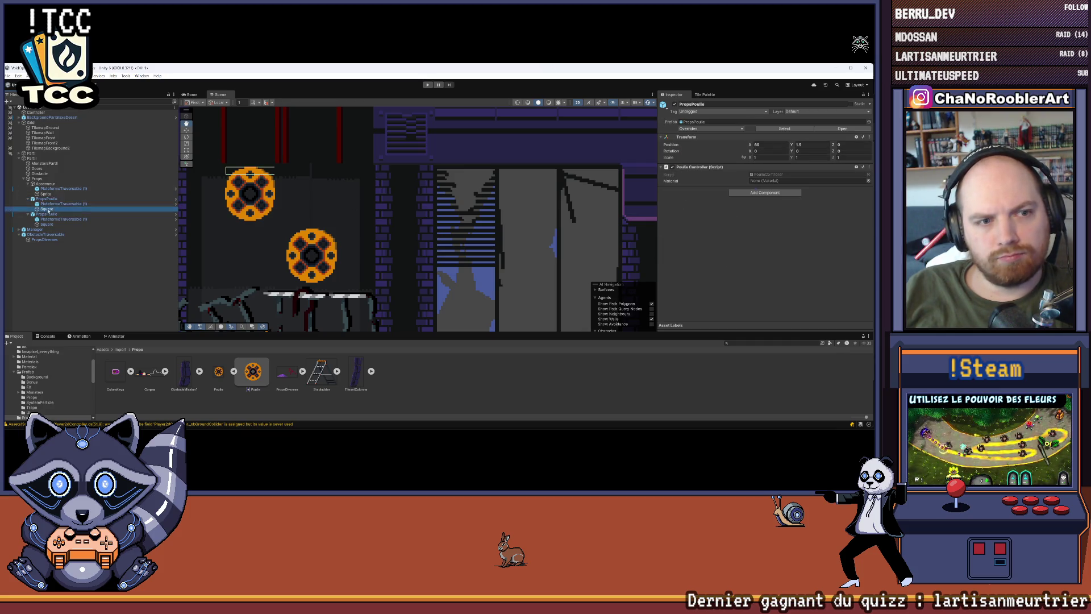
click(778, 179)
click(128, 144)
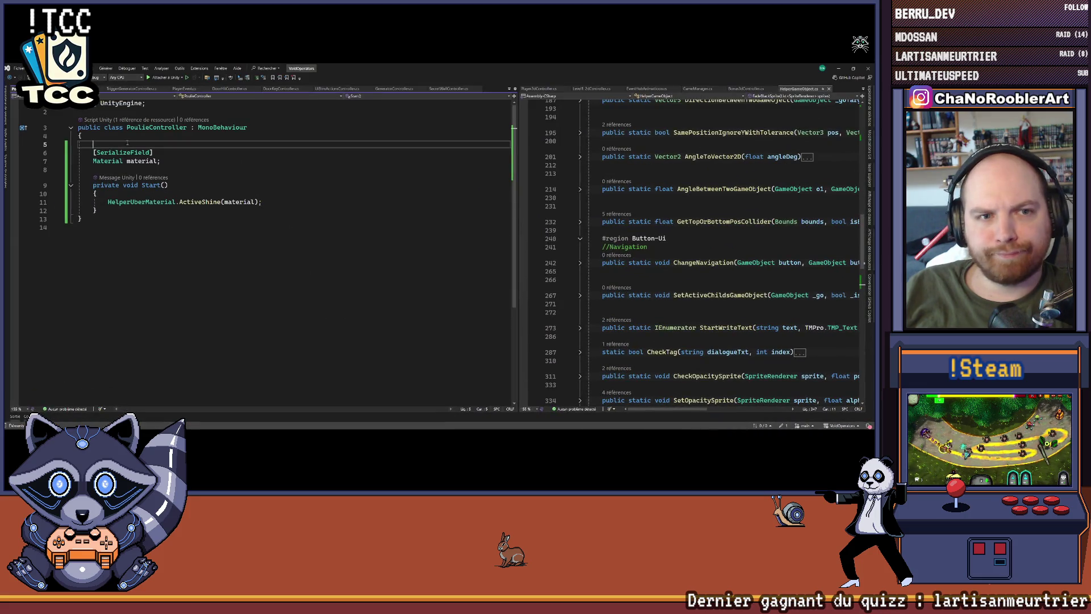
Step: Insert a cached Material property and replace the Sr property with a plain SpriteRenderer field
key(Return)
key(Up)
text([)
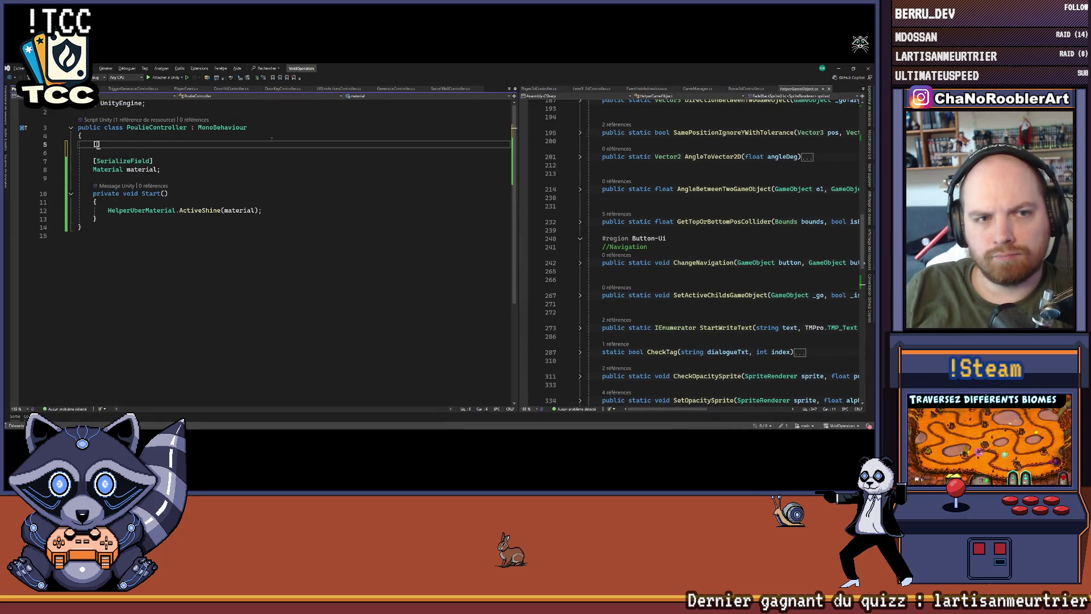
key(ctrl+z)
key(ctrl+z)
key(ctrl+z)
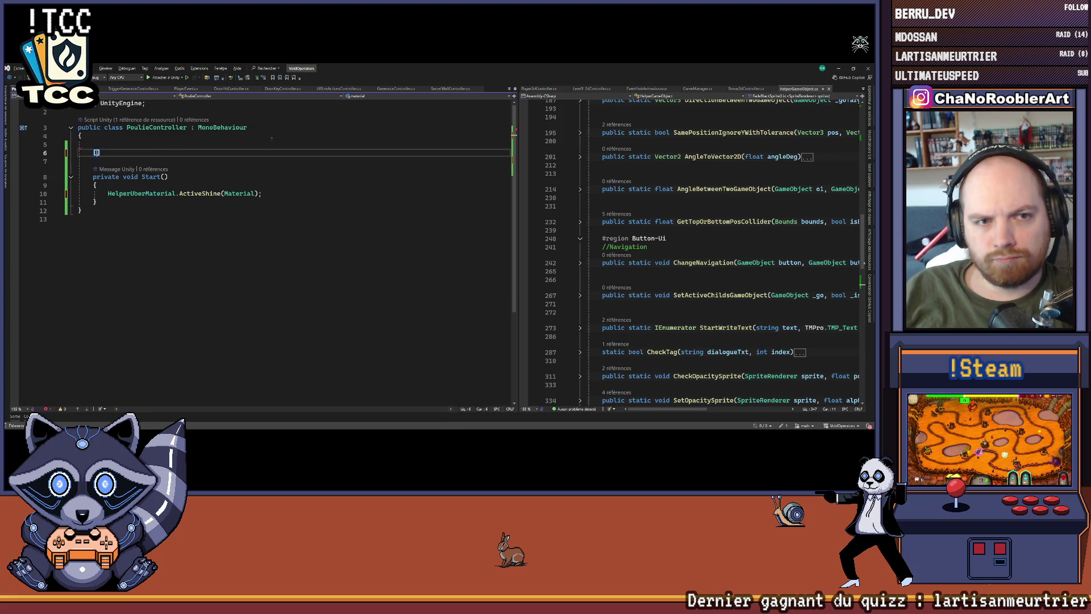
key(ctrl+y)
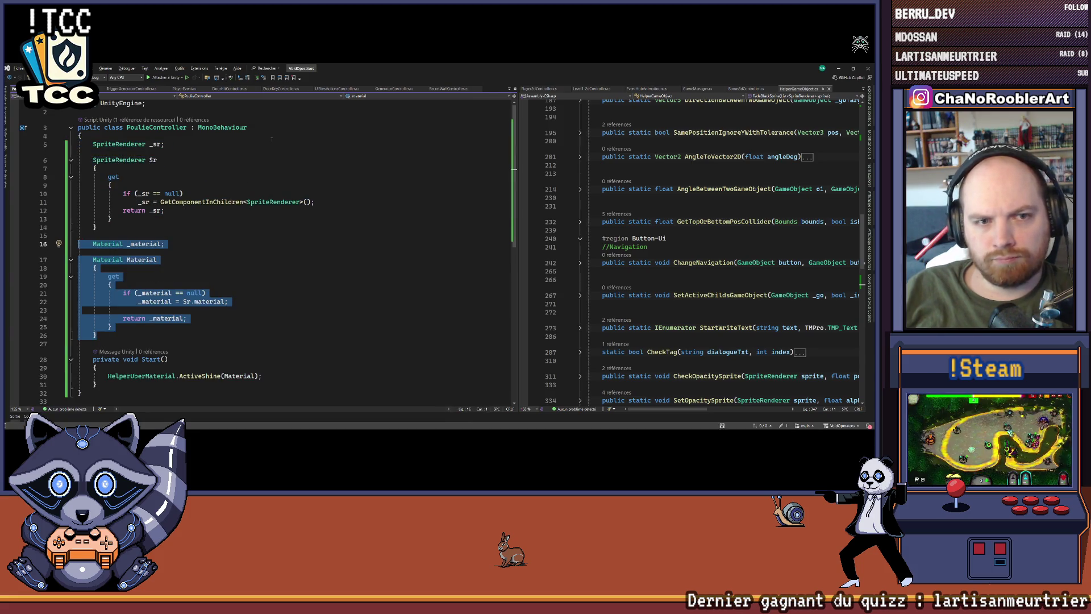
scroll(196, 172, down, 1)
key(ctrl+y)
key(ctrl+y)
key(ctrl+y)
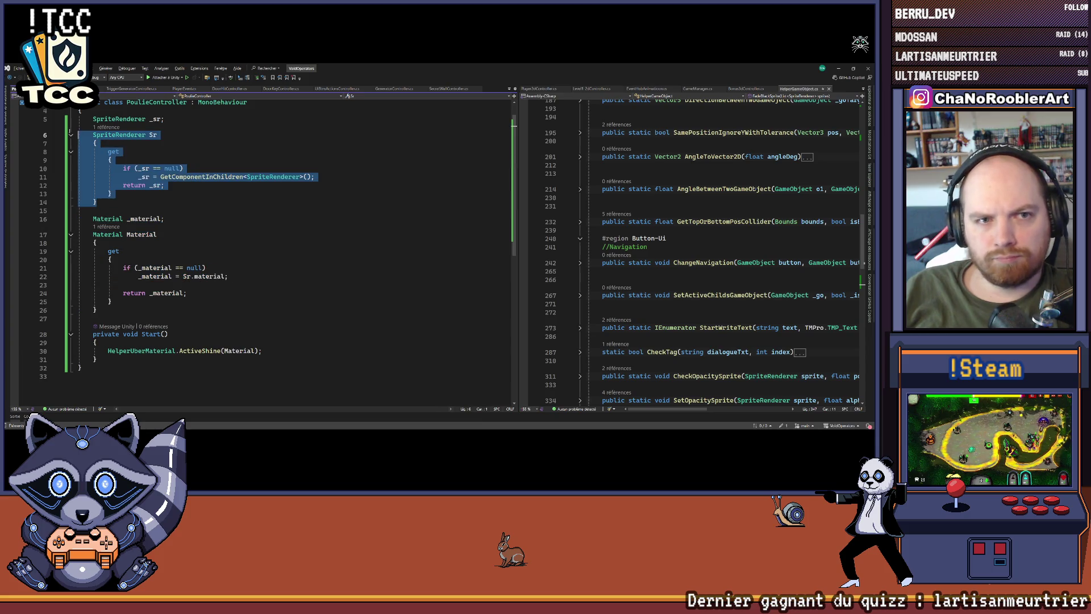
Step: Mark the sr field [SerializeField] and make the Material getter read sr.material
key(ctrl+Return)
text([Se)
key(Tab)
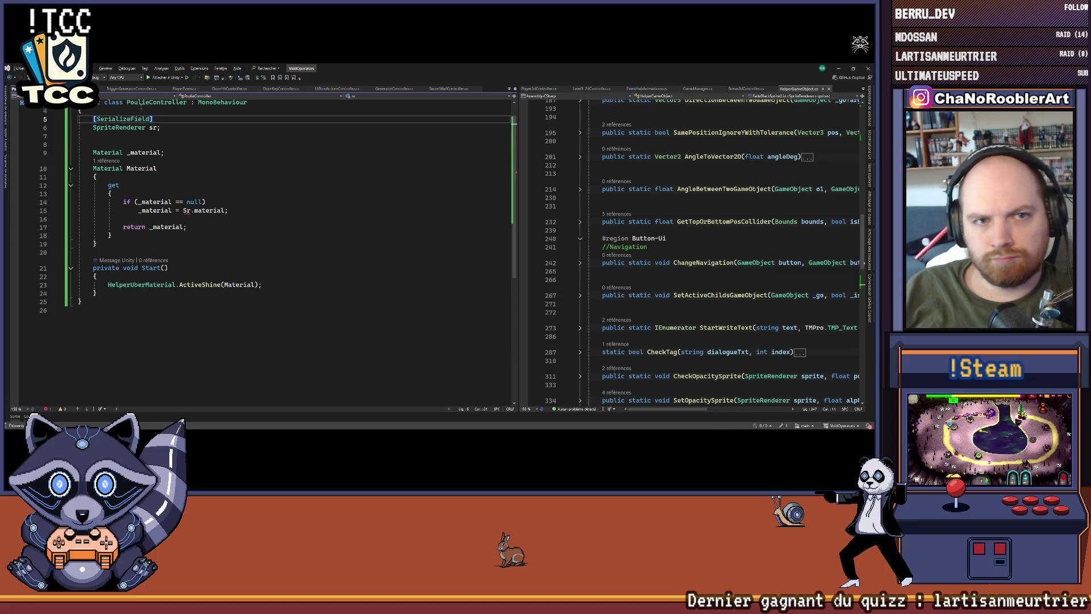
key(Down)
double_click(187, 210)
text(sr)
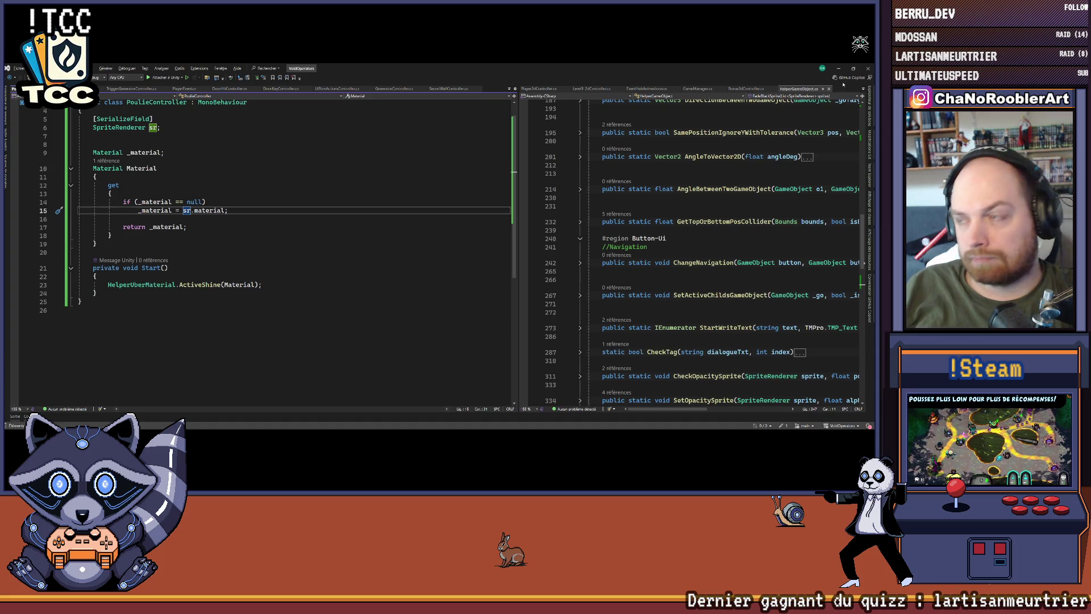
click(838, 68)
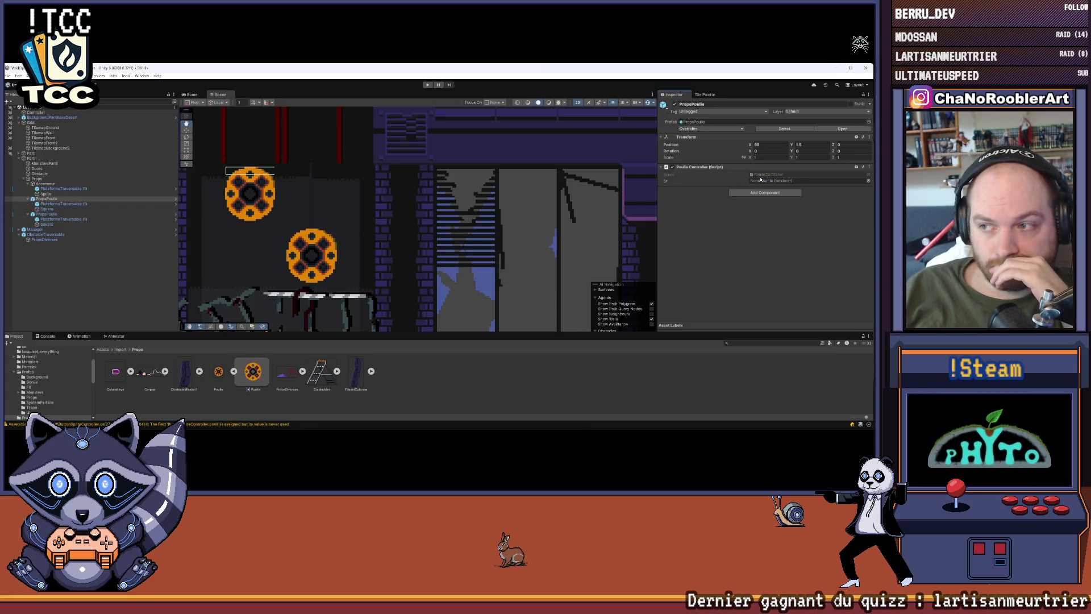
Step: Assign Square to the pulley's Sr field and apply all overrides to the PropsPoulie prefab
drag(46, 208, 776, 180)
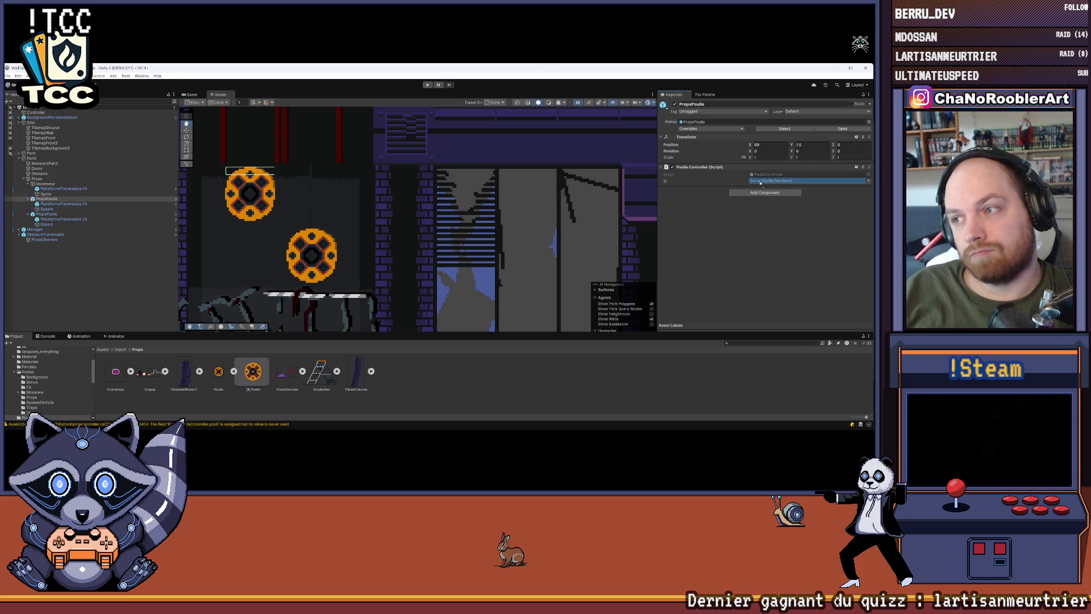
click(710, 129)
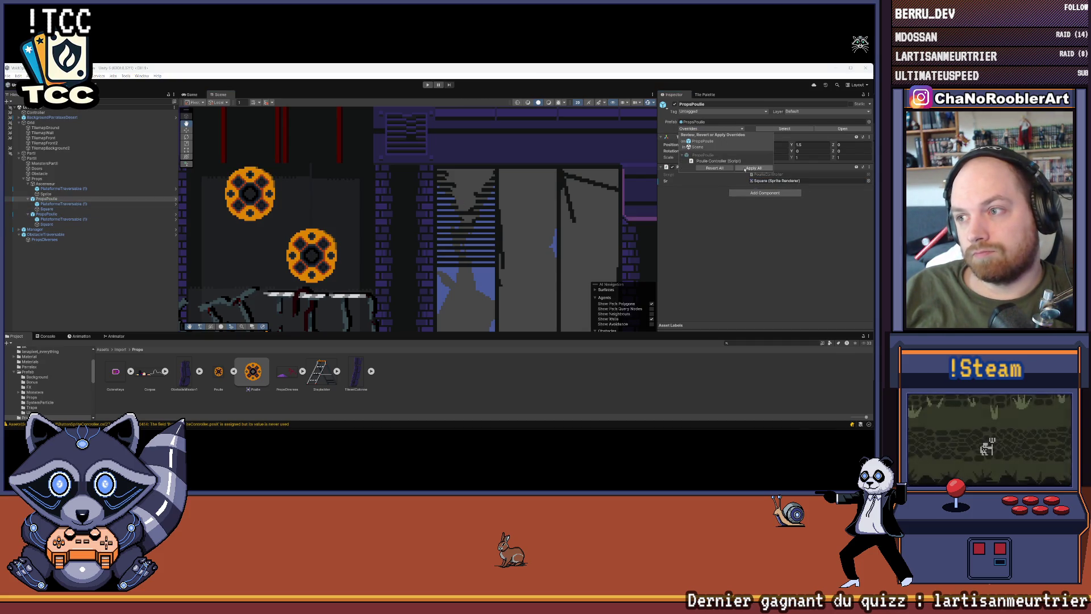
click(754, 168)
Step: Select the lower pulley, then bring the pulley sprite back up in Aseprite
click(56, 200)
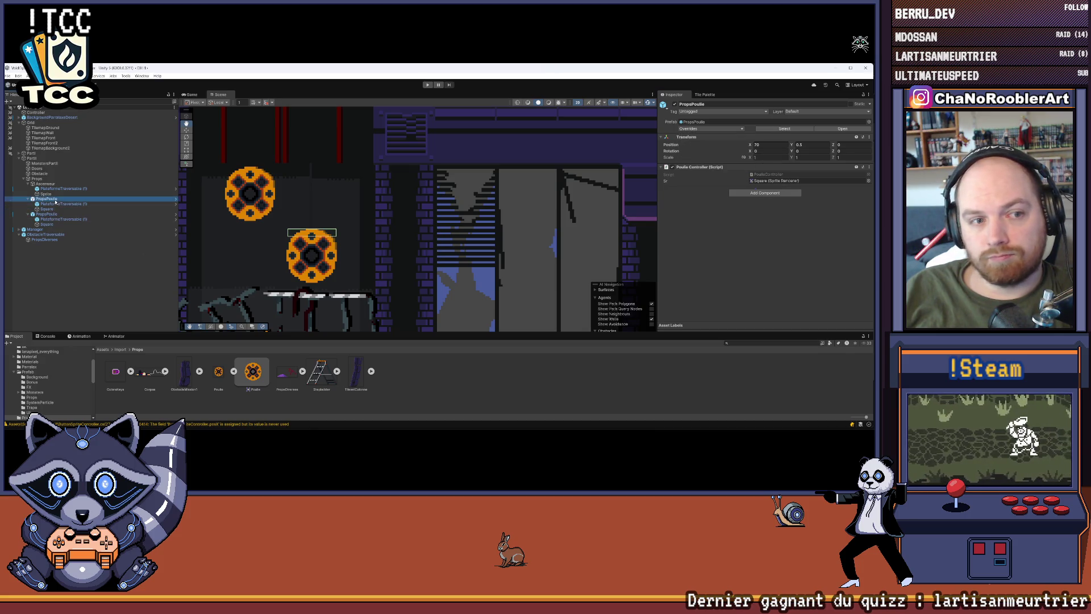
mouse_move(599, 423)
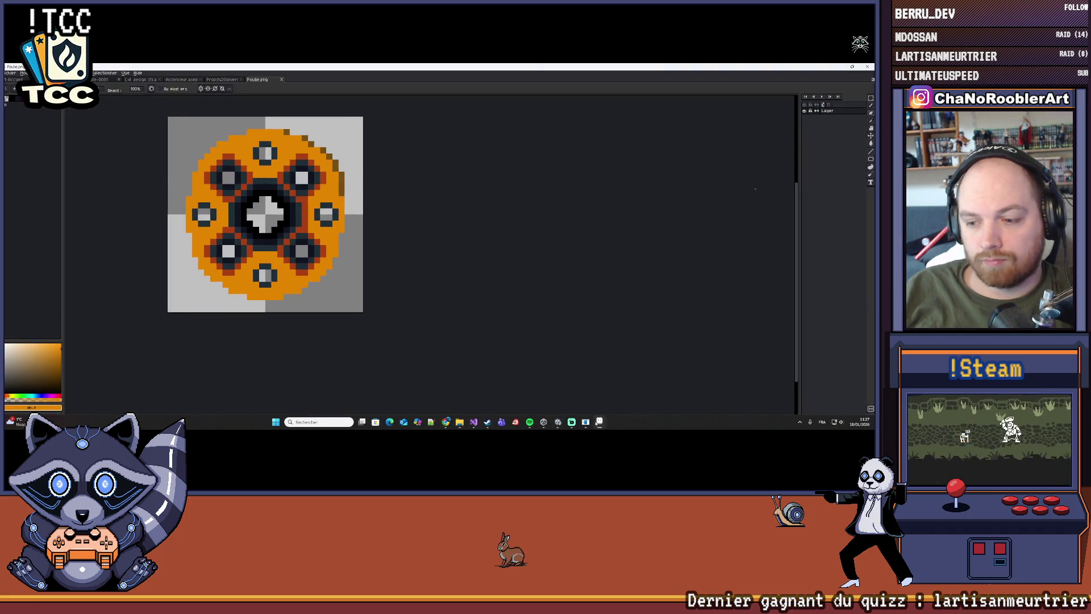
click(600, 422)
Step: Erase the gear pixels at the sprite's upper left with a one-pixel eraser
key(ctrl+z)
key(ctrl+z)
key(ctrl+z)
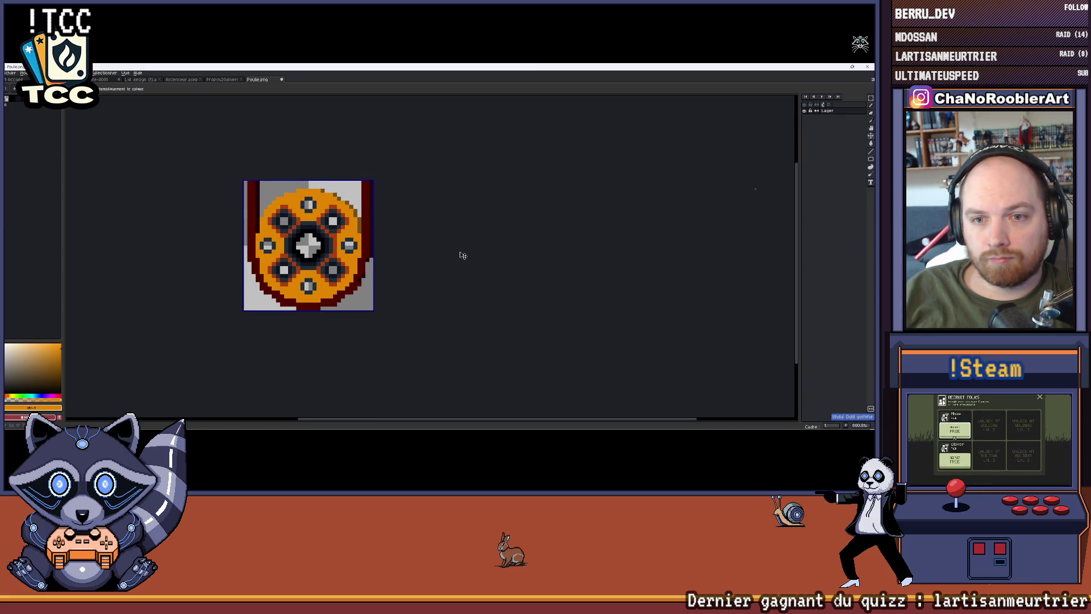
scroll(272, 203, up, 5)
scroll(272, 204, down, 5)
mouse_move(332, 206)
mouse_down()
mouse_move(344, 250)
mouse_move(324, 250)
mouse_move(307, 237)
mouse_move(329, 233)
mouse_move(366, 250)
mouse_move(384, 241)
mouse_up()
scroll(348, 266, up, 5)
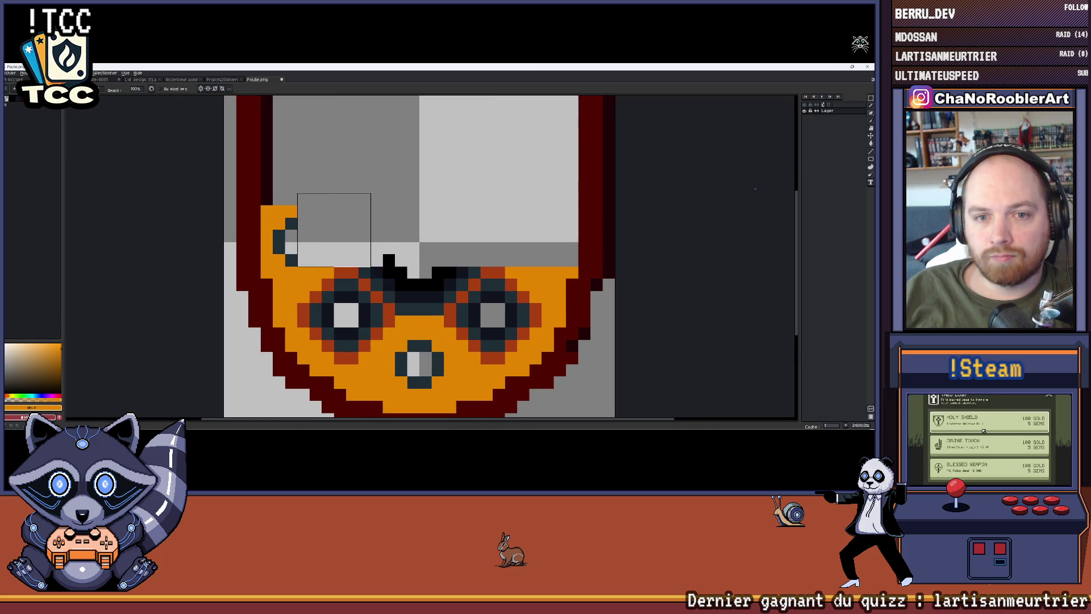
key(minus)
key(minus)
key(minus)
click(291, 211)
click(267, 211)
mouse_move(267, 223)
mouse_down()
mouse_move(278, 223)
mouse_move(290, 180)
mouse_up()
click(279, 211)
click(291, 223)
Step: Erase the remaining orange and teal gear pixels, leaving only the dark-red cable loop
scroll(300, 210, up, 3)
scroll(299, 199, down, 2)
scroll(299, 190, up, 1)
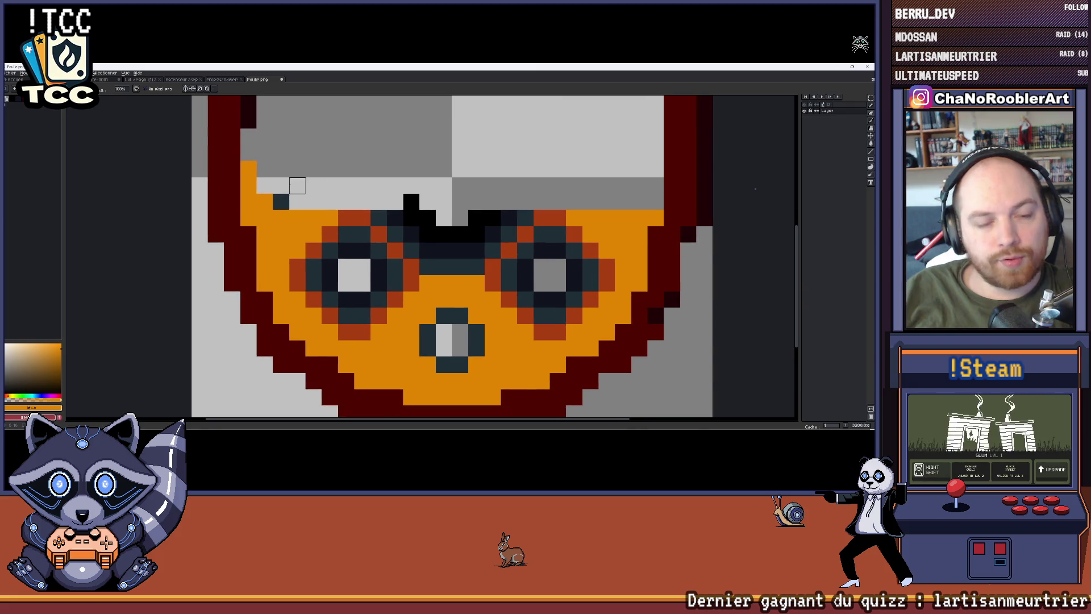
click(248, 168)
drag(248, 219, 297, 218)
mouse_move(298, 219)
mouse_down()
mouse_move(298, 183)
mouse_move(299, 234)
mouse_move(289, 210)
mouse_move(334, 231)
mouse_move(281, 216)
mouse_move(362, 199)
mouse_move(388, 274)
mouse_move(379, 329)
mouse_move(364, 282)
mouse_move(362, 312)
mouse_move(331, 265)
mouse_move(331, 282)
mouse_move(297, 263)
mouse_move(478, 273)
mouse_move(426, 346)
mouse_move(475, 346)
mouse_move(443, 328)
mouse_move(477, 347)
mouse_up()
key(plus)
key(plus)
scroll(396, 266, down, 3)
scroll(462, 247, up, 3)
mouse_move(463, 248)
mouse_down()
mouse_move(512, 264)
mouse_move(492, 214)
mouse_move(528, 199)
mouse_move(431, 212)
mouse_move(415, 362)
mouse_move(428, 328)
mouse_move(431, 345)
mouse_move(494, 263)
mouse_move(512, 263)
mouse_up()
scroll(512, 264, down, 5)
scroll(378, 243, up, 3)
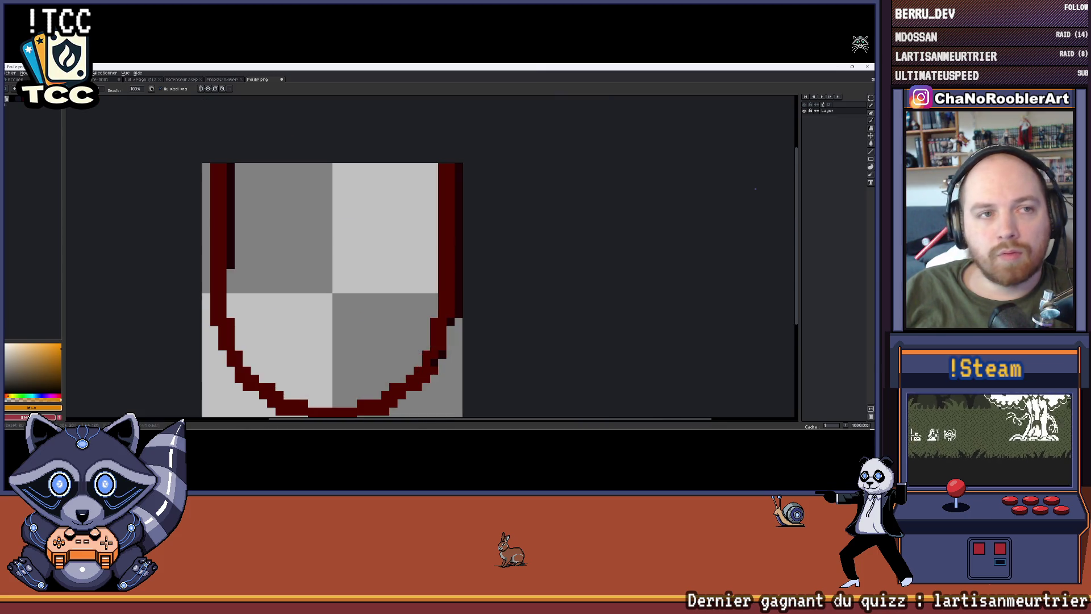
Step: Save the sprite as PoulieCable.png and minimize Aseprite
click(10, 73)
click(23, 116)
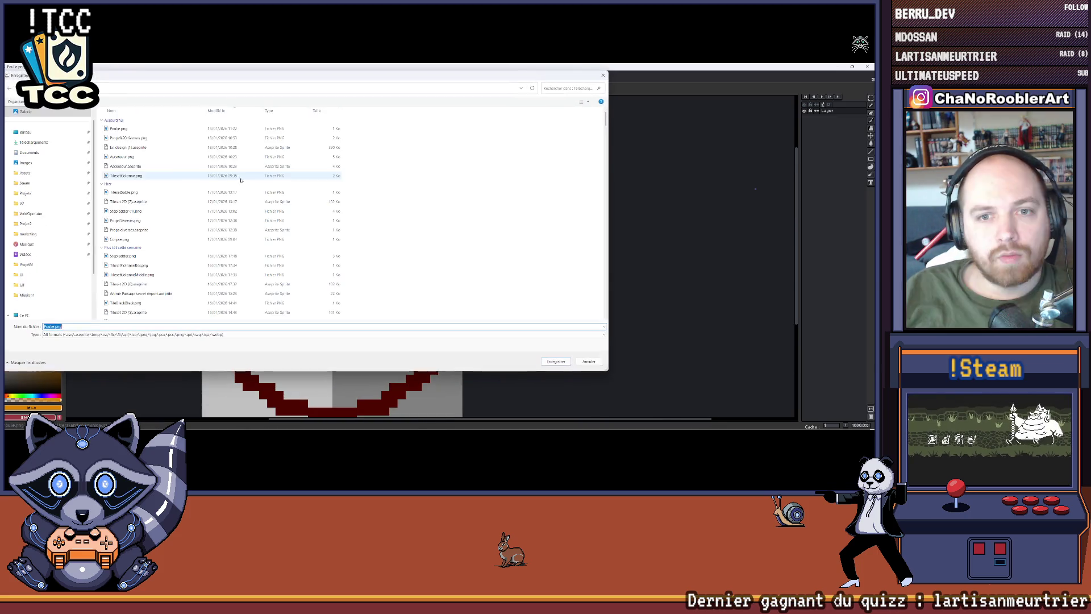
click(118, 128)
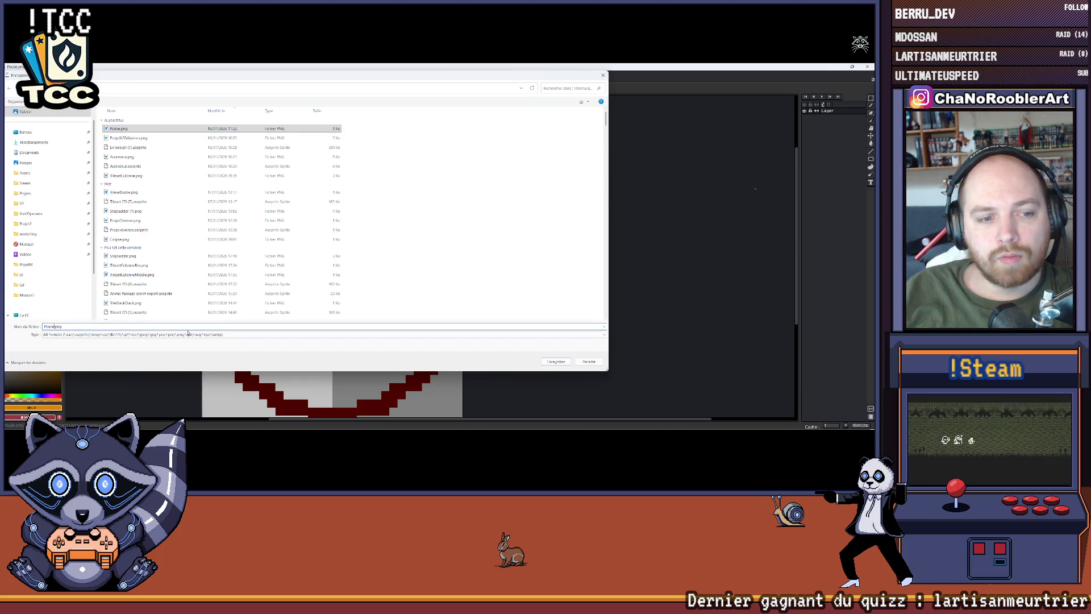
text(Cable)
key(Return)
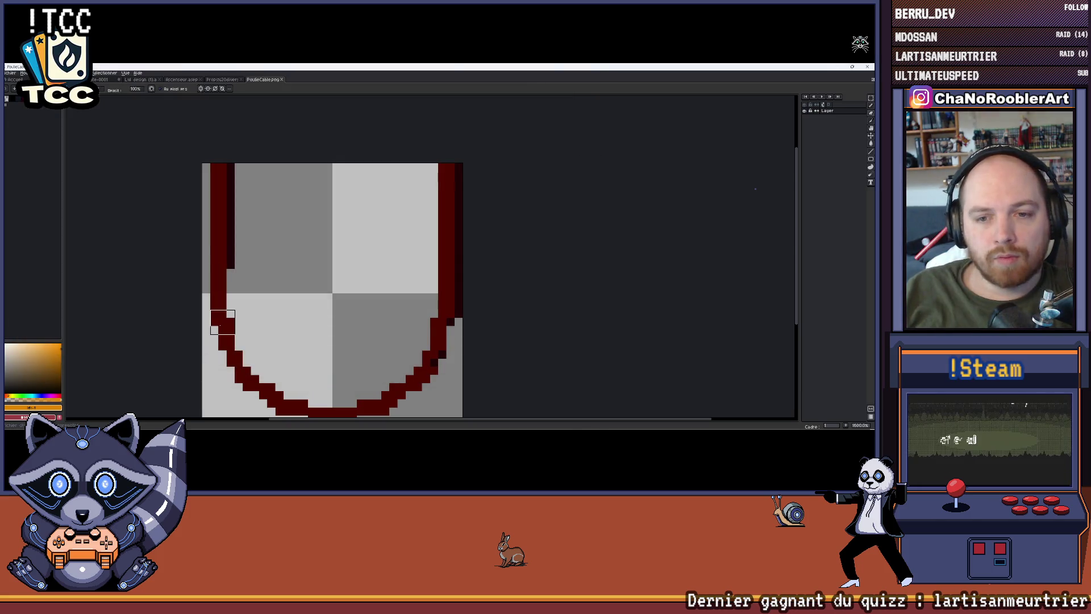
click(836, 67)
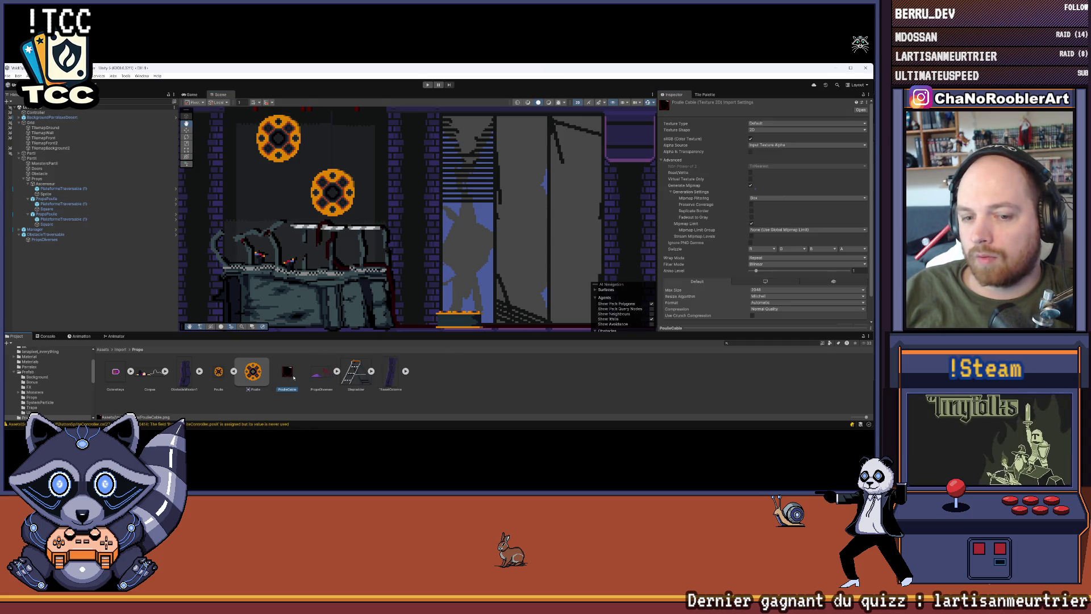
Step: Import PoulieCable as a Sprite (2D and UI) in Single mode at 32 pixels per unit
click(807, 124)
click(767, 147)
click(764, 138)
click(765, 146)
click(765, 145)
text(5)
Step: Set Point filtering, no compression and max size 8192, then apply the import settings
click(771, 232)
click(762, 239)
click(773, 277)
click(767, 280)
click(759, 258)
click(764, 318)
click(863, 289)
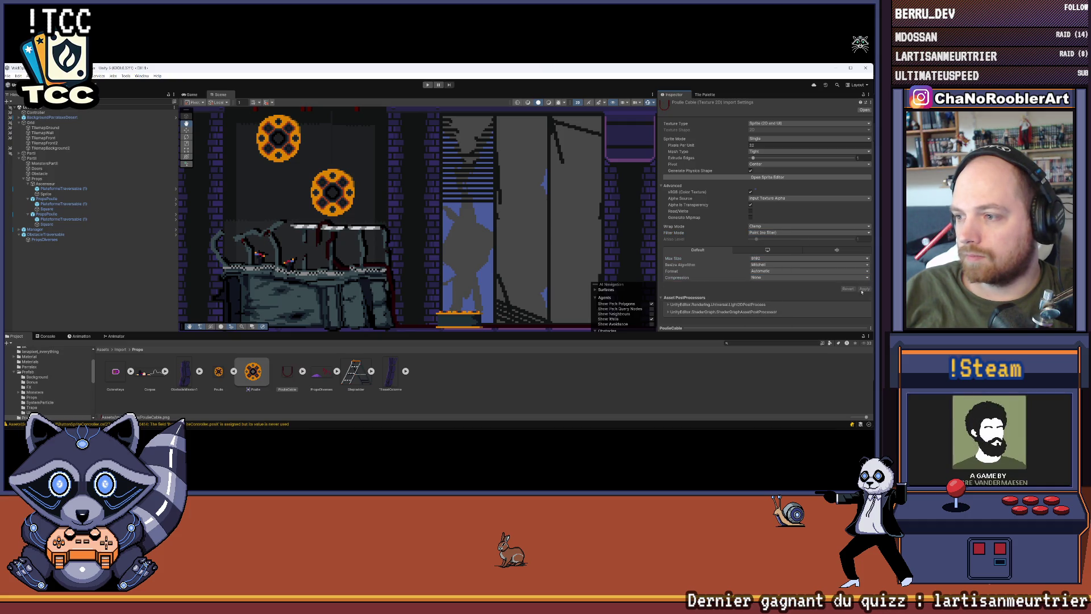
click(545, 389)
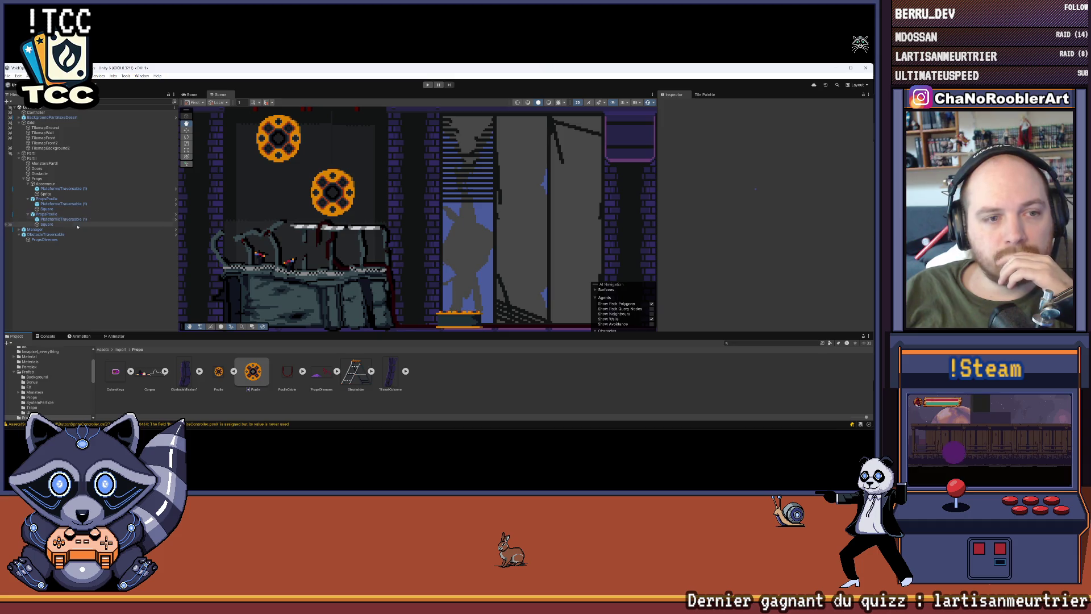
right_click(50, 199)
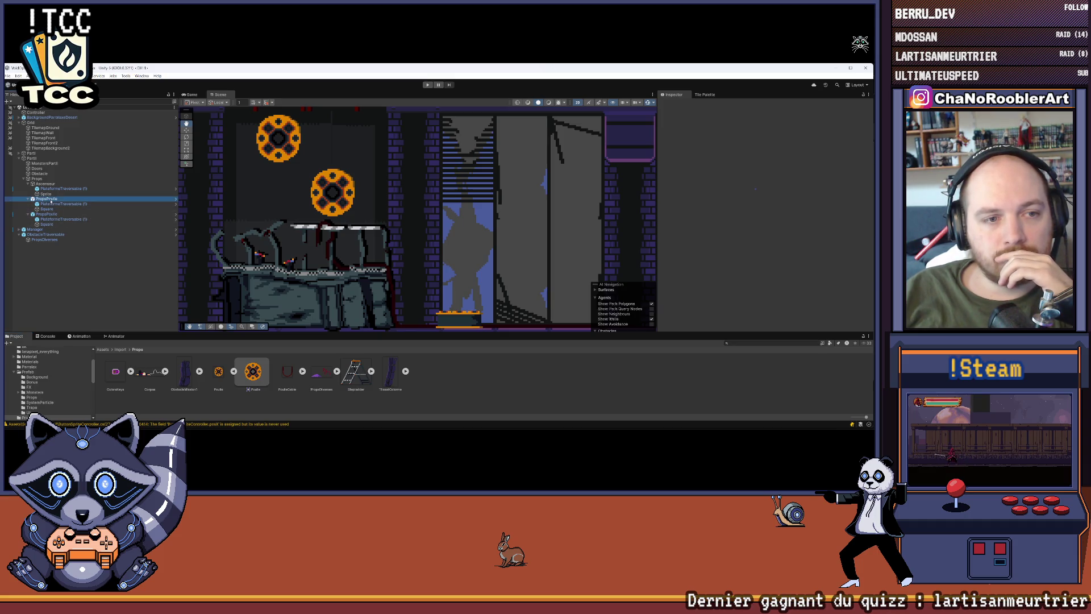
Step: Add a new Square sprite child under PropsPoulie, undoing an accidental UI Image
mouse_move(92, 314)
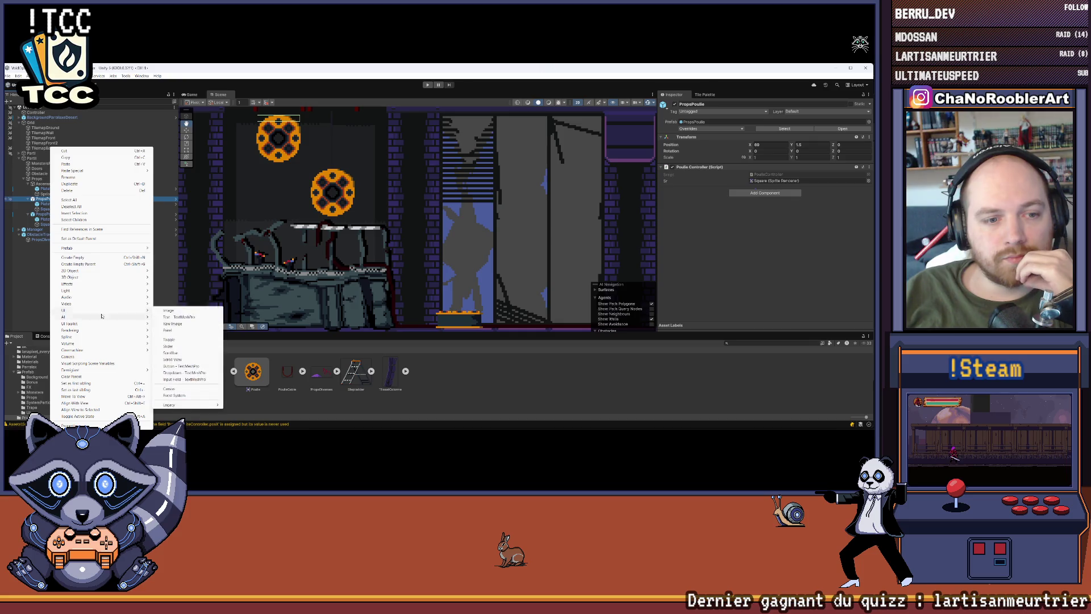
click(177, 312)
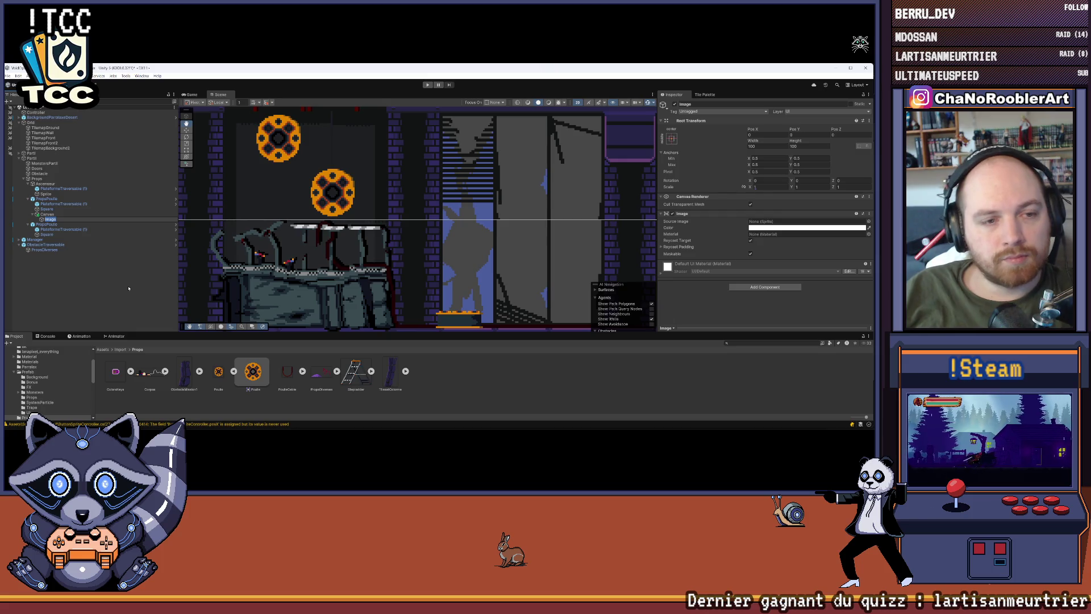
key(ctrl+z)
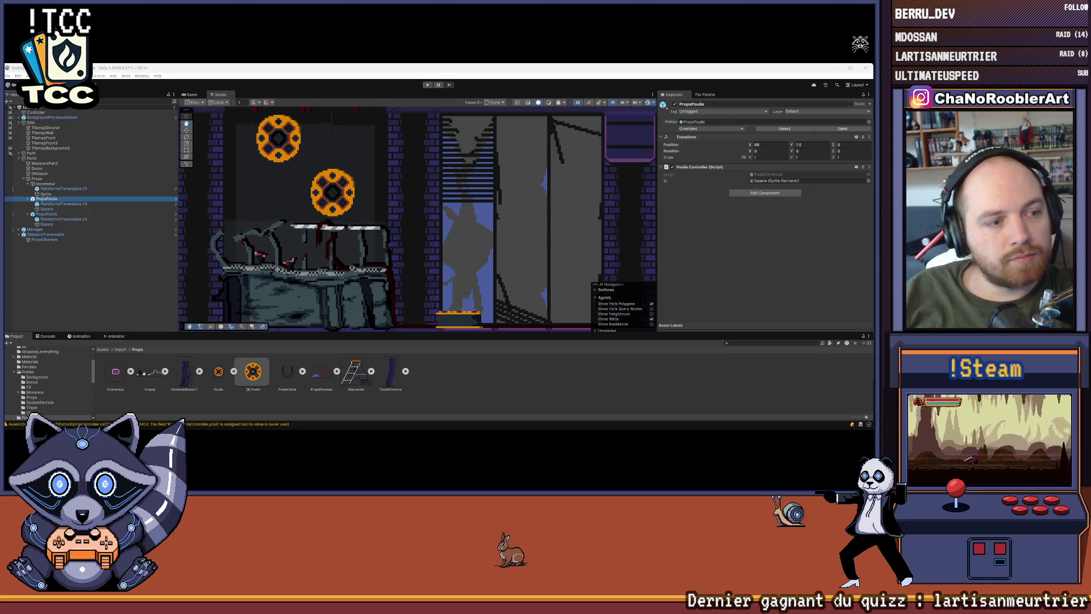
right_click(41, 198)
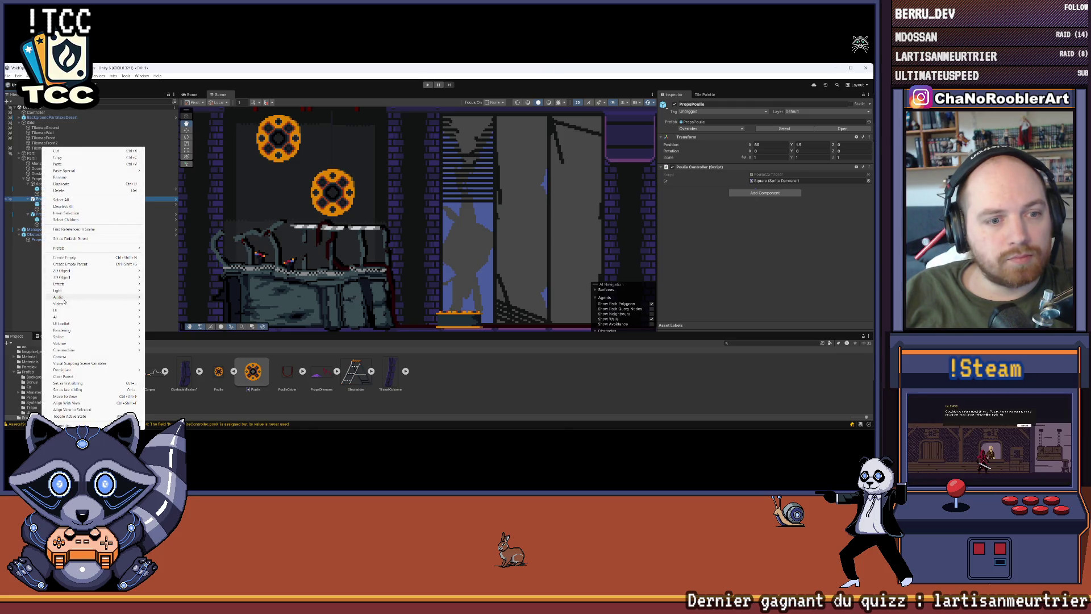
mouse_move(61, 312)
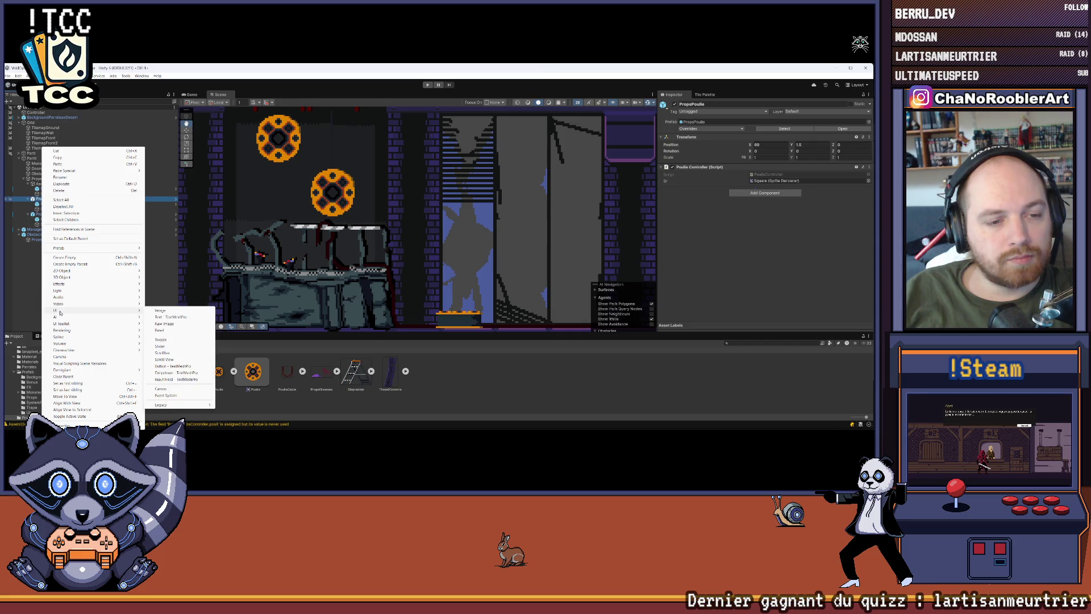
mouse_move(63, 271)
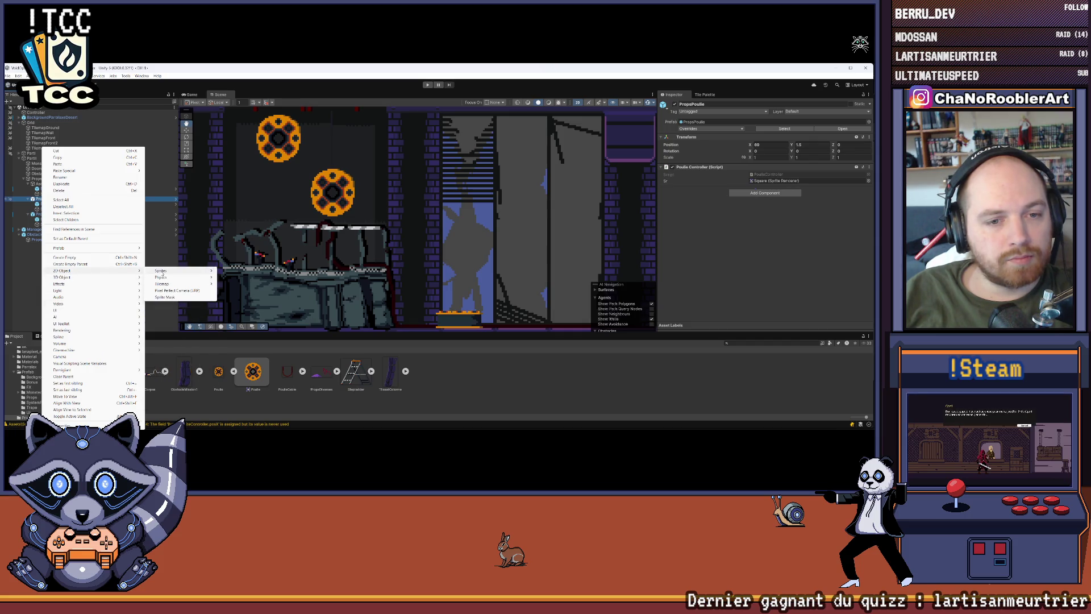
mouse_move(162, 273)
click(243, 278)
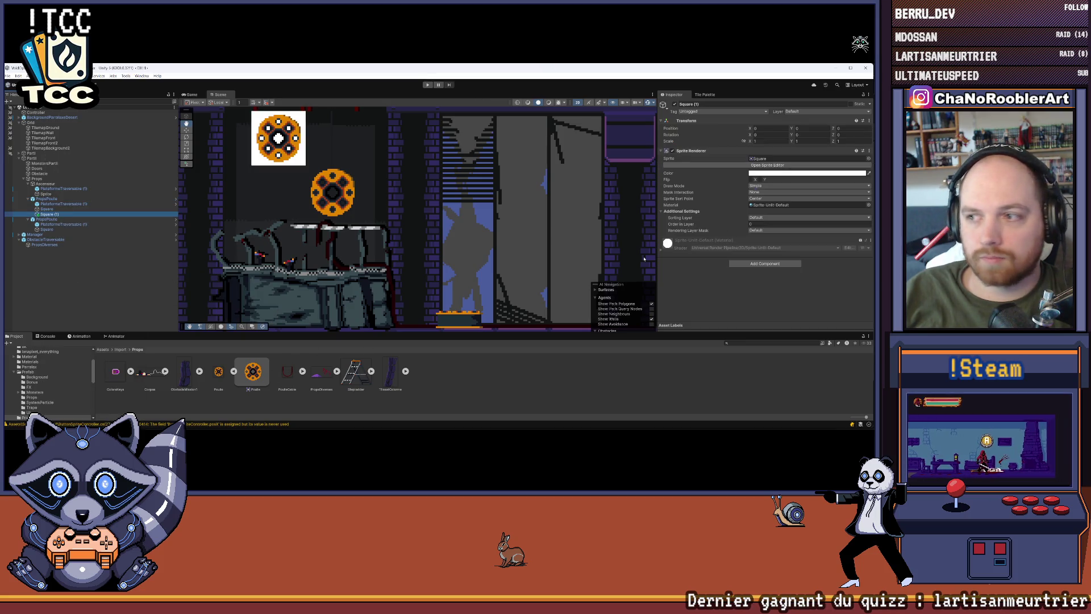
Step: Give Square (1) the orange wheel sprite and frame the hanging cables in the Scene view
drag(253, 371, 807, 159)
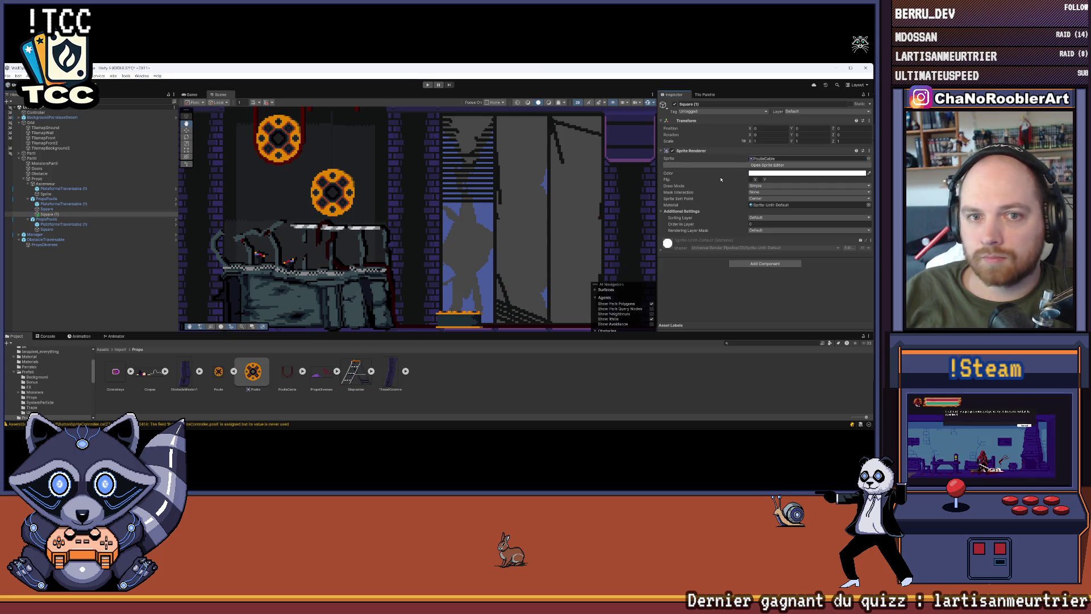
click(82, 288)
mouse_move(279, 161)
mouse_down()
mouse_move(285, 237)
mouse_move(300, 255)
mouse_up()
drag(355, 235, 342, 235)
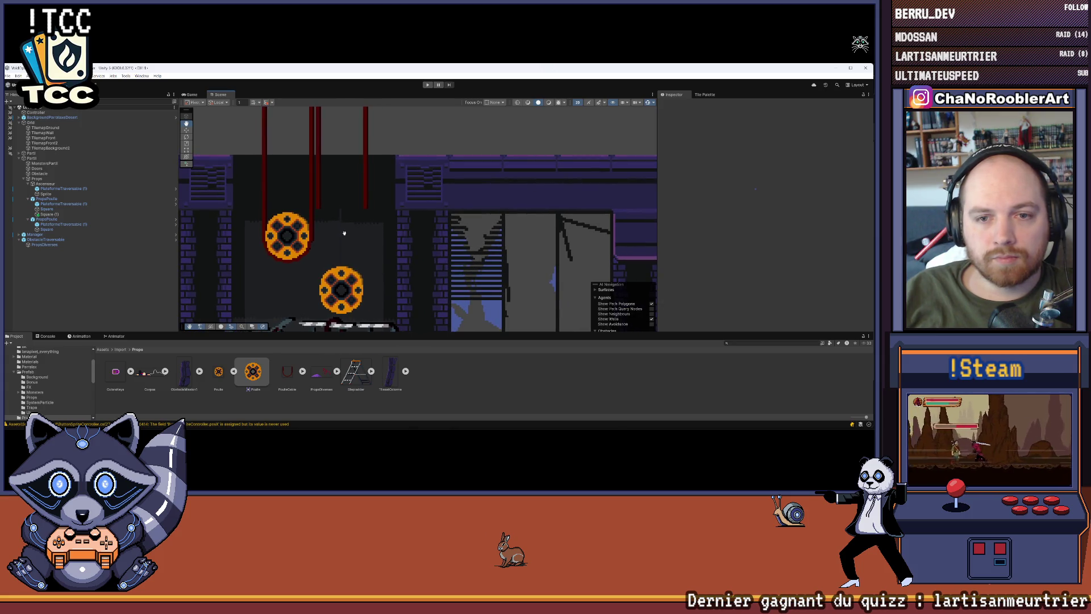
right_click(48, 214)
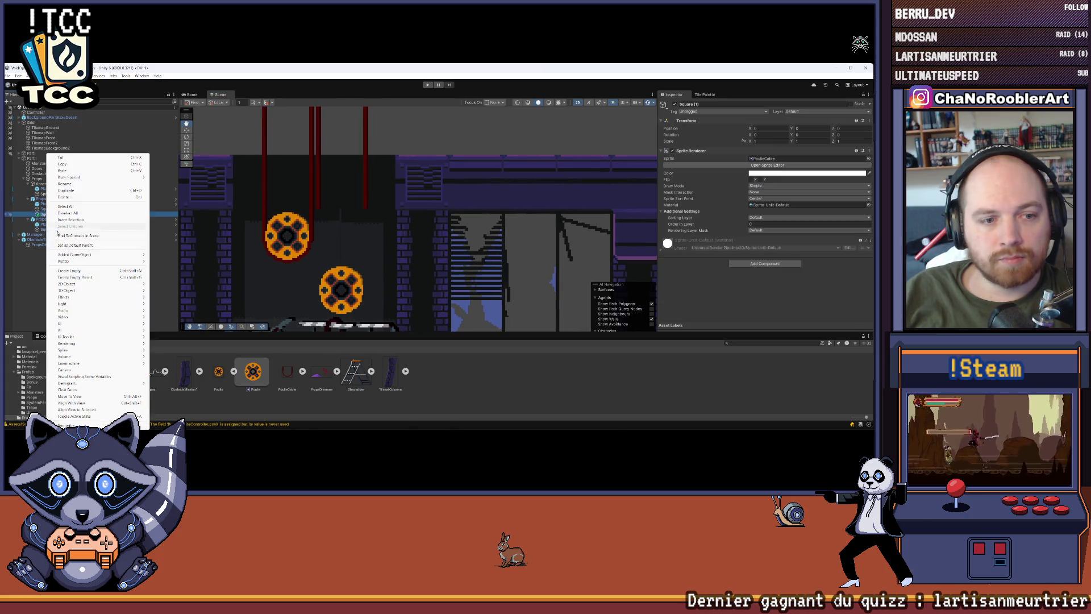
Step: Apply the added Square (1) to the PropsPoulie prefab and check the pulley objects
mouse_move(114, 255)
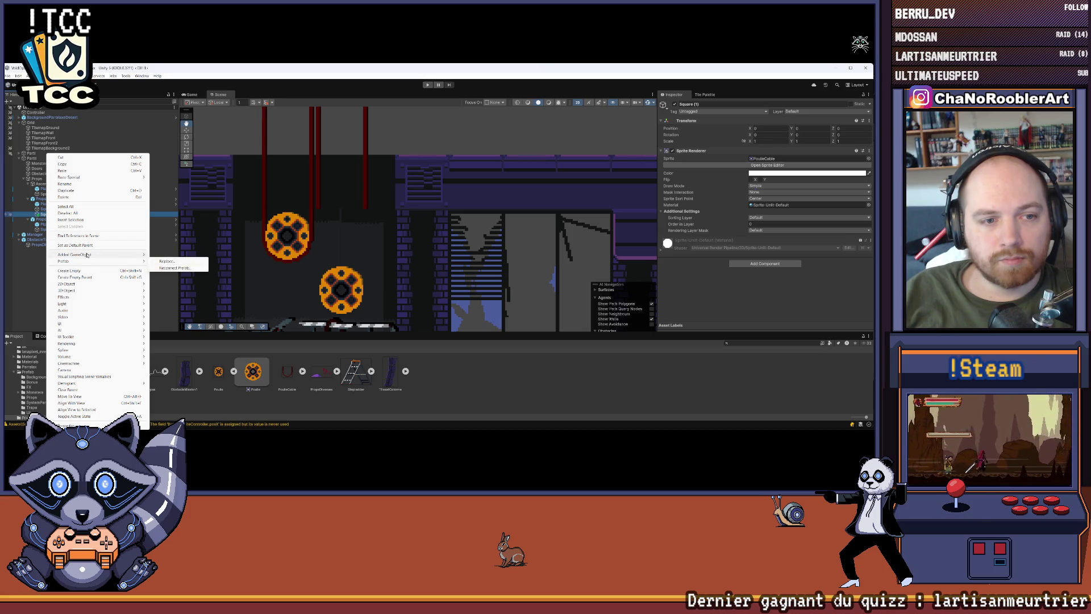
click(176, 255)
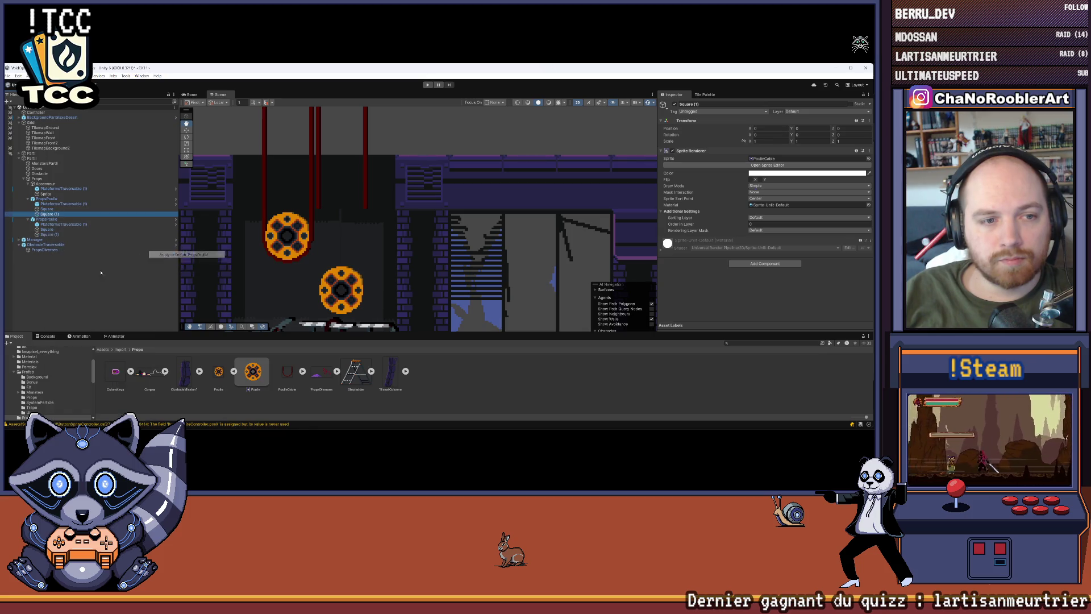
click(50, 199)
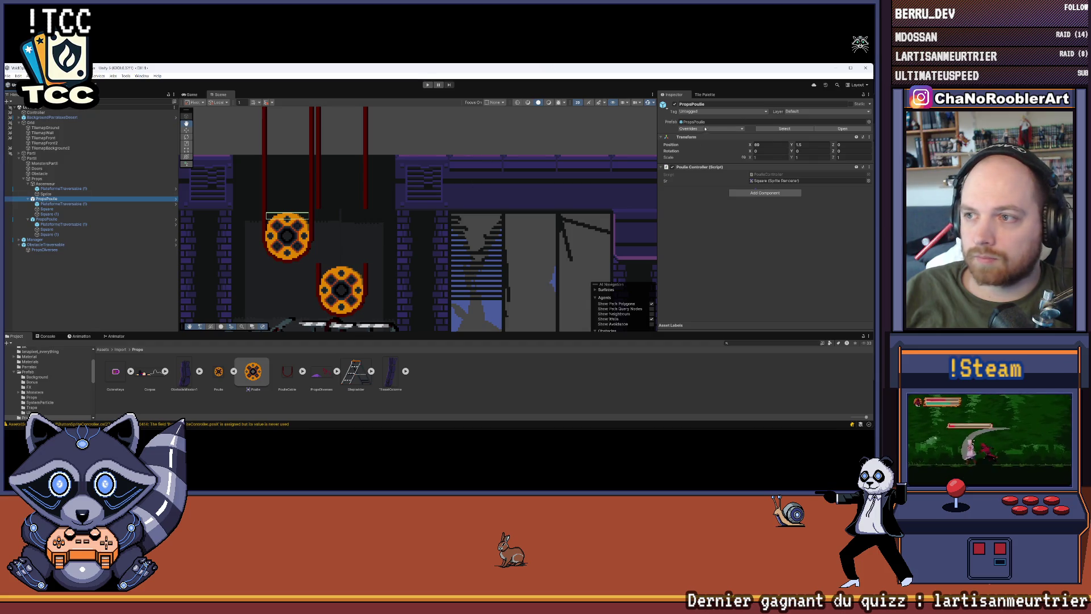
click(57, 234)
click(57, 255)
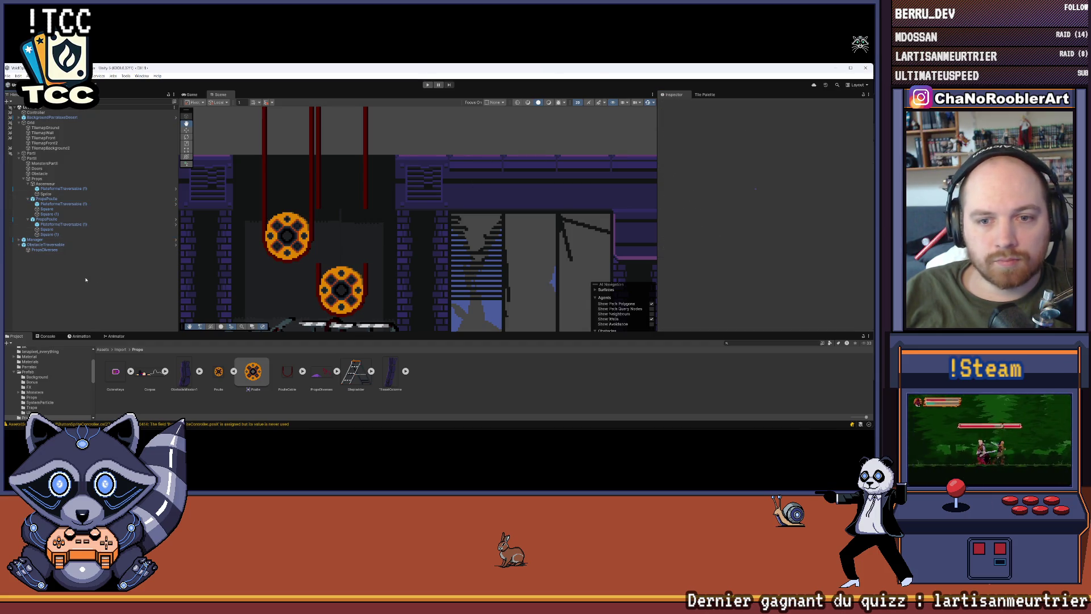
Step: Open the Tile Palette with TilemapFront2 as the active painting target
click(45, 143)
scroll(428, 226, up, 2)
click(703, 96)
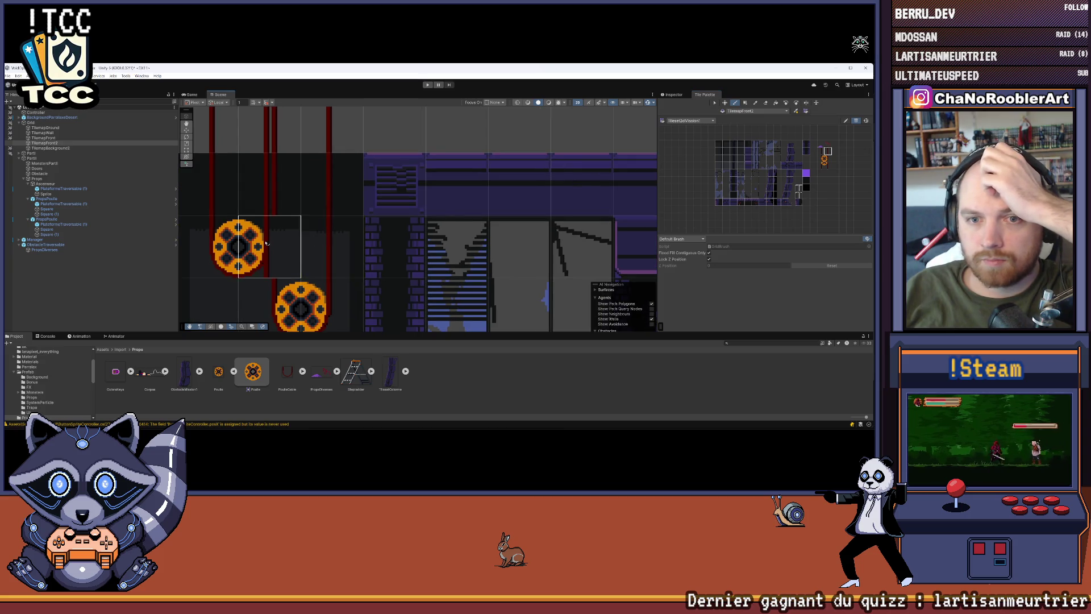
click(34, 138)
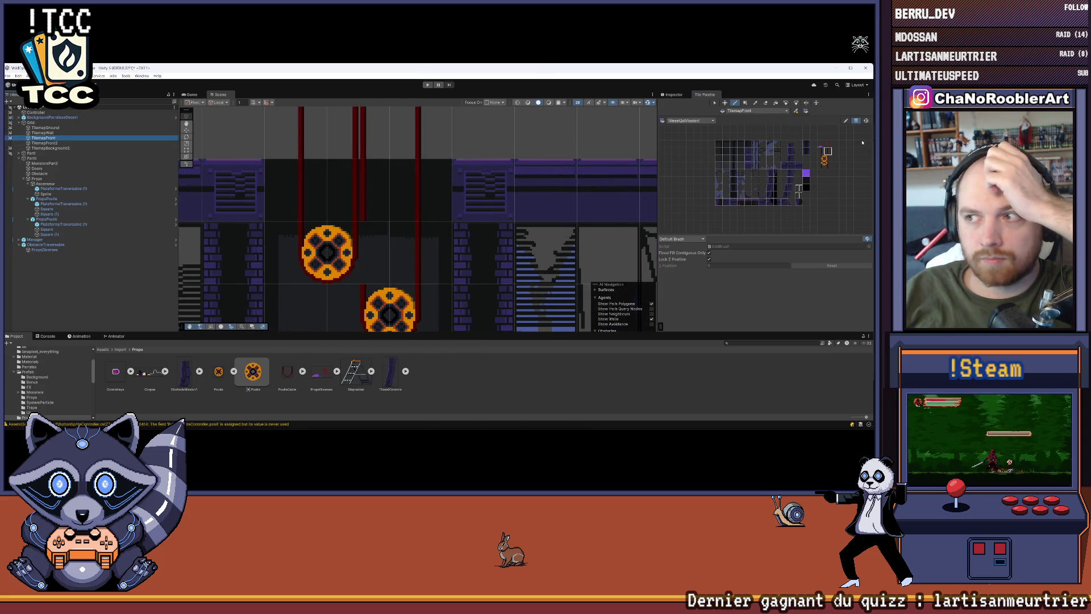
scroll(378, 298, down, 3)
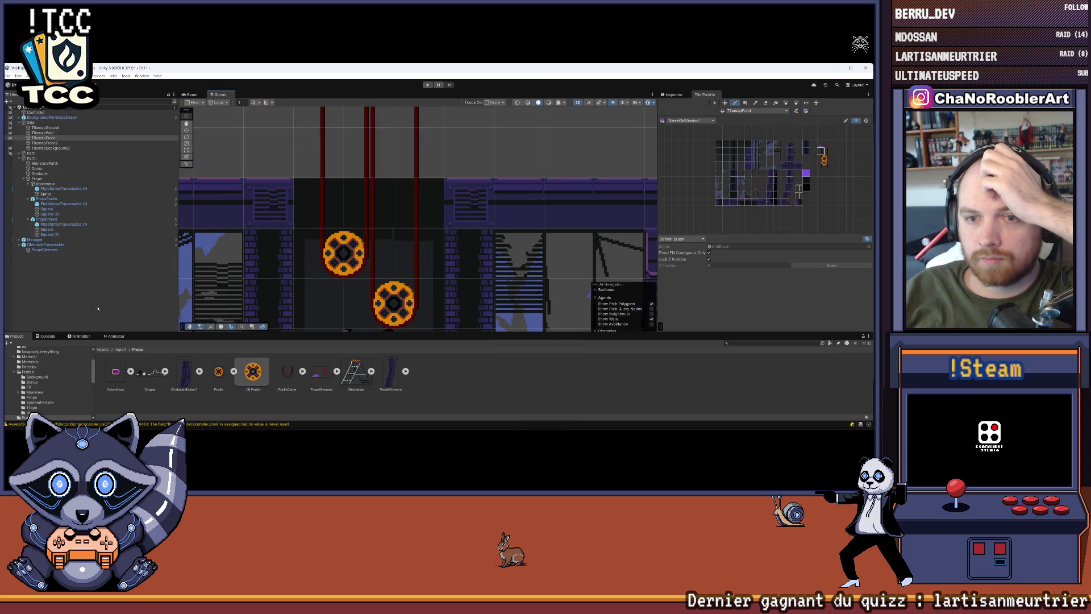
drag(378, 298, 371, 225)
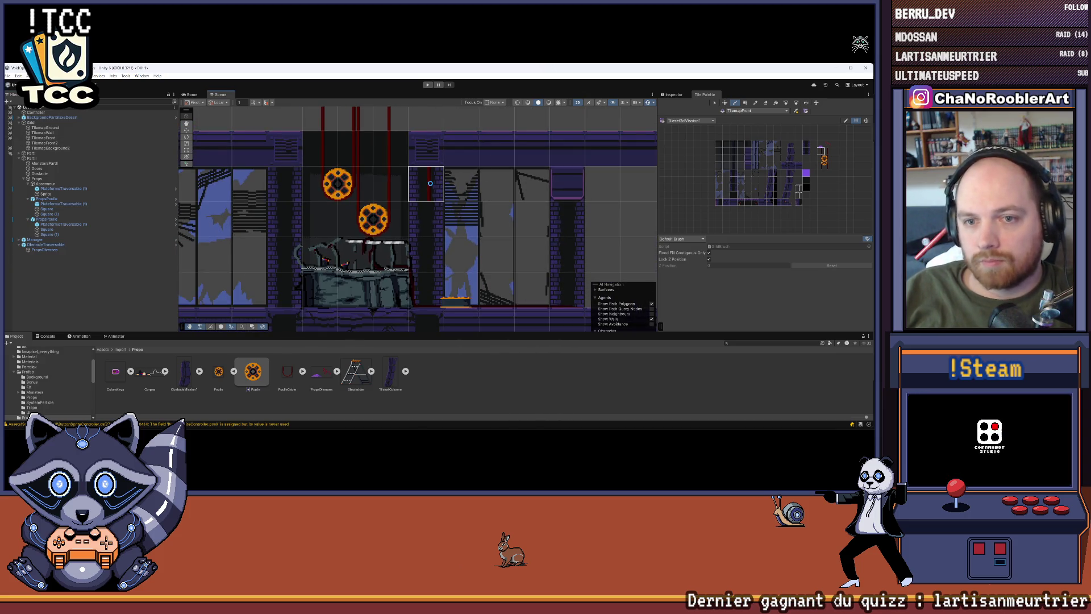
click(45, 143)
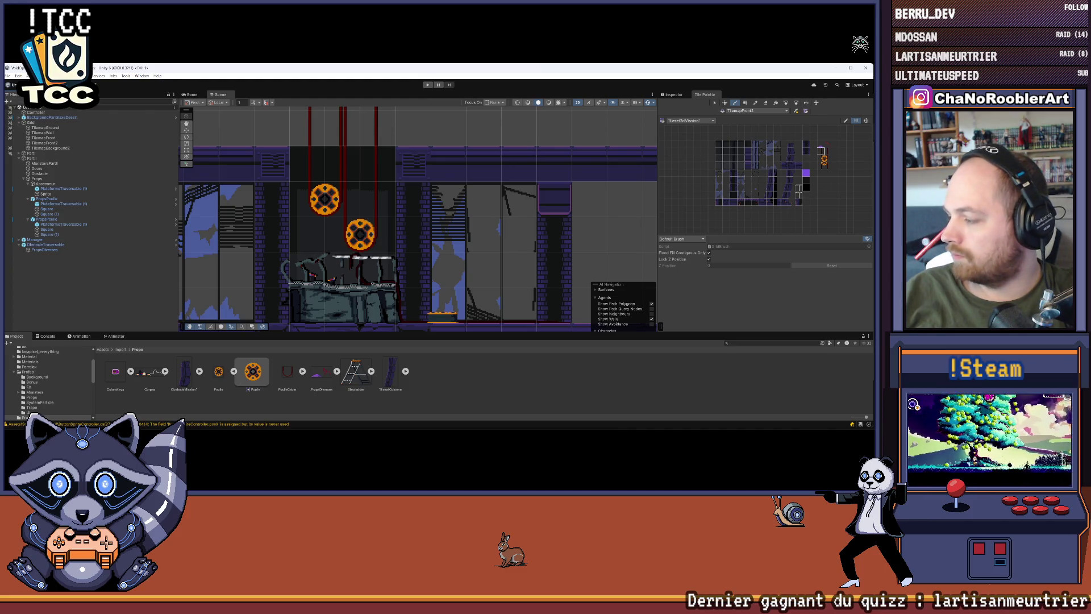
key(super)
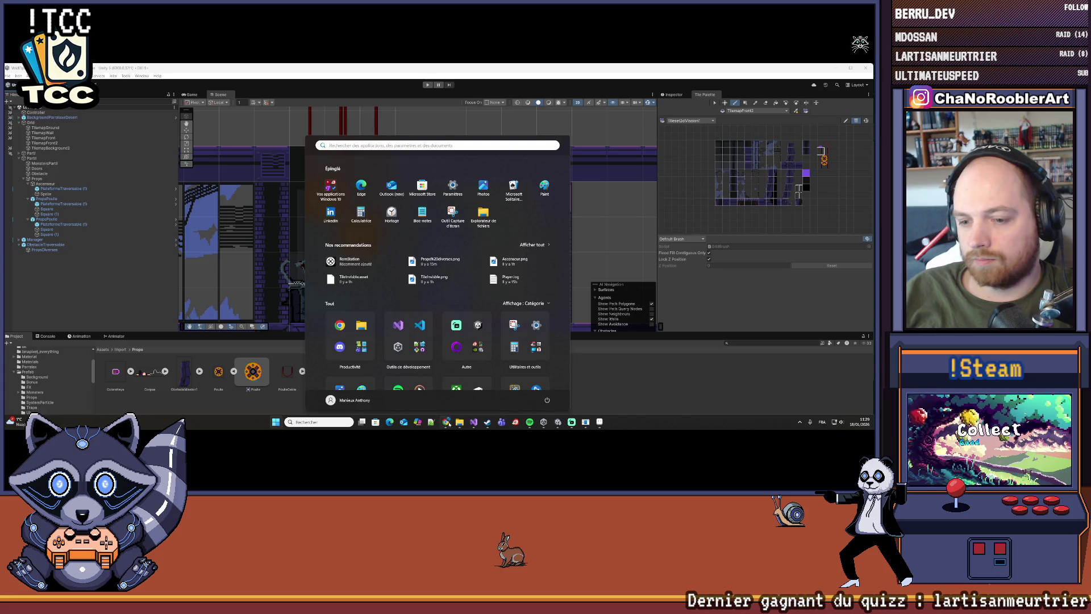
Step: Dismiss the Start menu and bring the PoulieController script up in Visual Studio
click(449, 423)
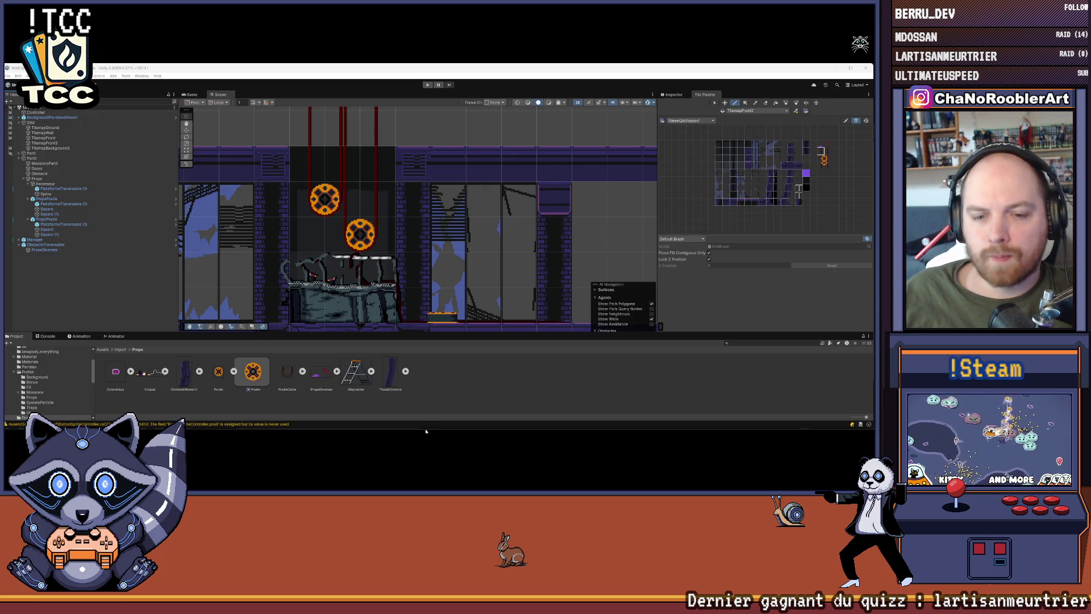
mouse_move(425, 429)
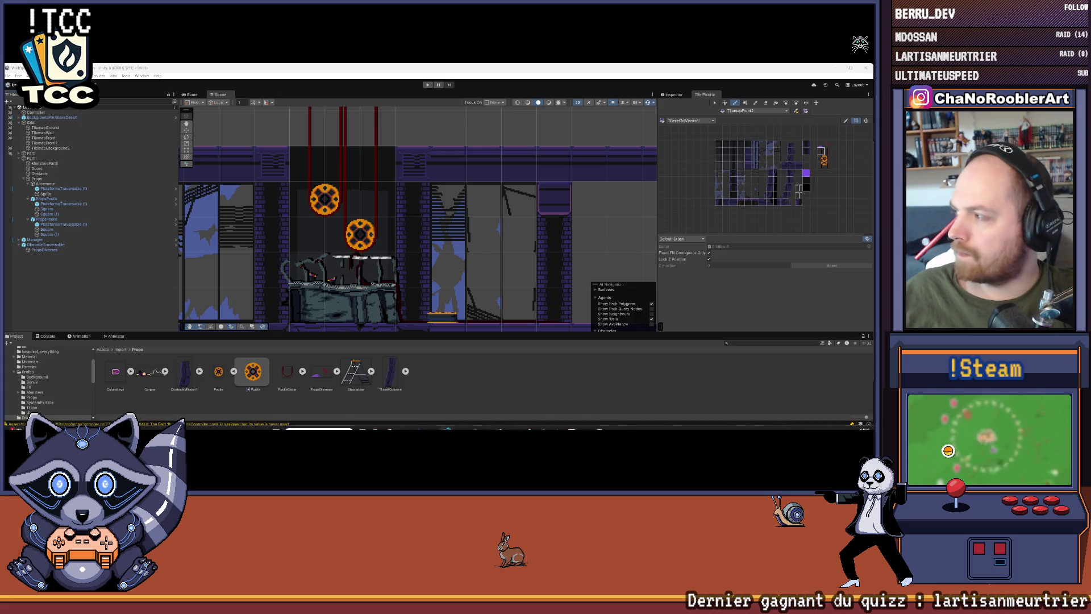
click(491, 423)
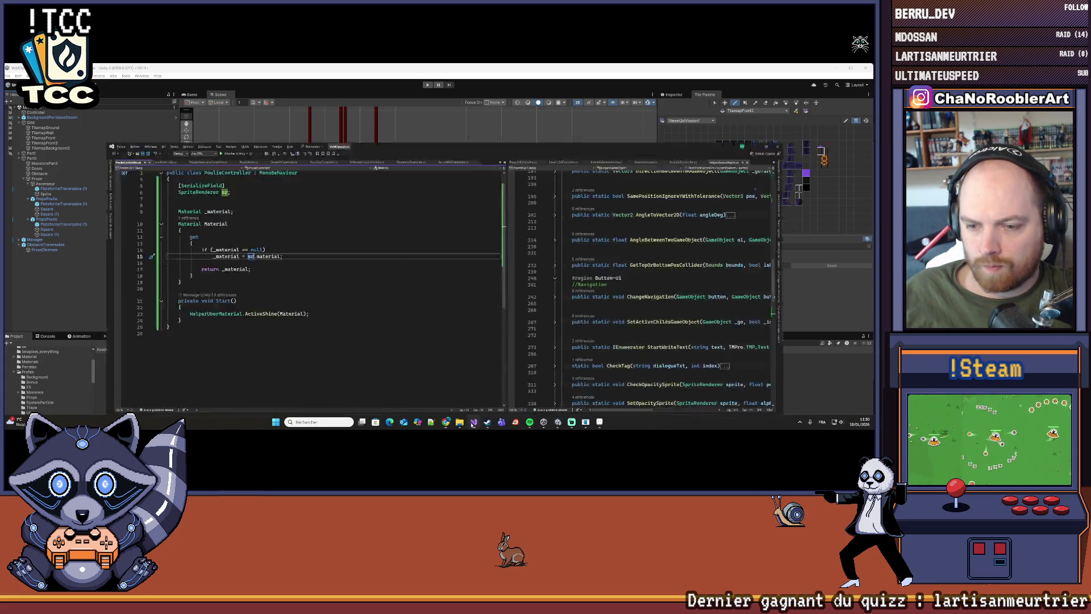
Step: Paste the DOMoveX yoyo loop code after ActiveShine in Start, then run the game in Unity
scroll(131, 176, down, 1)
click(297, 259)
key(Return)
key(Return)
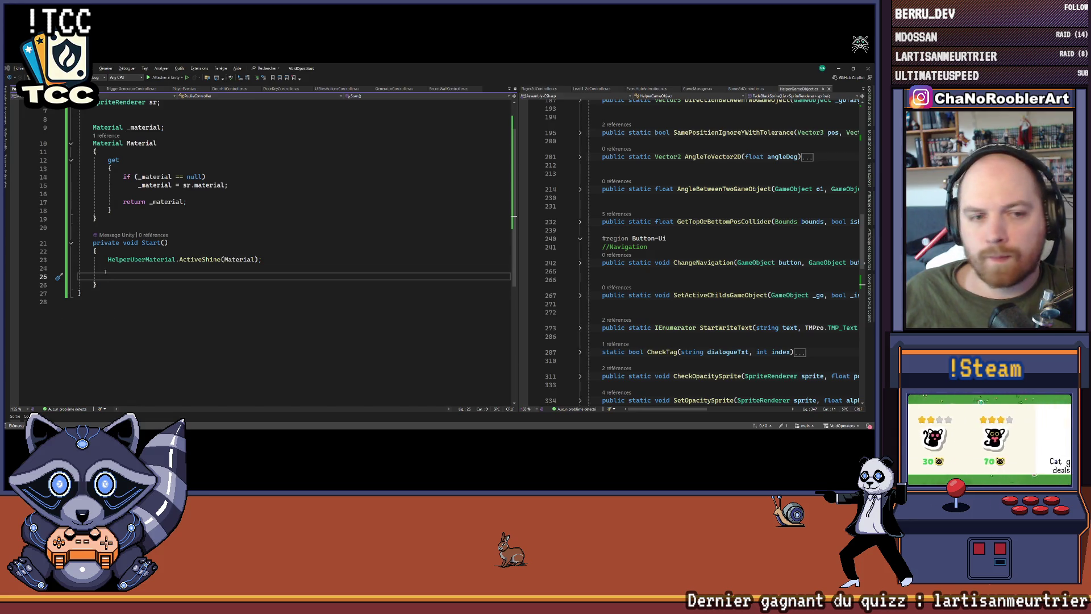
key(ctrl+v)
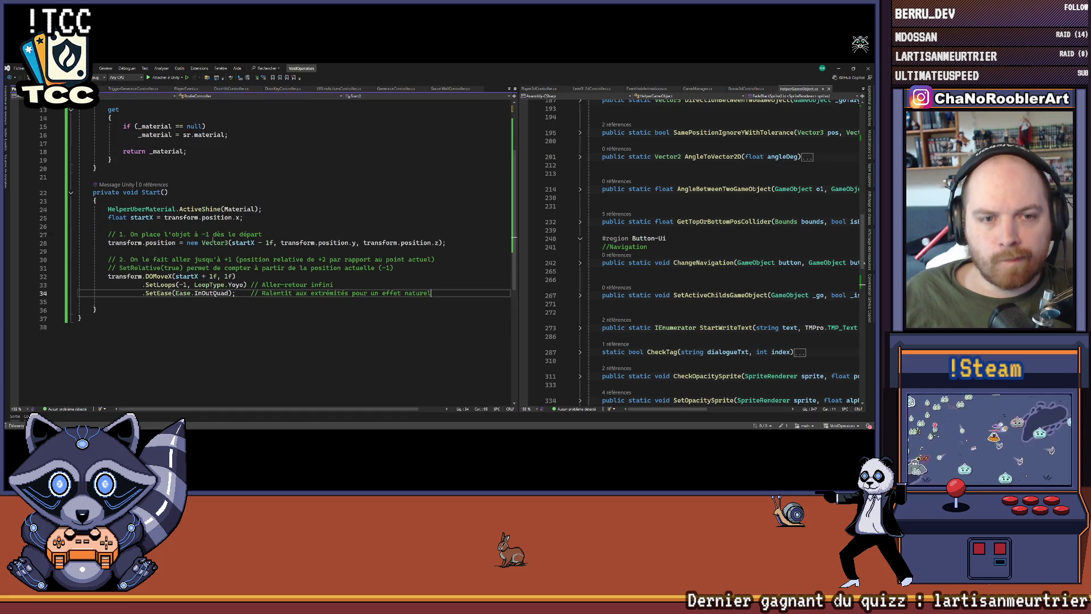
click(149, 219)
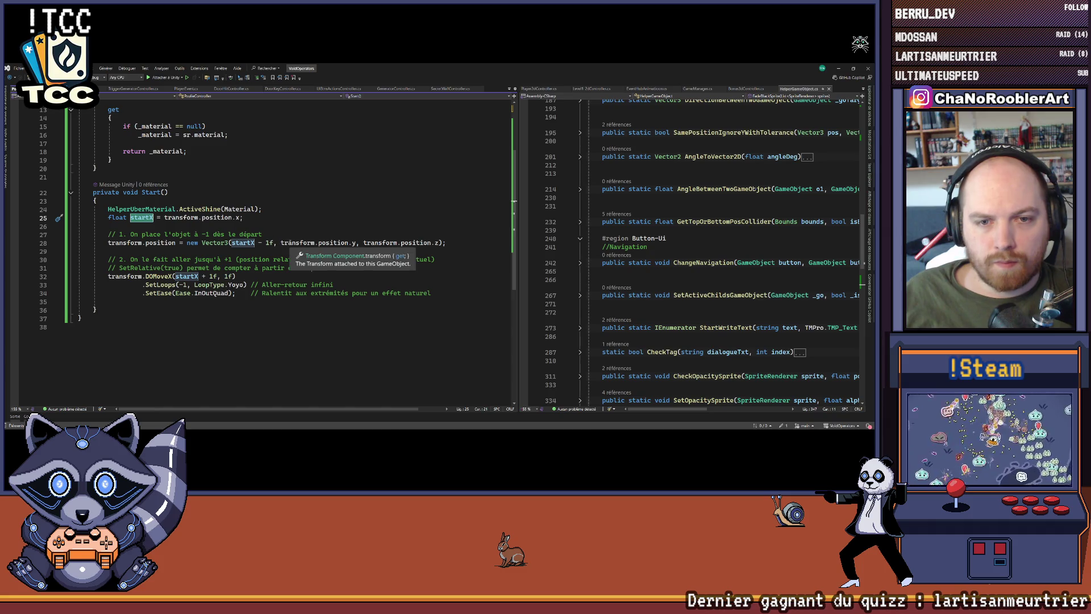
click(258, 301)
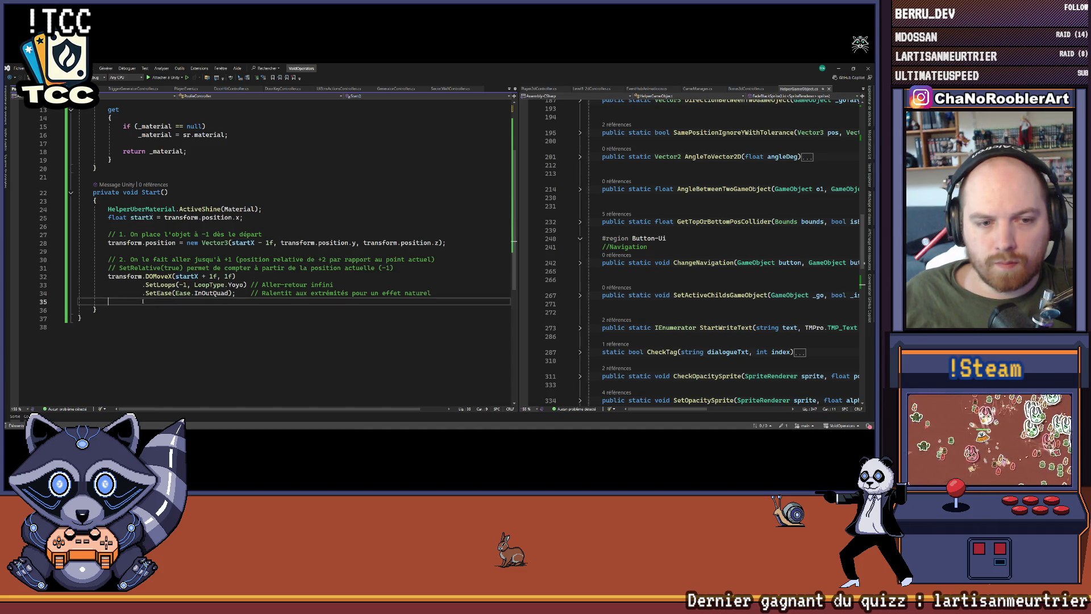
scroll(354, 257, up, 3)
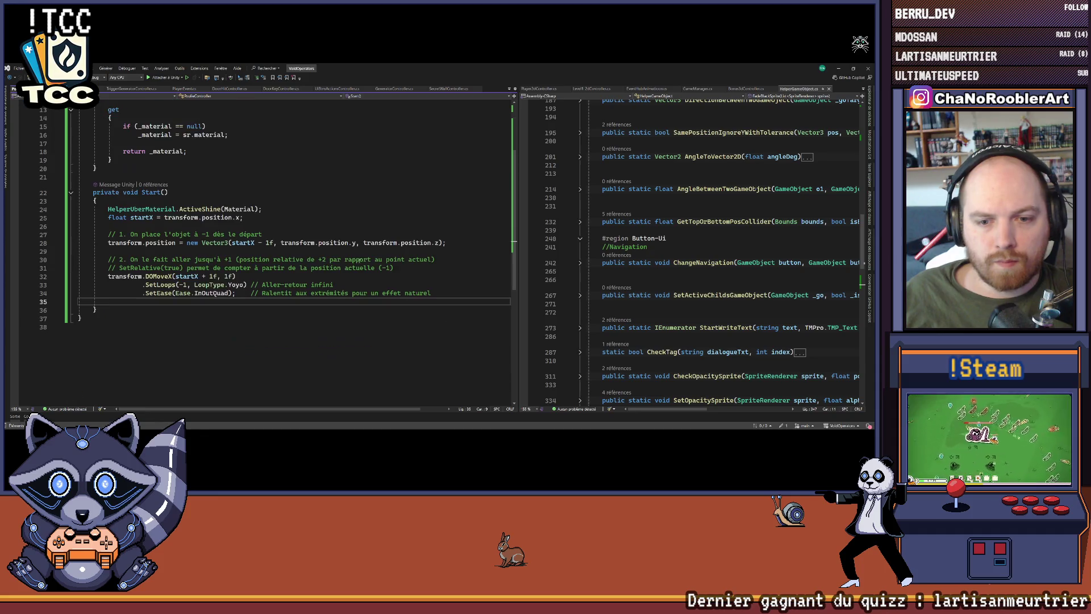
scroll(354, 256, up, 2)
click(354, 256)
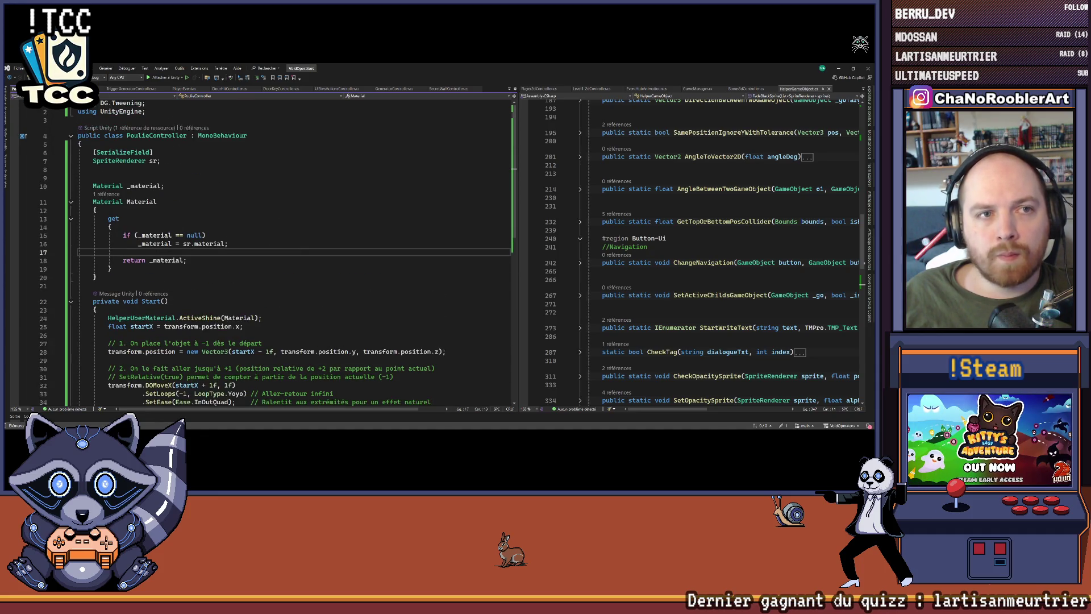
key(alt+Tab)
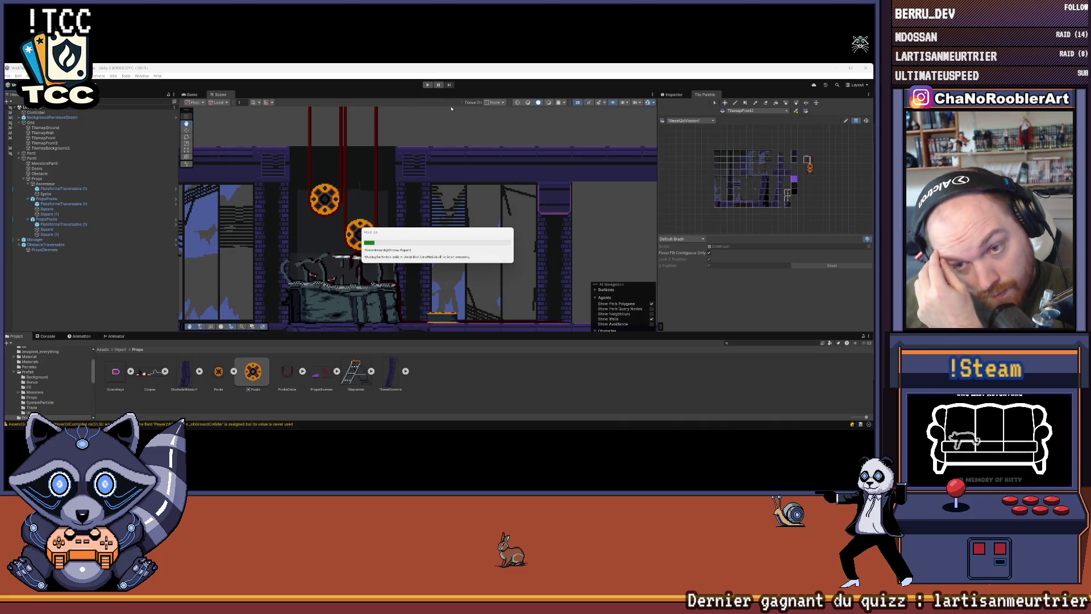
click(428, 85)
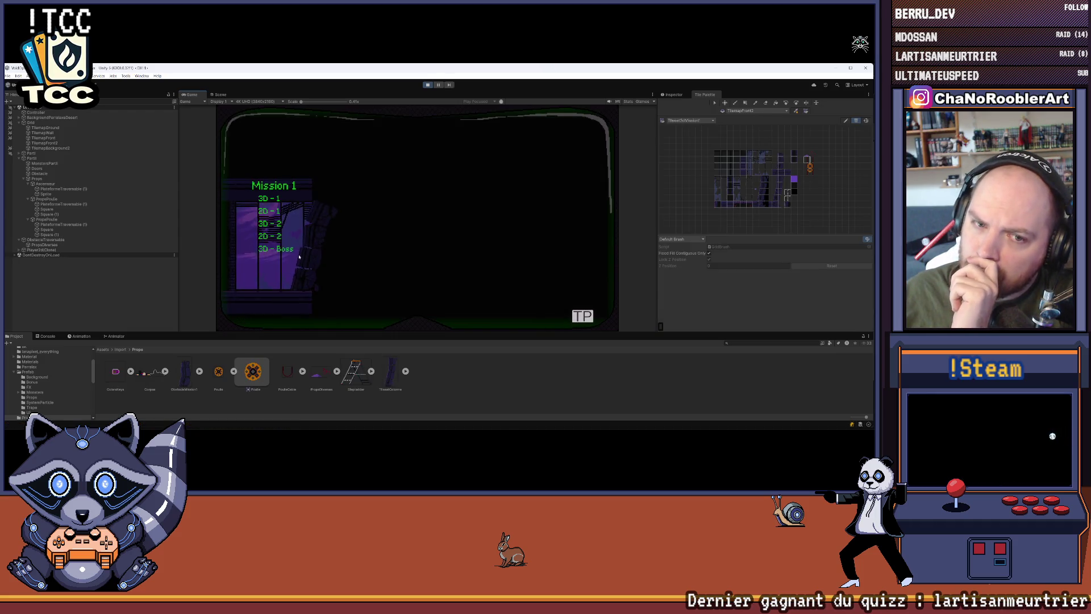
Step: Launch the 2D mission level, walk and jump past the swaying pulleys, then stop the game
click(275, 236)
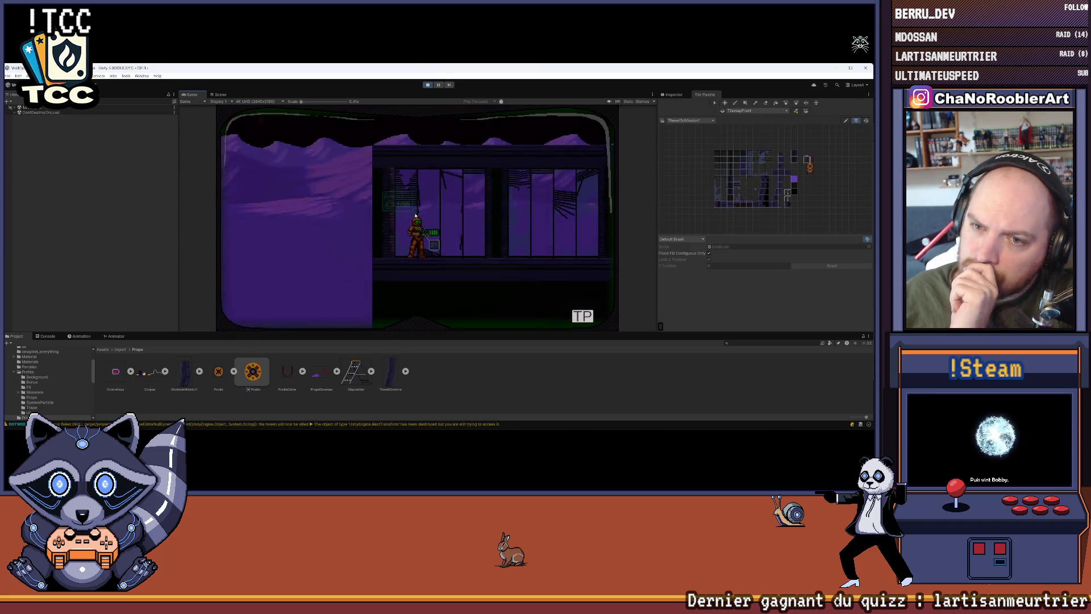
key(d)
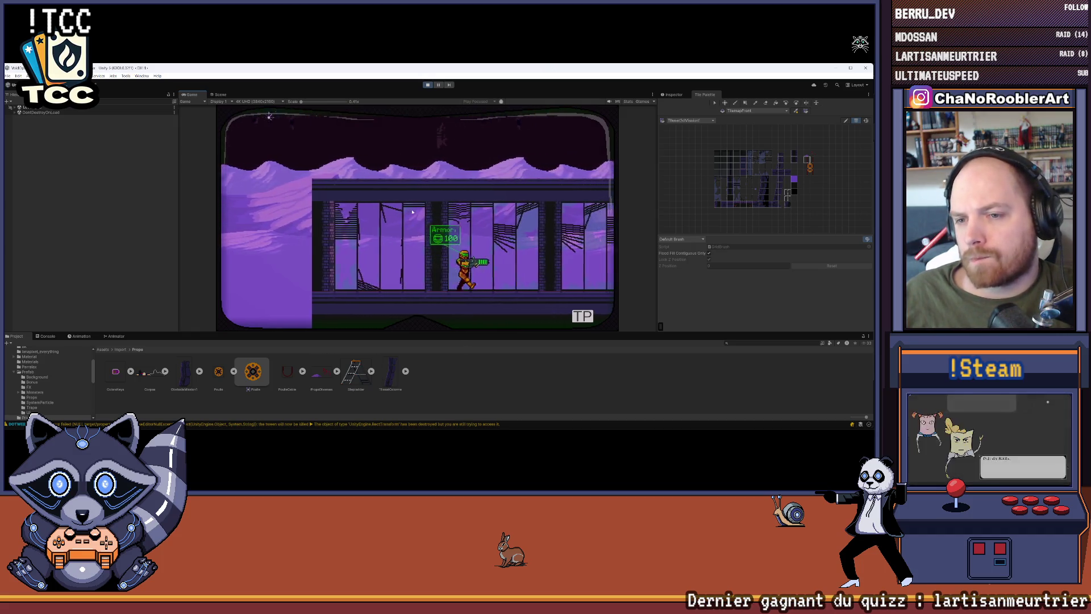
key(d)
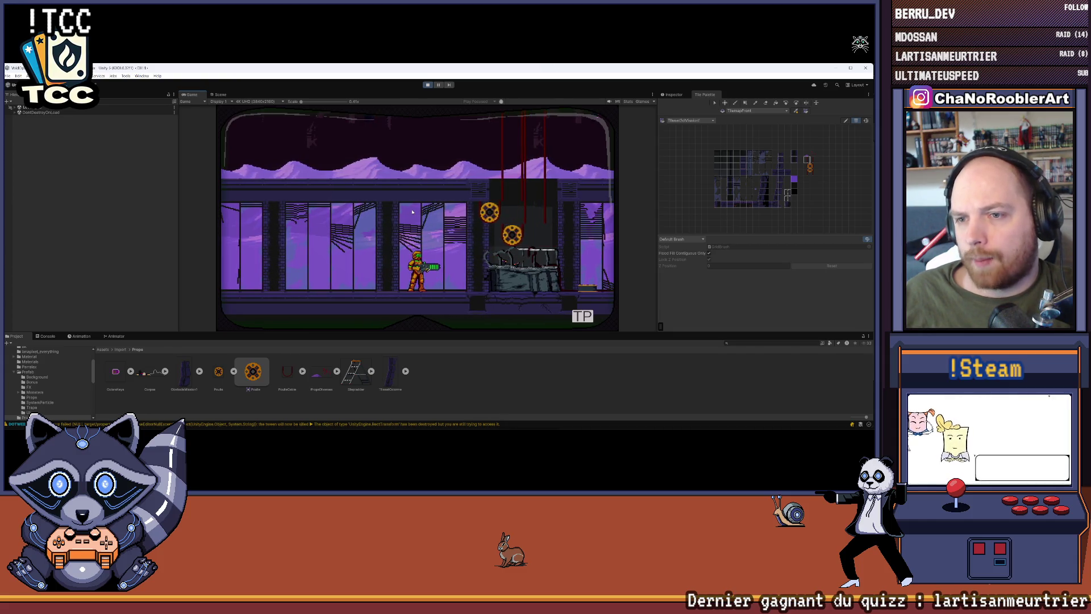
key(d)
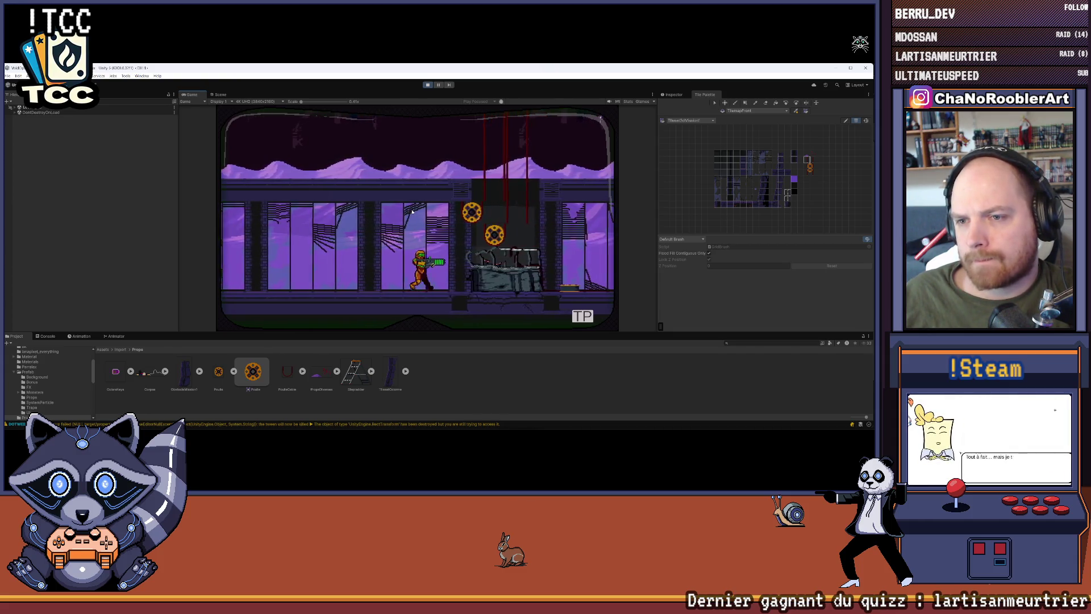
key(d)
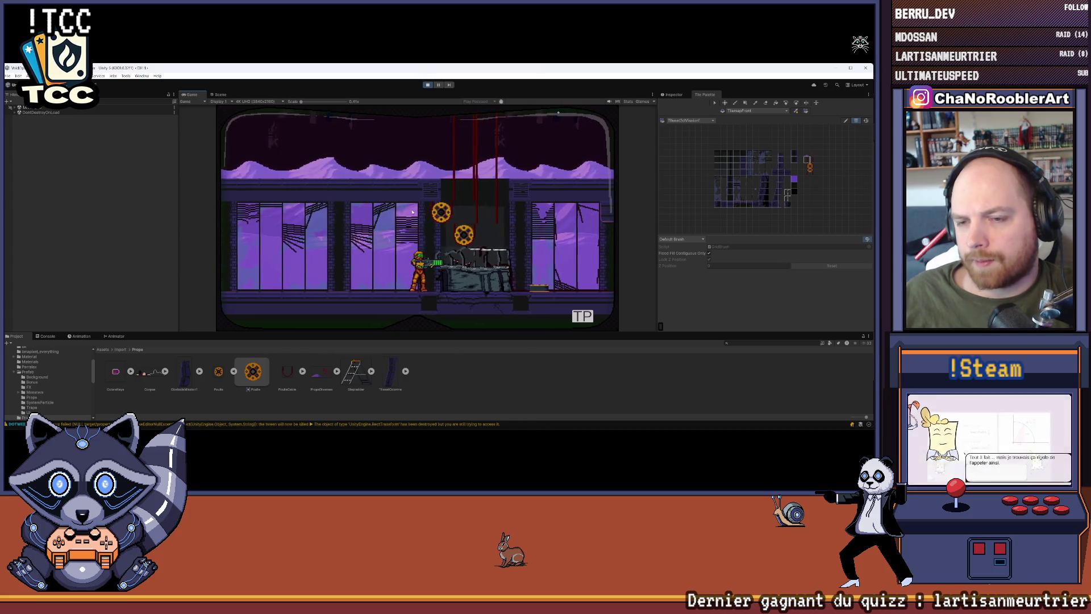
key(space)
key(d)
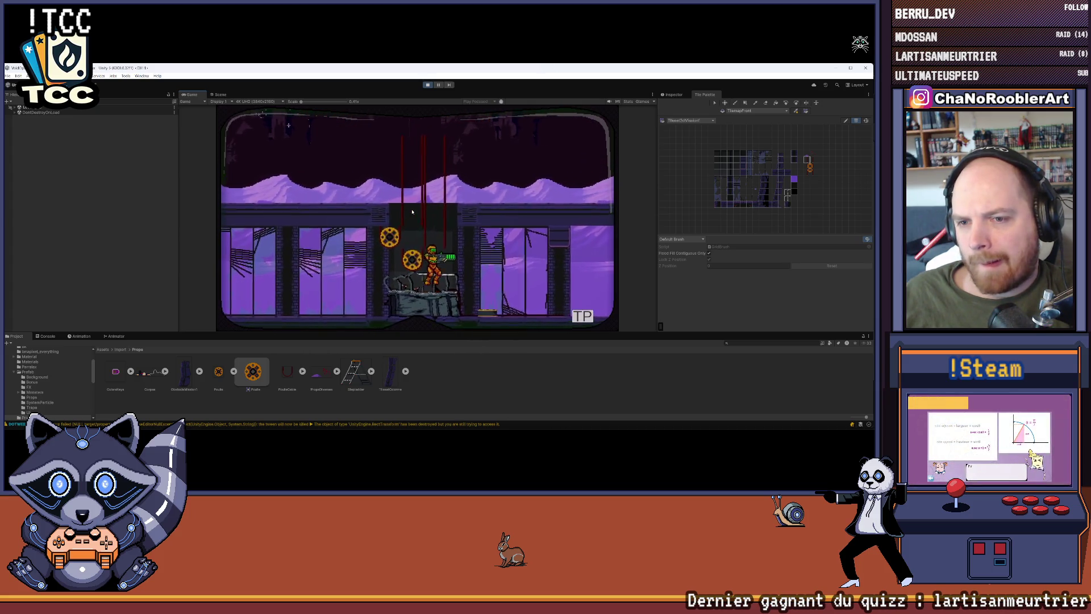
key(space)
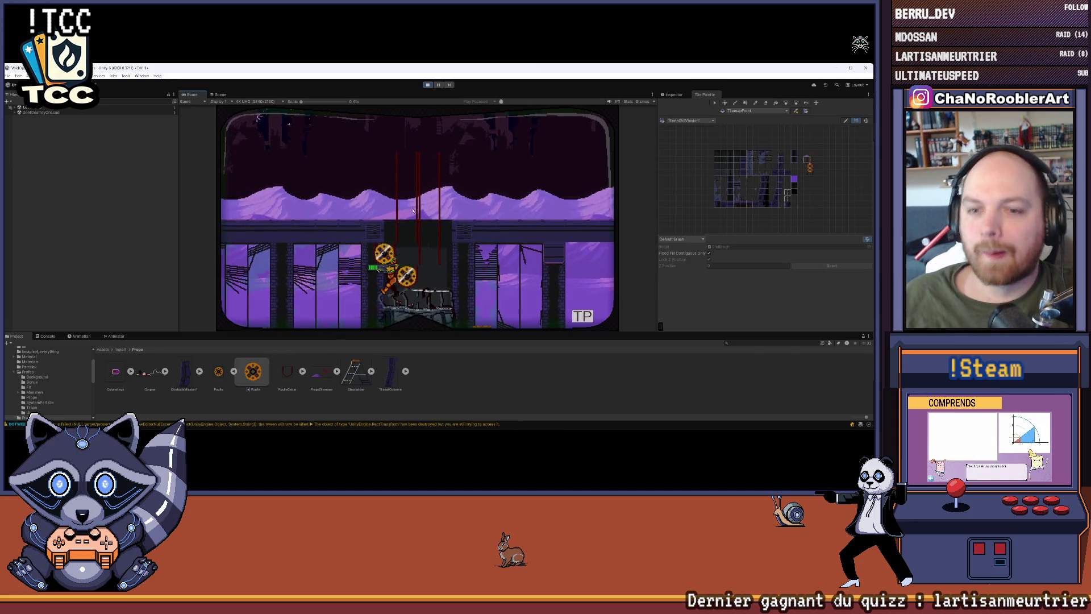
key(Left)
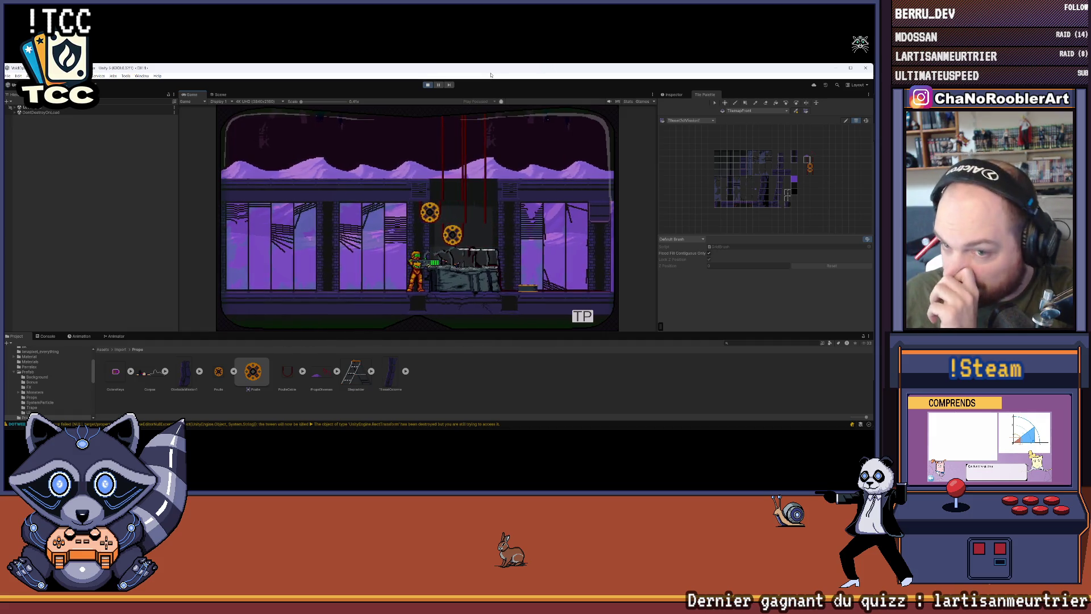
click(427, 85)
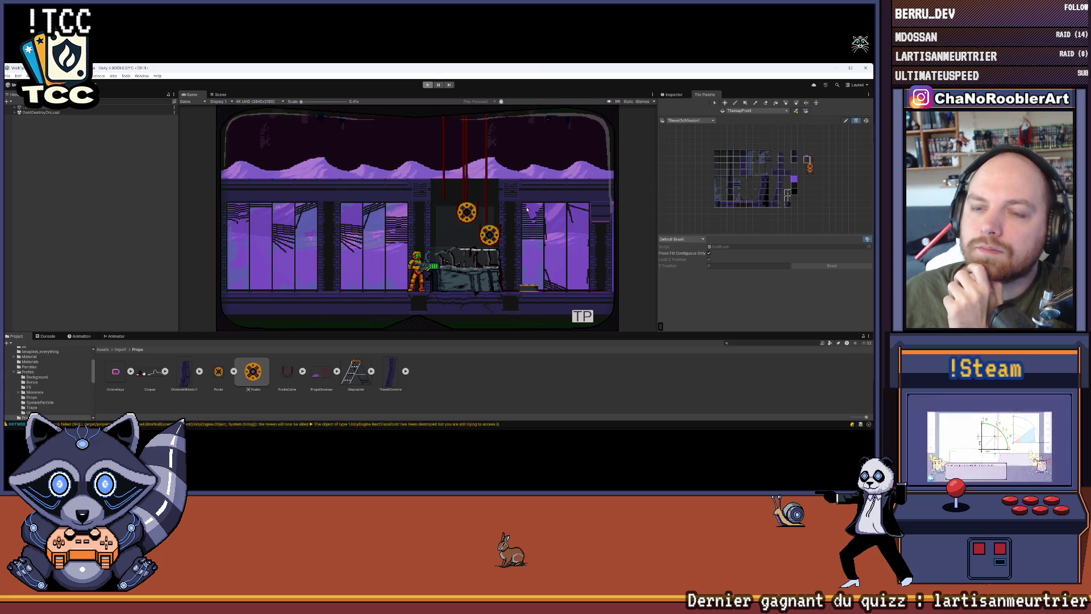
Step: Select the lower pulley, trial-nudge it and undo back to X 70, then return to the script
scroll(323, 235, up, 3)
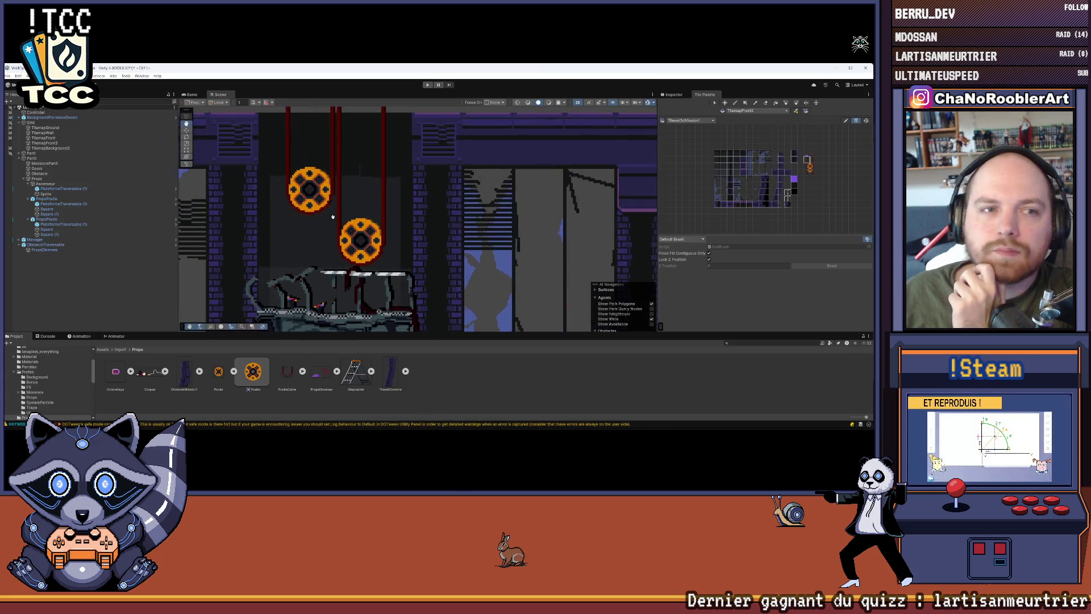
click(45, 220)
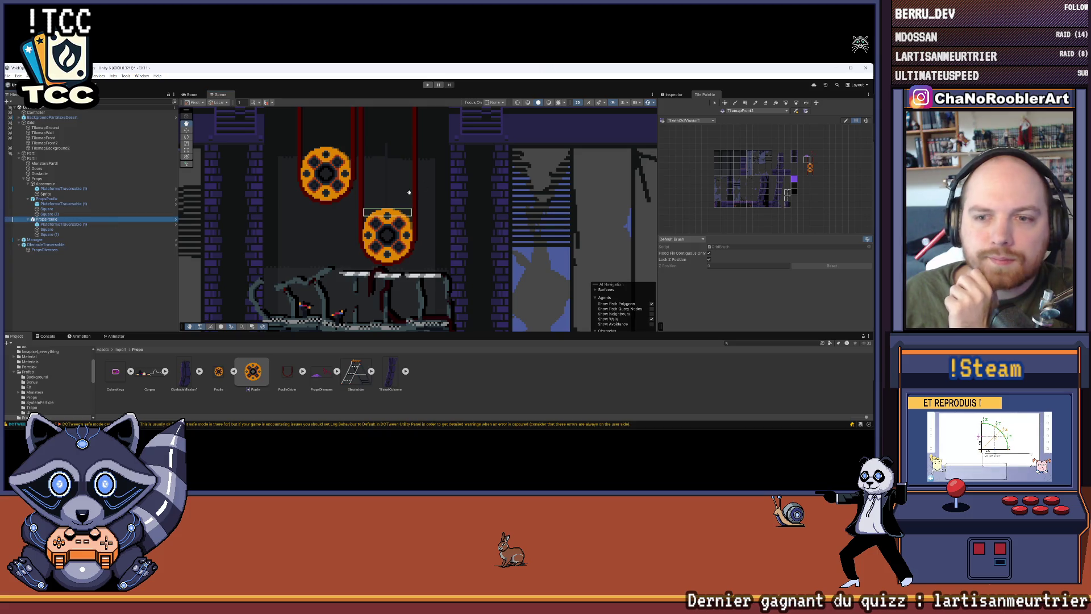
click(186, 130)
click(674, 94)
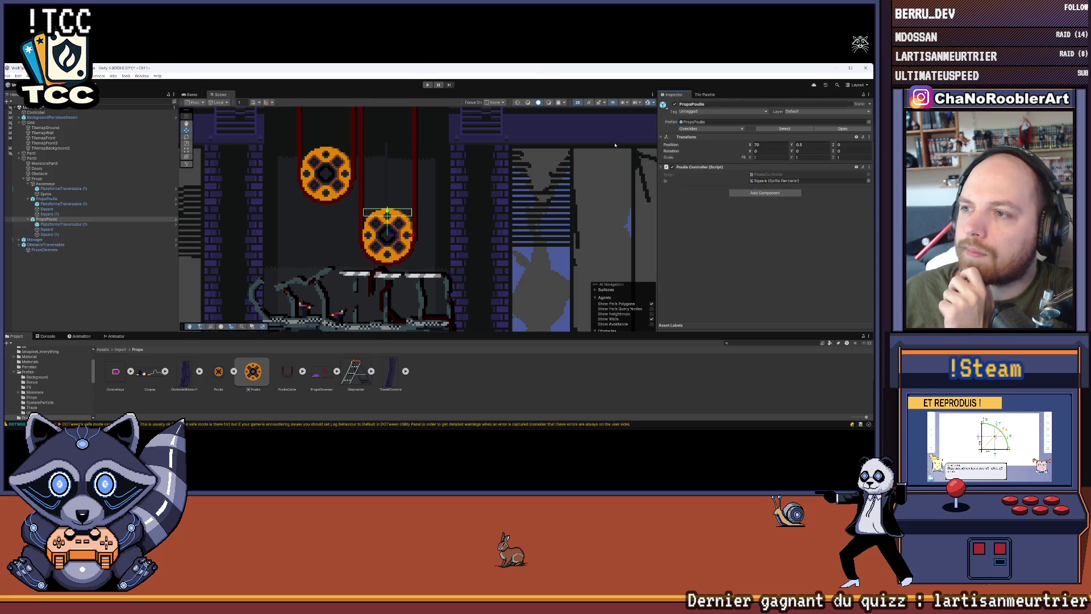
scroll(407, 225, up, 1)
drag(411, 237, 405, 237)
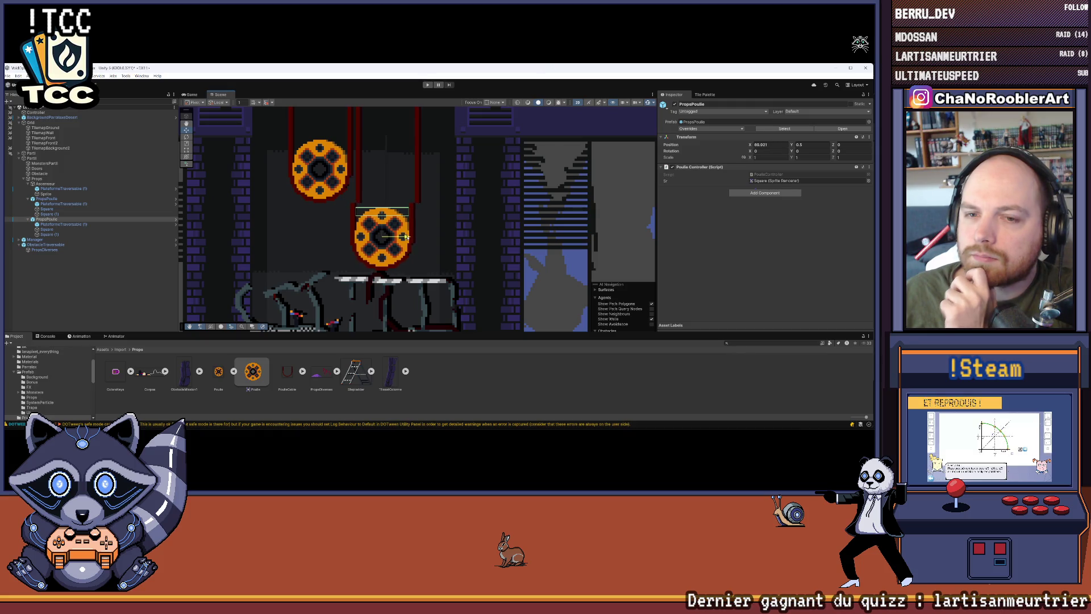
key(ctrl+z)
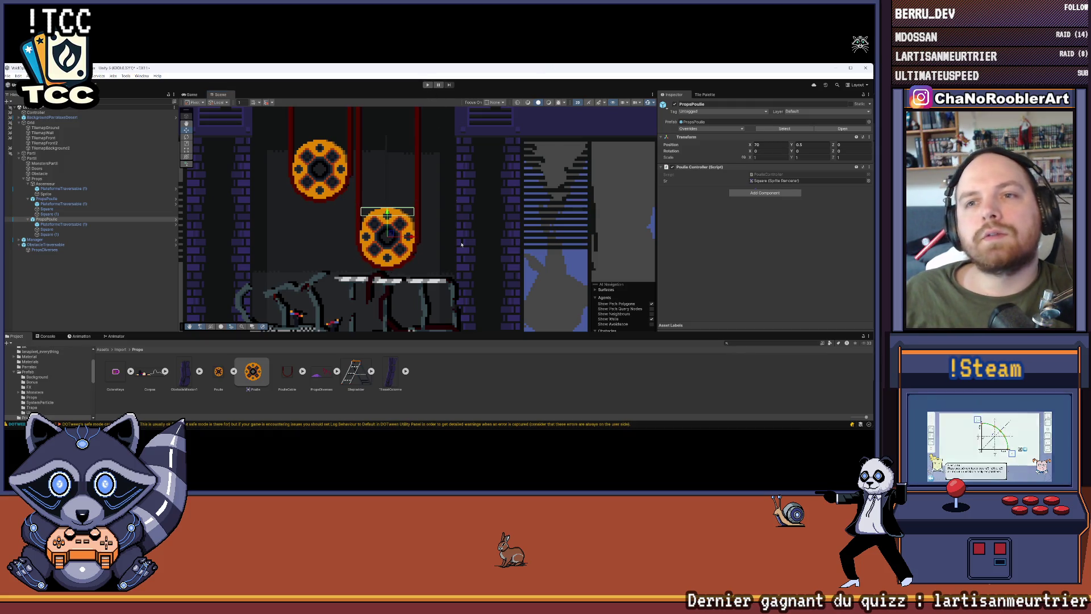
click(473, 422)
scroll(258, 174, down, 2)
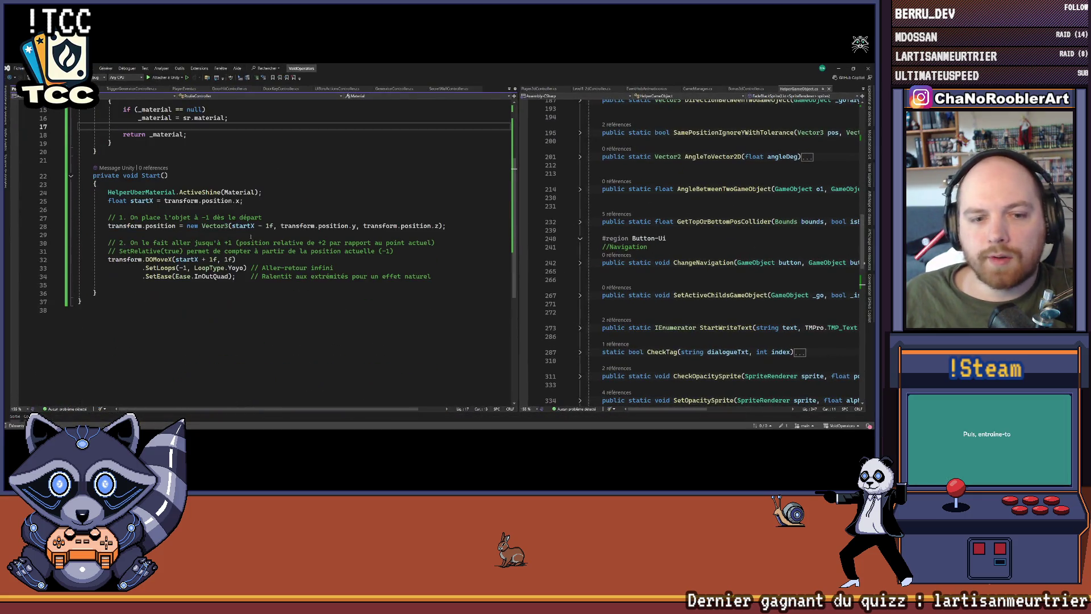
Step: Change the startX offsets on lines 28 and 32 from 1f to 0.1f
scroll(258, 175, up, 1)
click(266, 250)
text(0.)
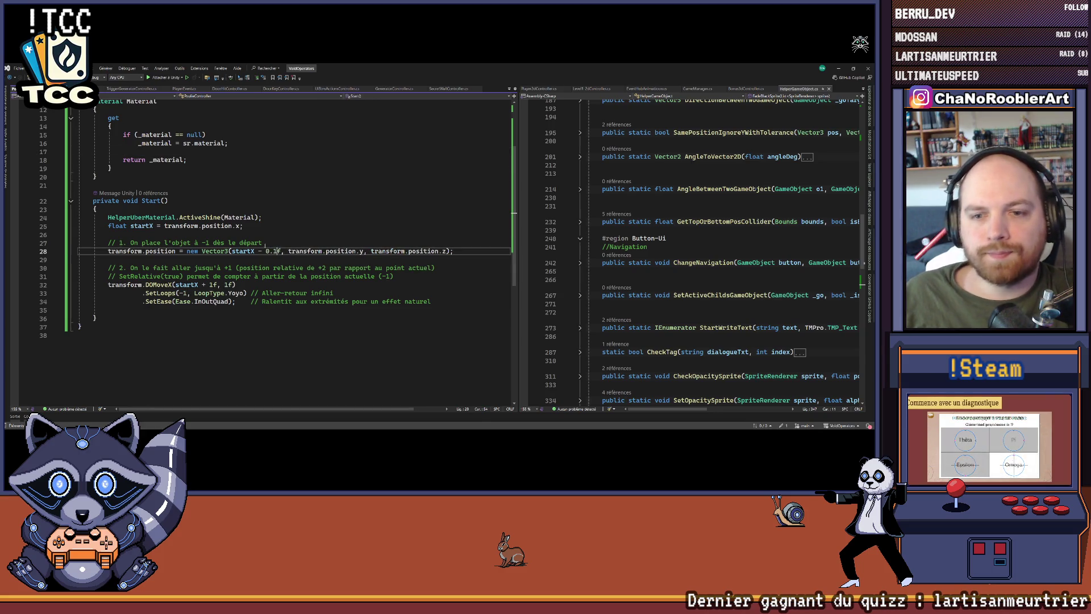
key(shift+Left)
key(shift+Left)
key(ctrl+c)
click(210, 284)
key(ctrl+v)
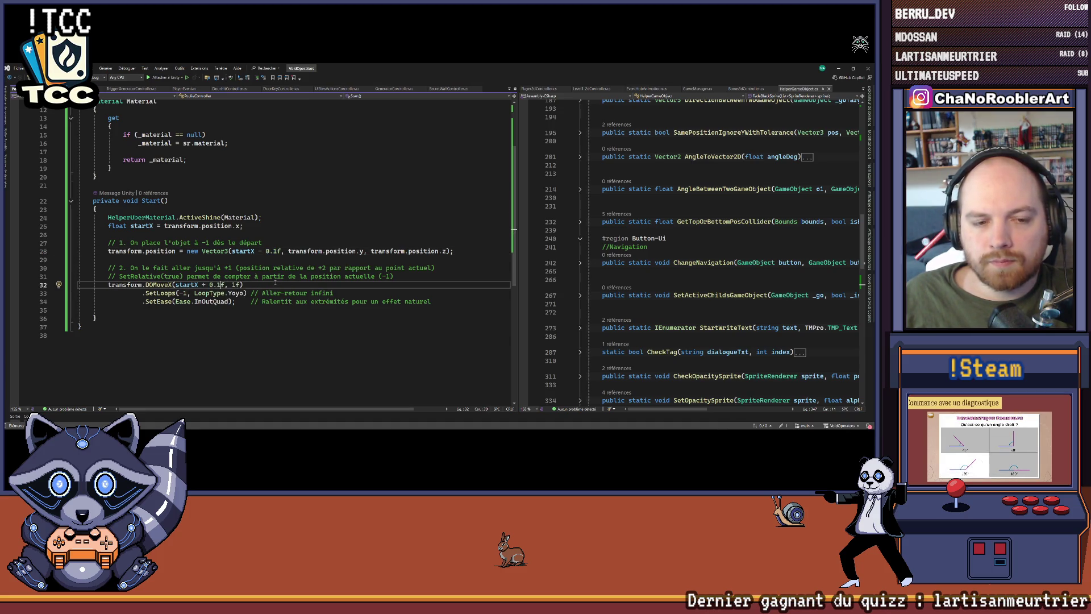
Step: Save the script, return to Unity, and start Play mode to retest the pulleys
click(247, 328)
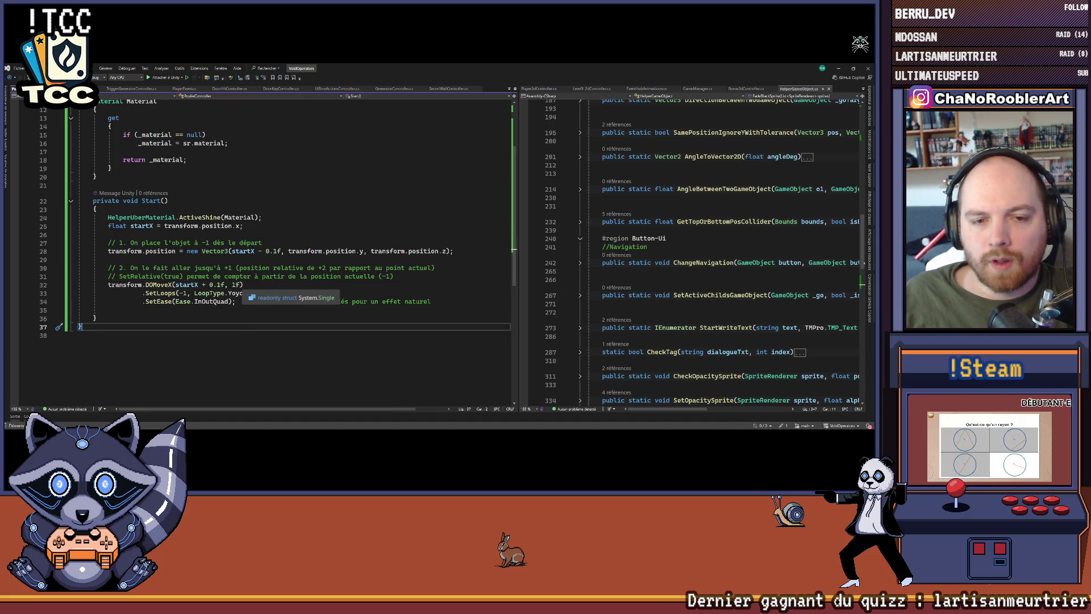
mouse_move(159, 284)
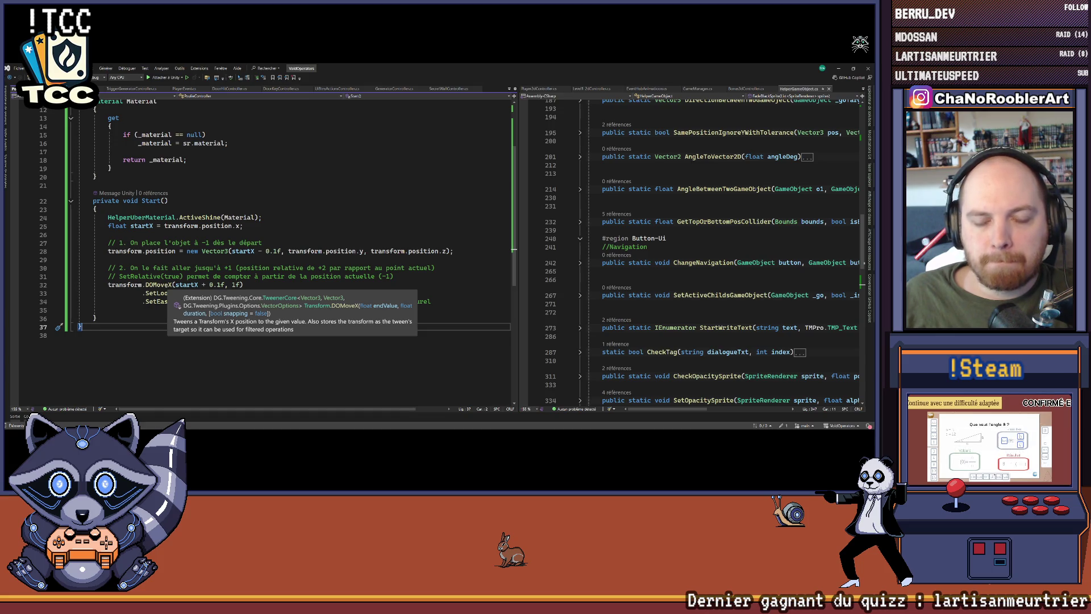
click(256, 268)
key(alt+Tab)
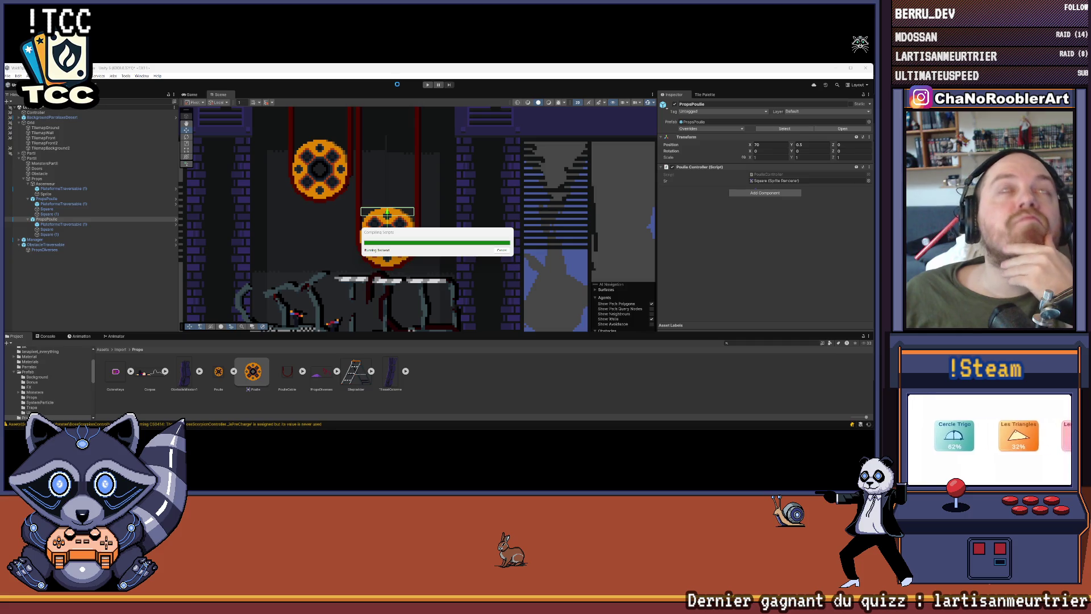
click(427, 85)
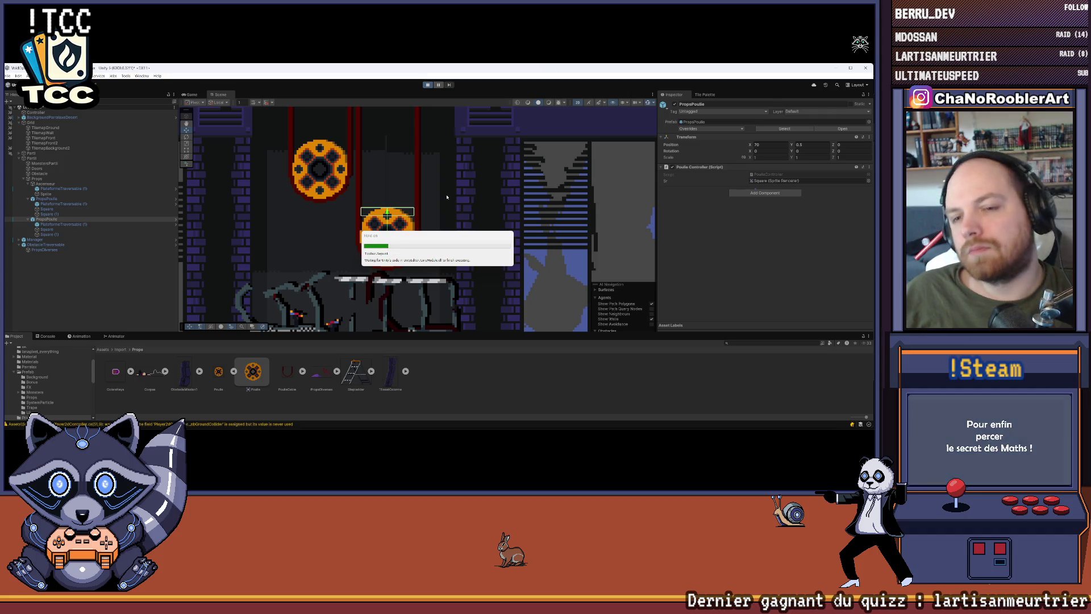
Step: Start Mission 1, run the player over to the pulleys, and enlarge the Game view around them
click(579, 318)
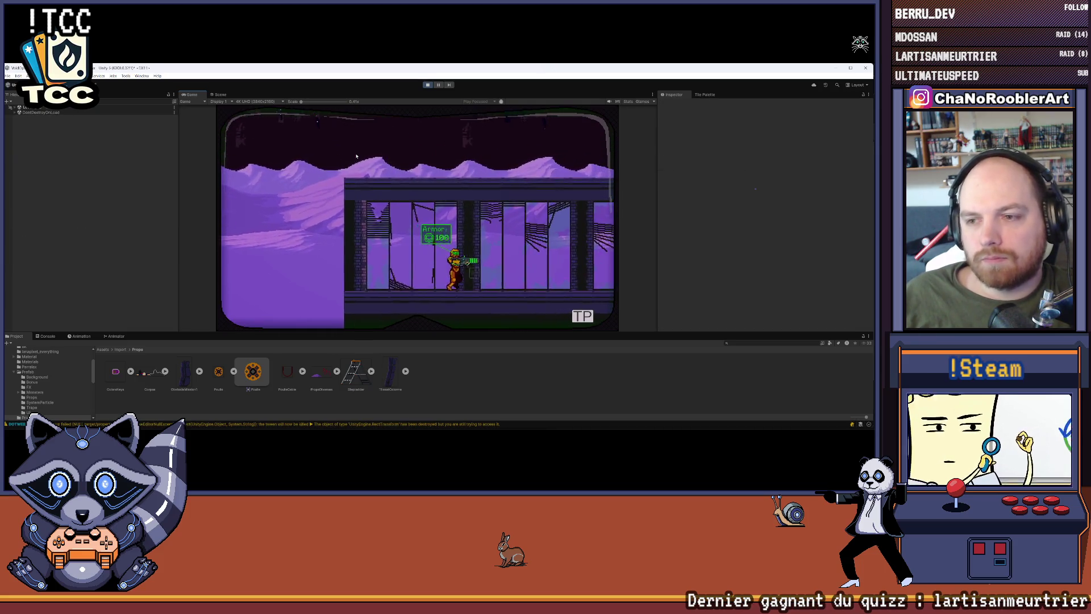
key(Right)
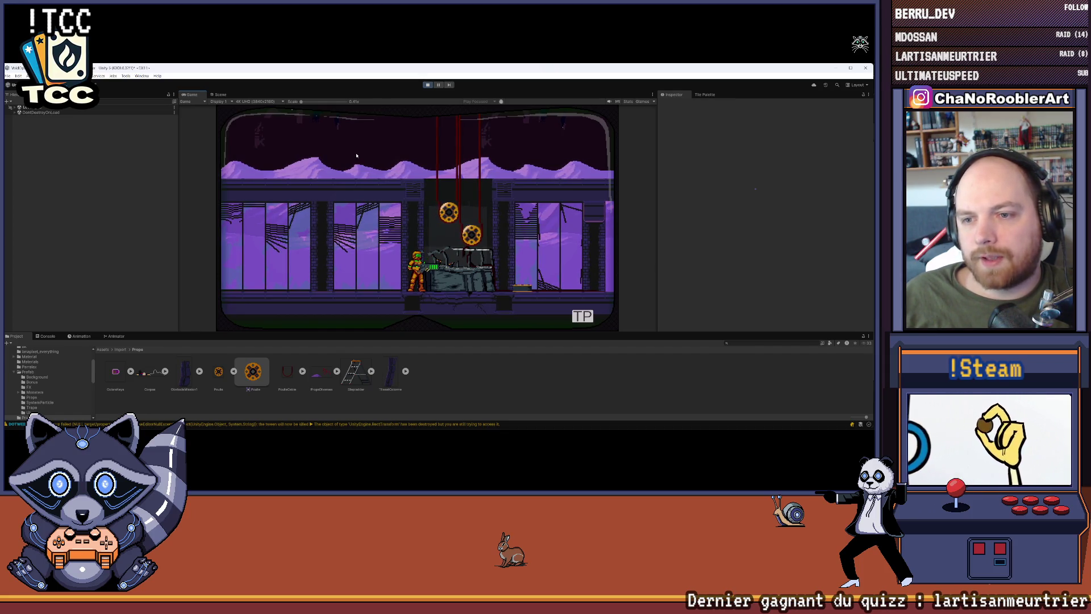
key(space)
key(Left)
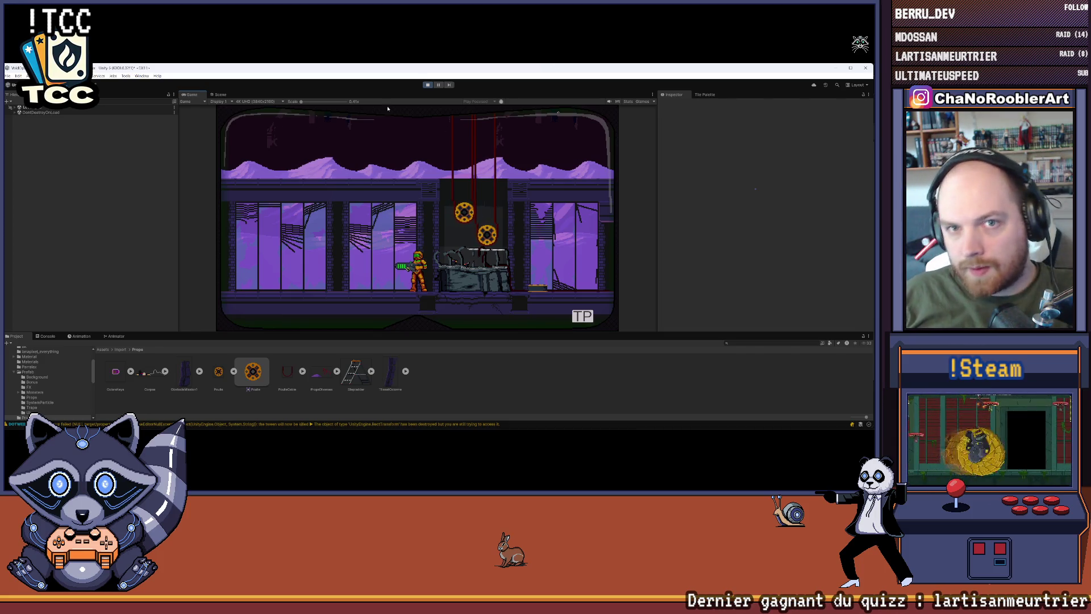
drag(301, 101, 320, 102)
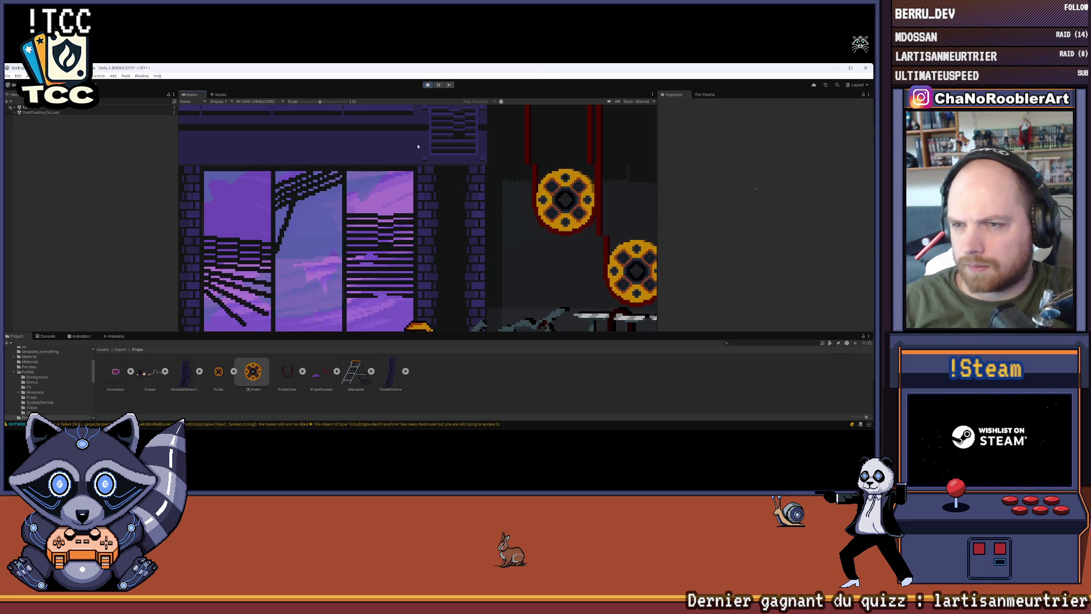
Step: Bring up PoulieCable.png in Paint.NET, select the Magic Wand tool, and return to Unity
mouse_move(463, 429)
click(599, 422)
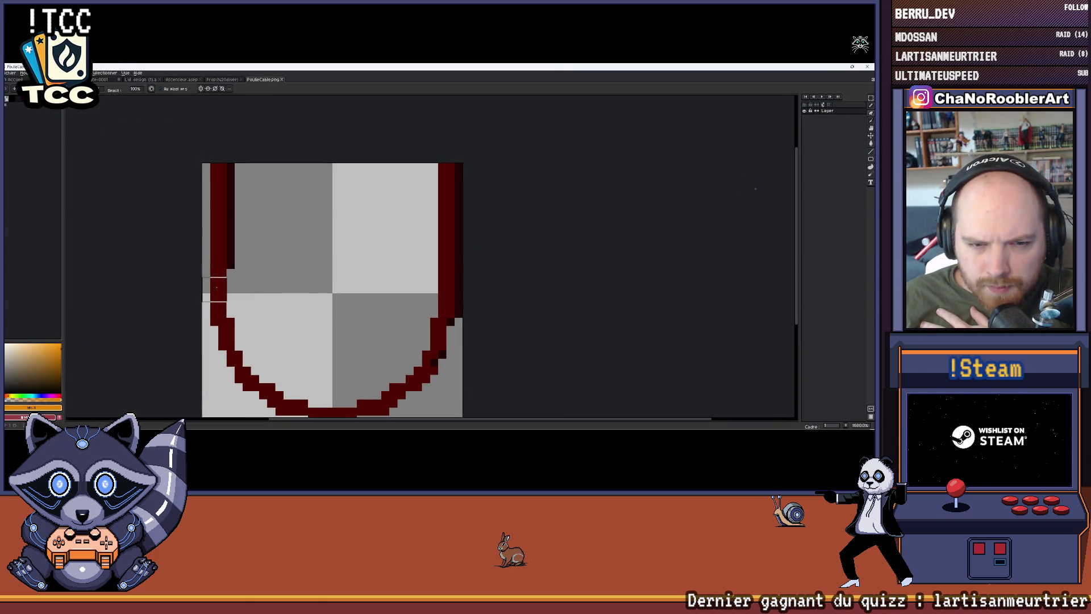
key(w)
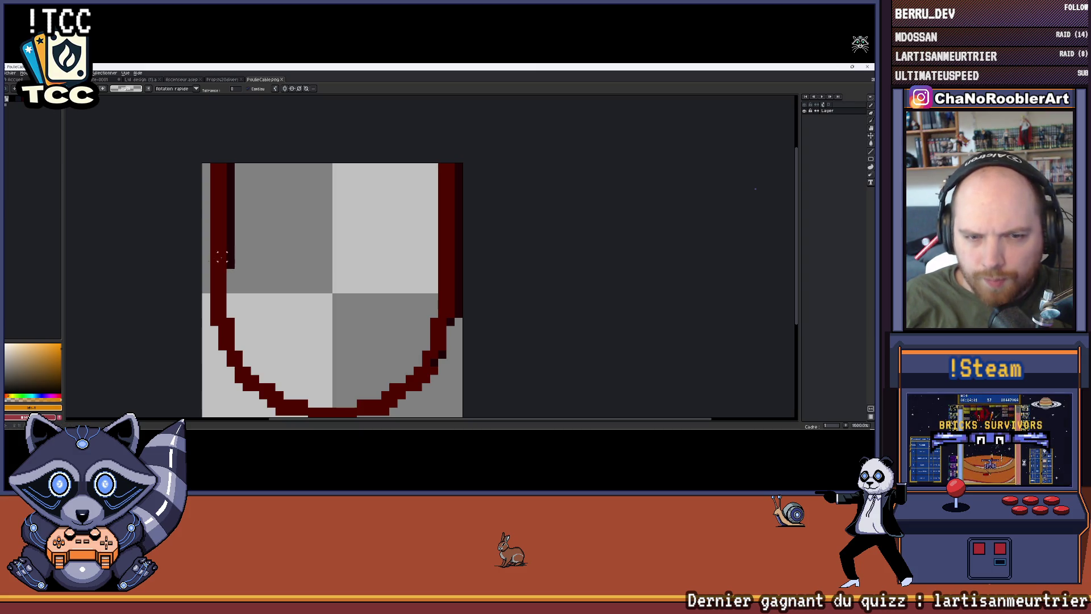
key(alt+Tab)
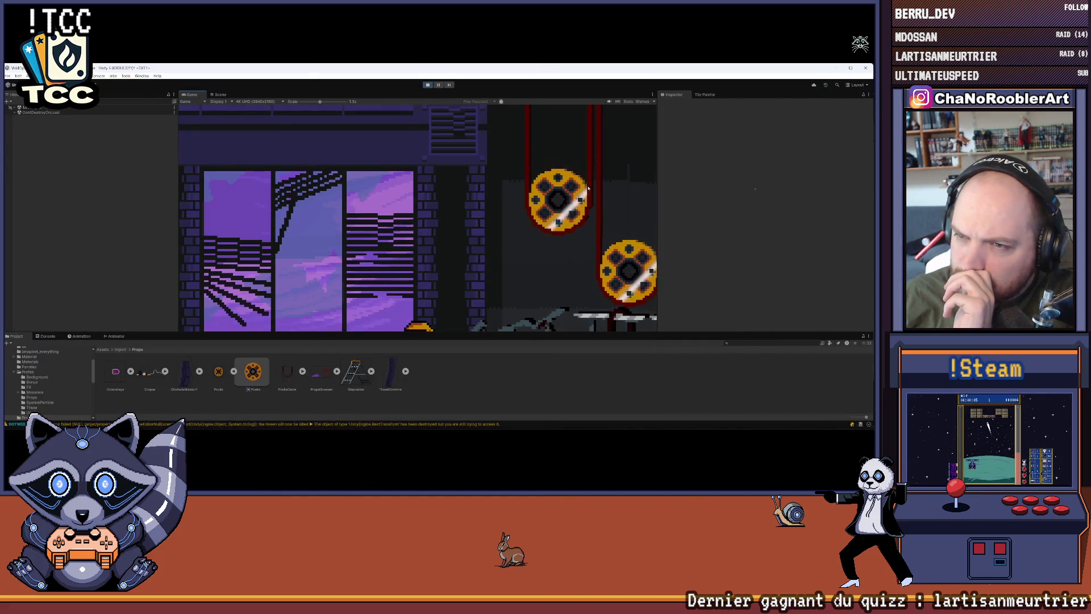
Step: Stop the game, then test-nudge the lower pulley and undo it back to X 70
click(427, 86)
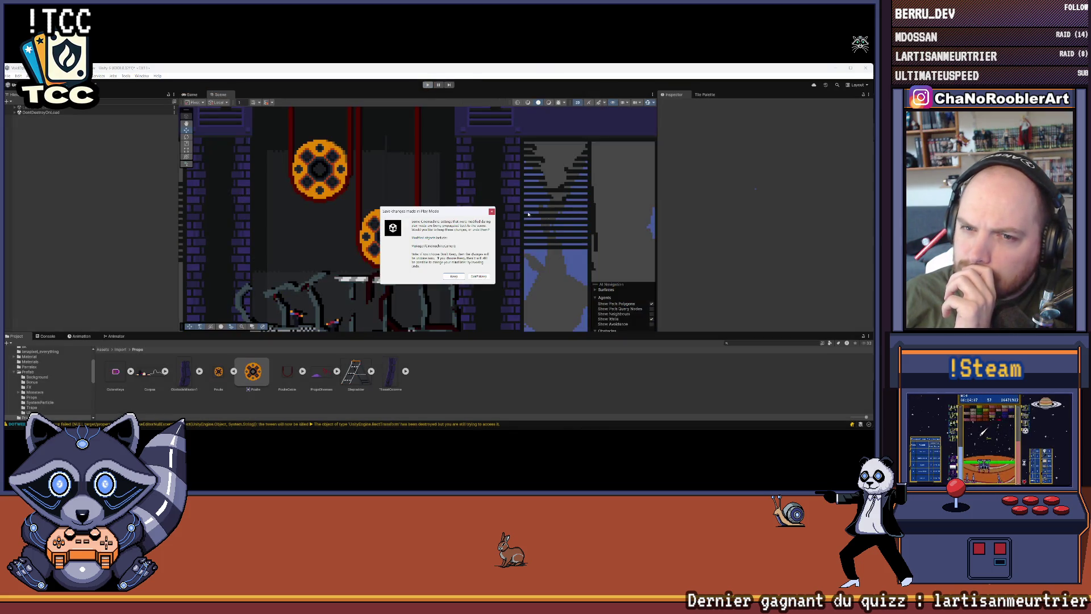
click(479, 276)
double_click(86, 189)
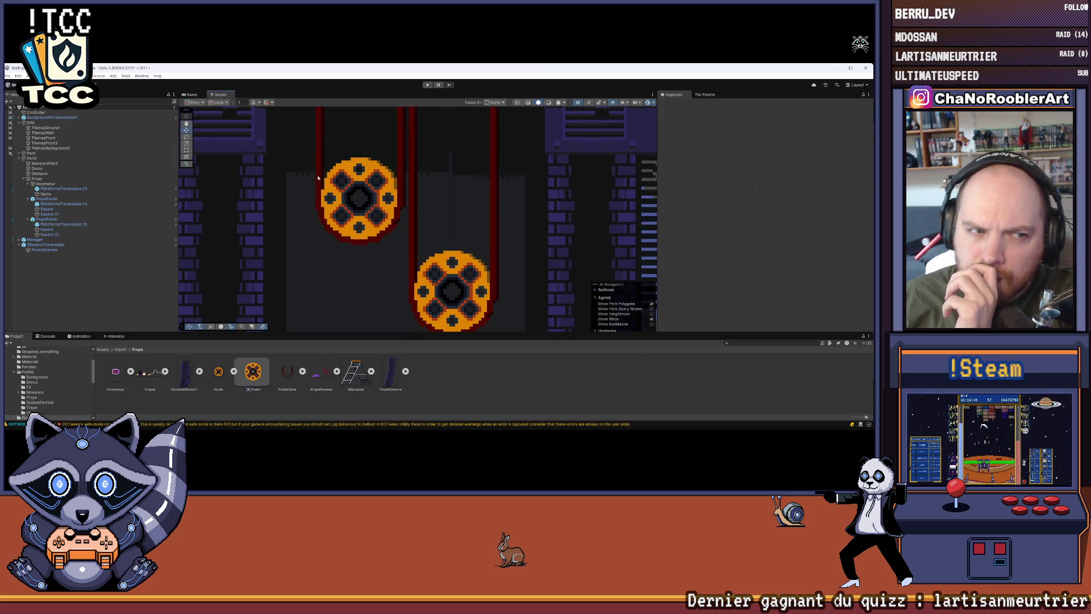
click(50, 220)
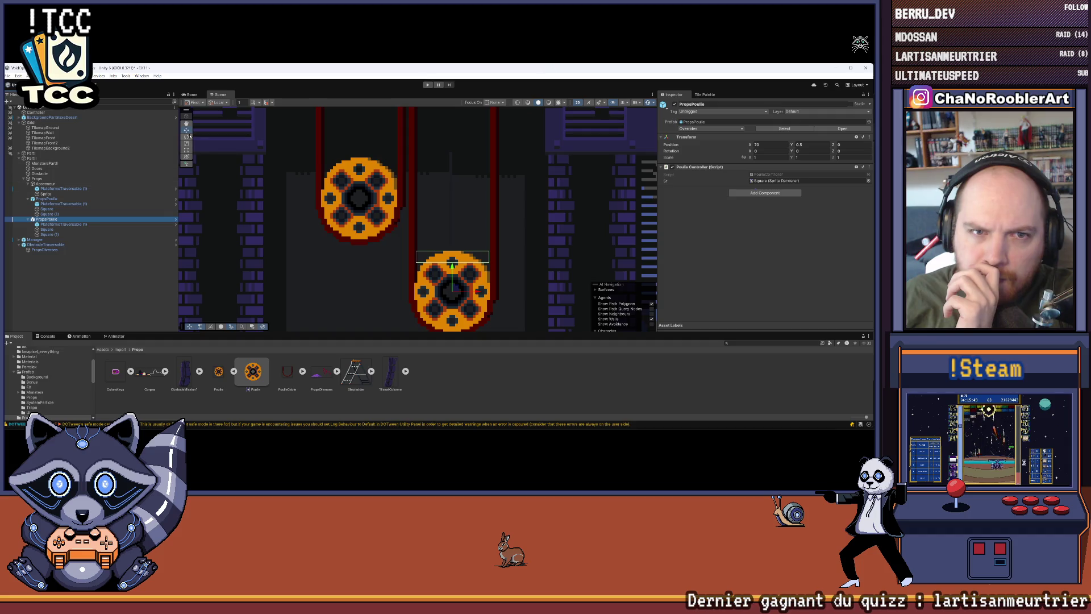
drag(481, 294, 476, 293)
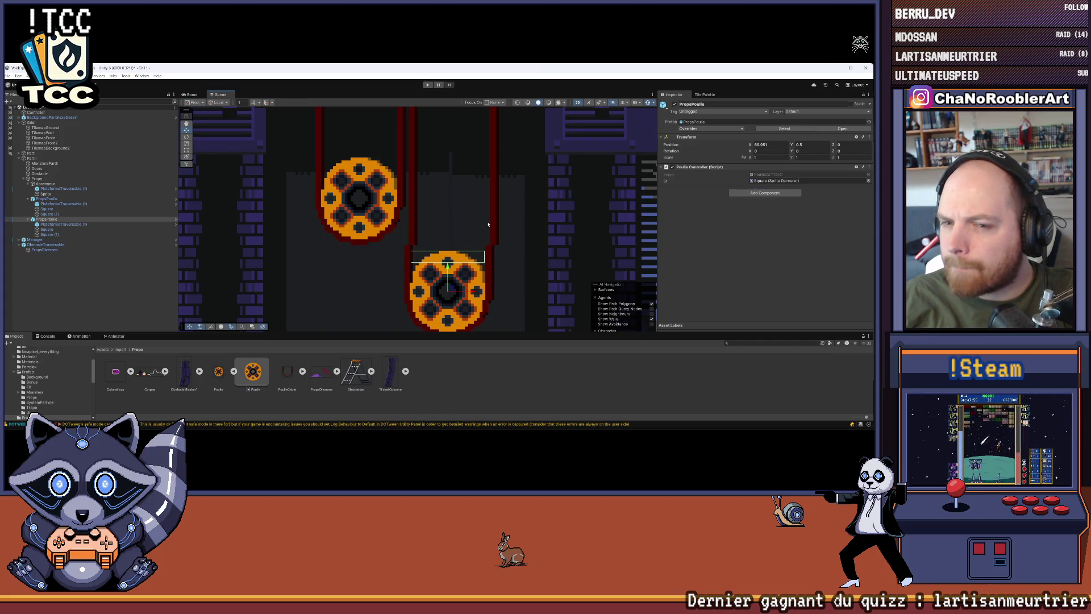
key(ctrl+z)
Step: Rerun the game and go to PoulieController's 0.1f start offset on line 28
key(ctrl+p)
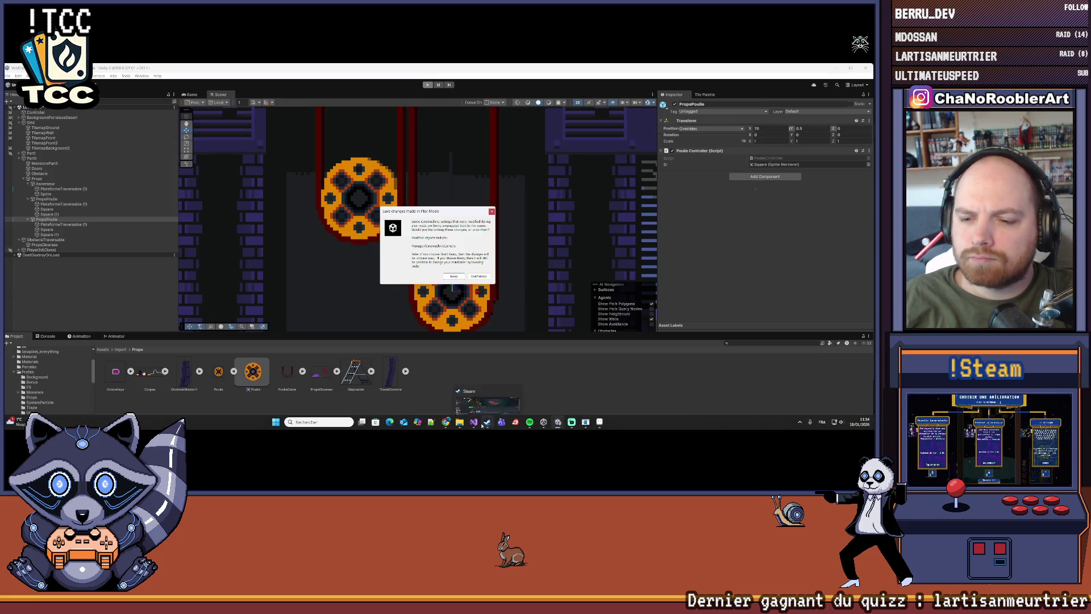
click(474, 427)
click(275, 250)
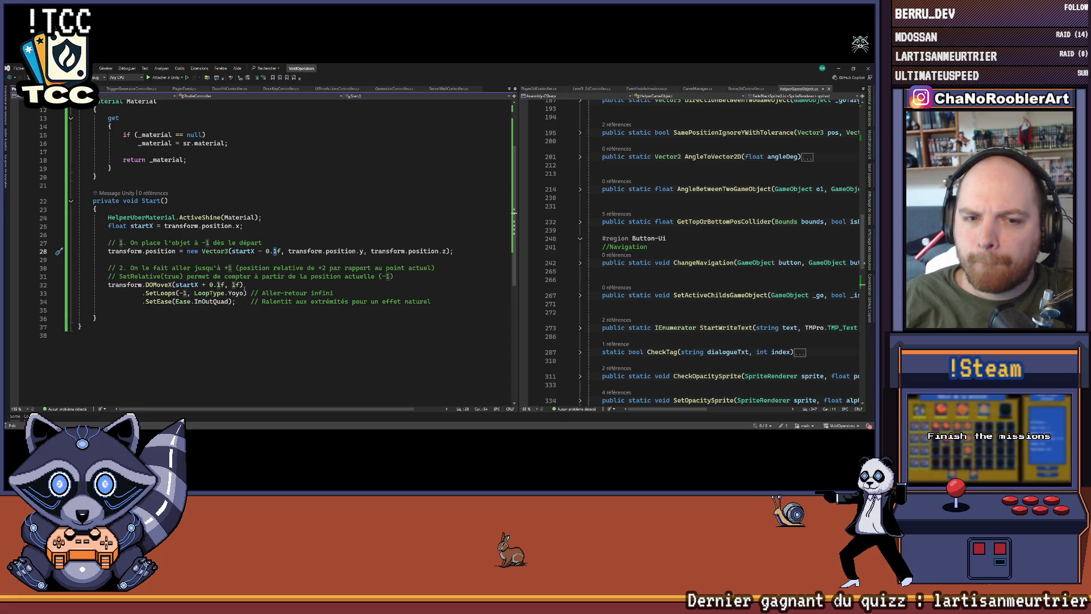
key(BackSpace)
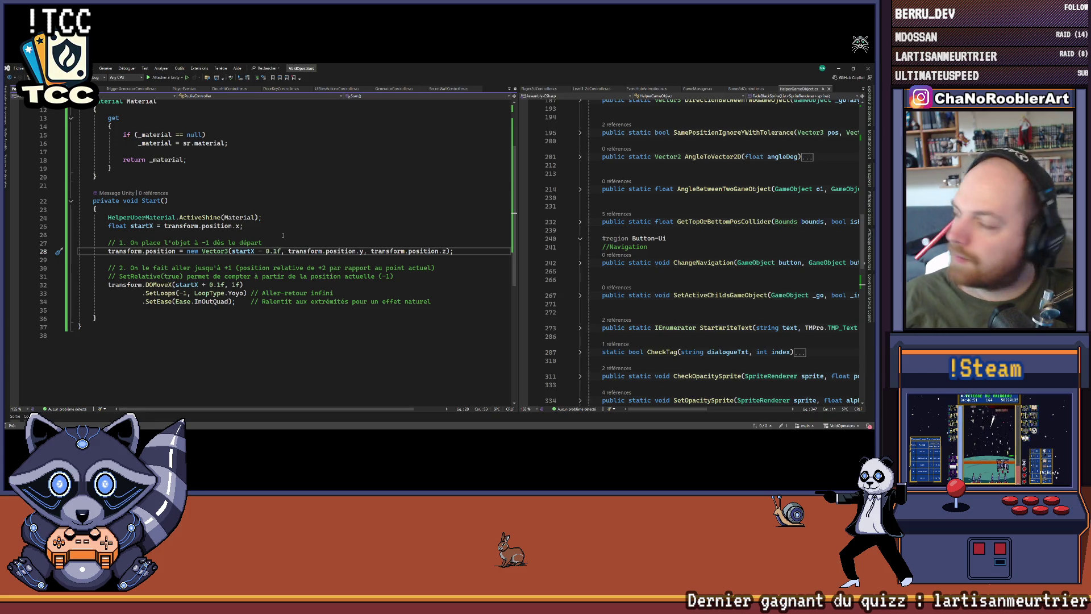
scroll(412, 279, down, 3)
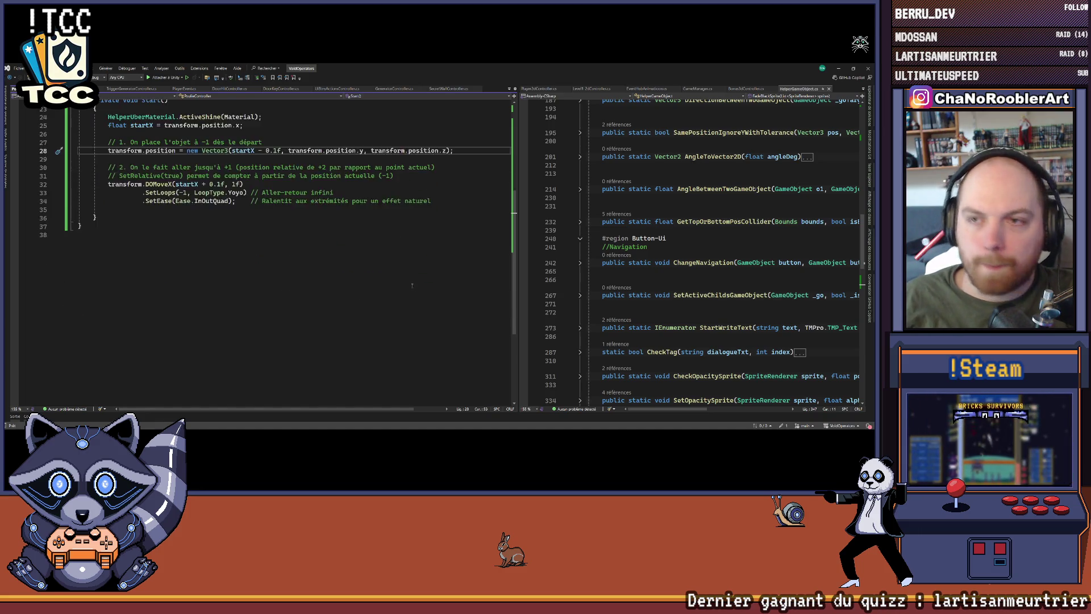
scroll(412, 279, up, 3)
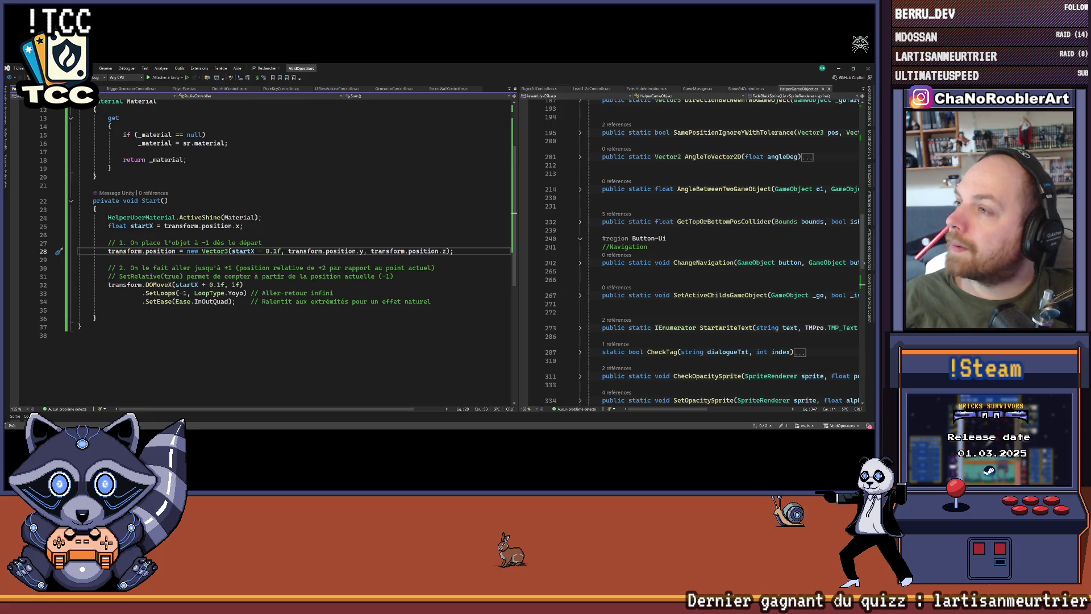